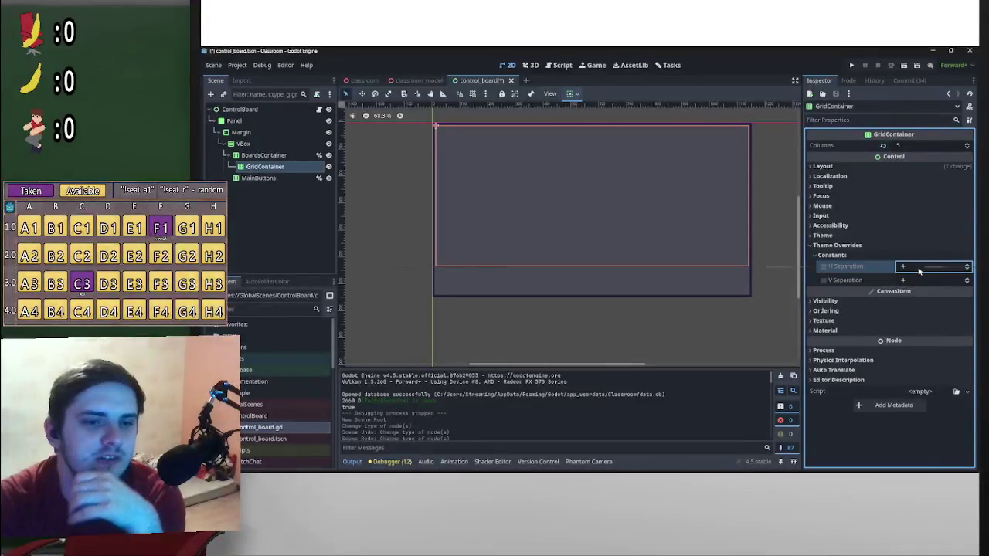
- Enter 10 for both H Separation and V Separation under Theme Overrides > Constants
type("10")
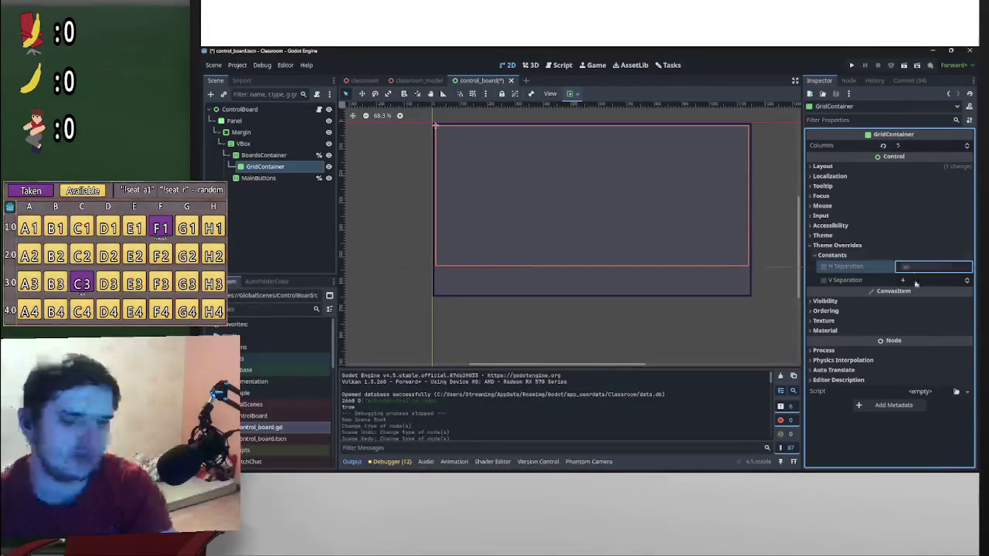
left_click(915, 281)
type("10")
key("Return")
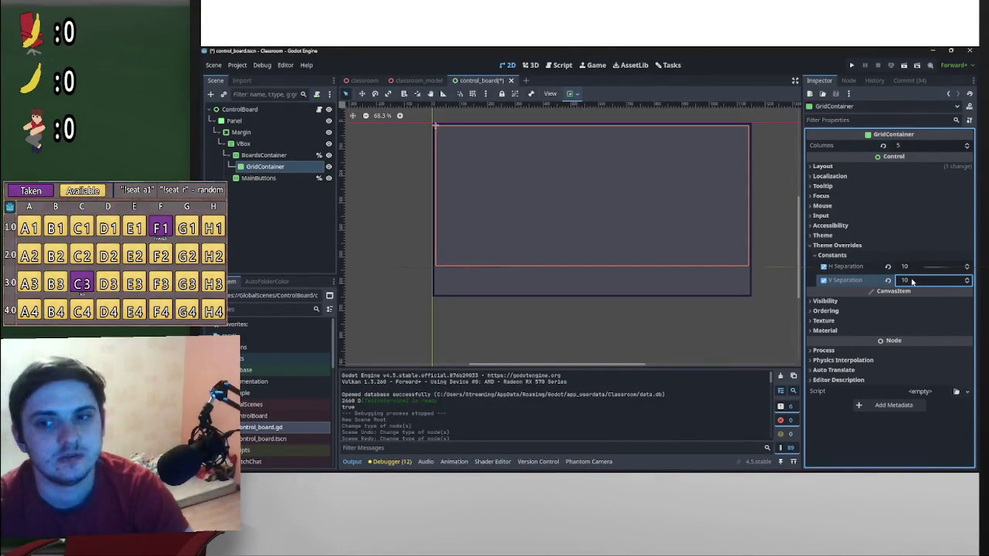
right_click(295, 168)
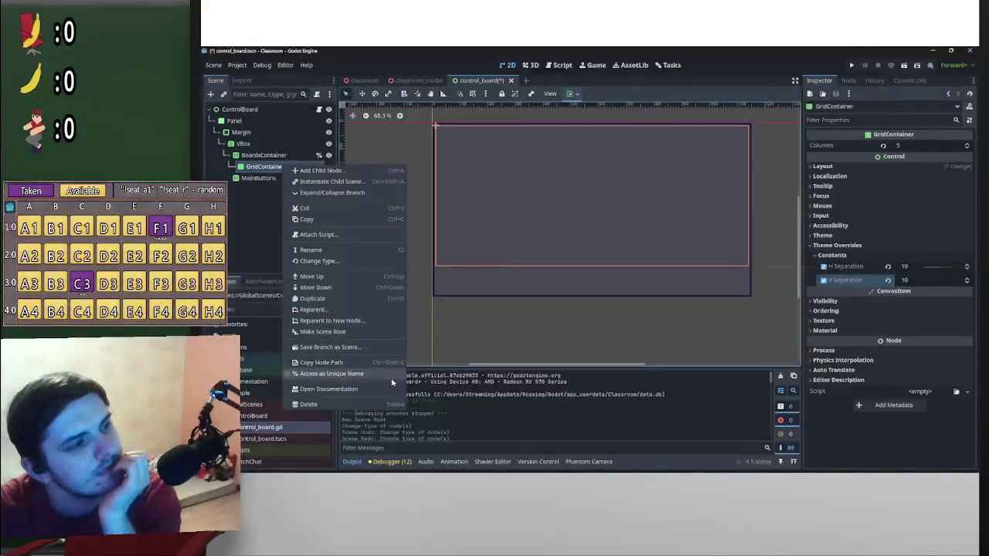
- Rename the GridContainer node to MainBoard
left_click(324, 248)
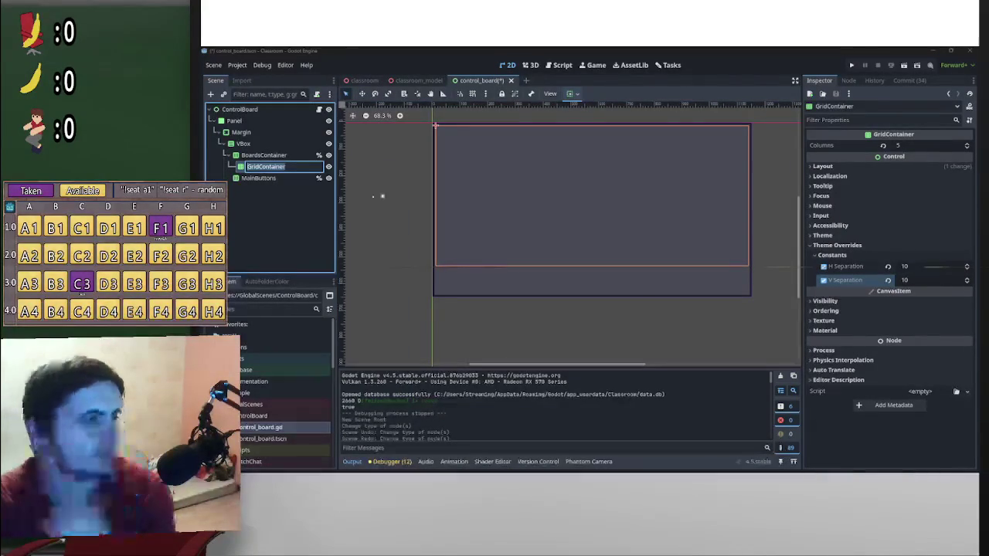
type("Board")
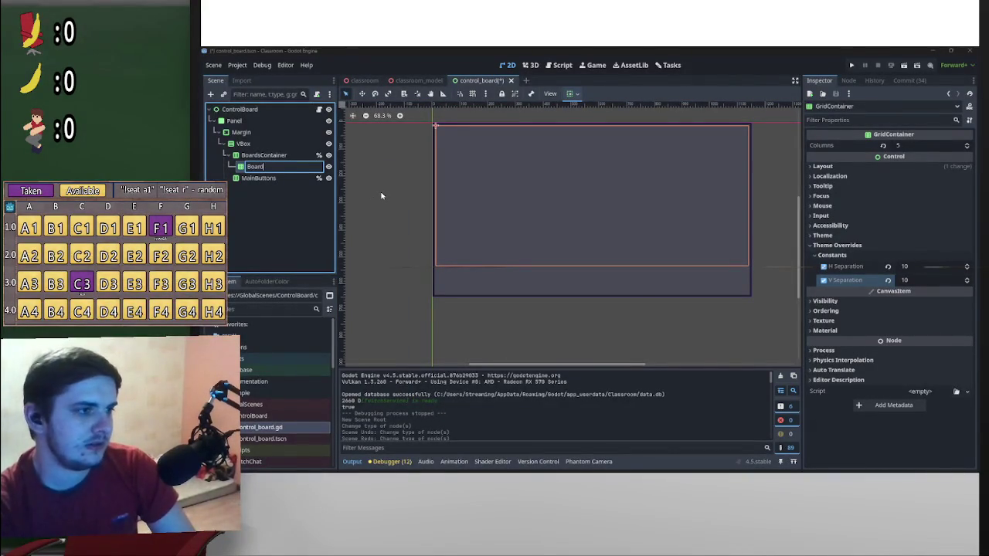
key("ctrl+BackSpace")
type("Main")
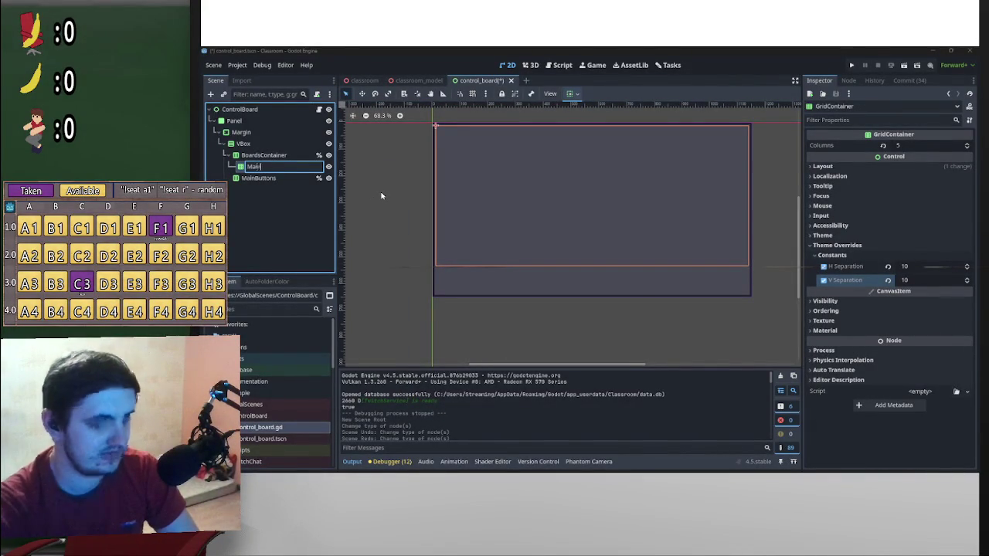
type("Board")
key("Return")
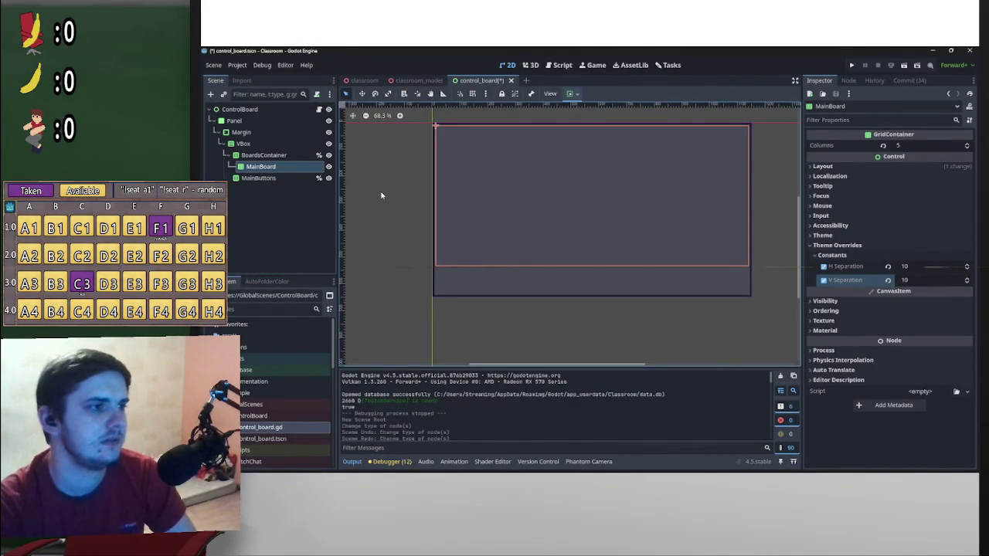
- Enable Access as Unique Name on MainBoard
right_click(283, 166)
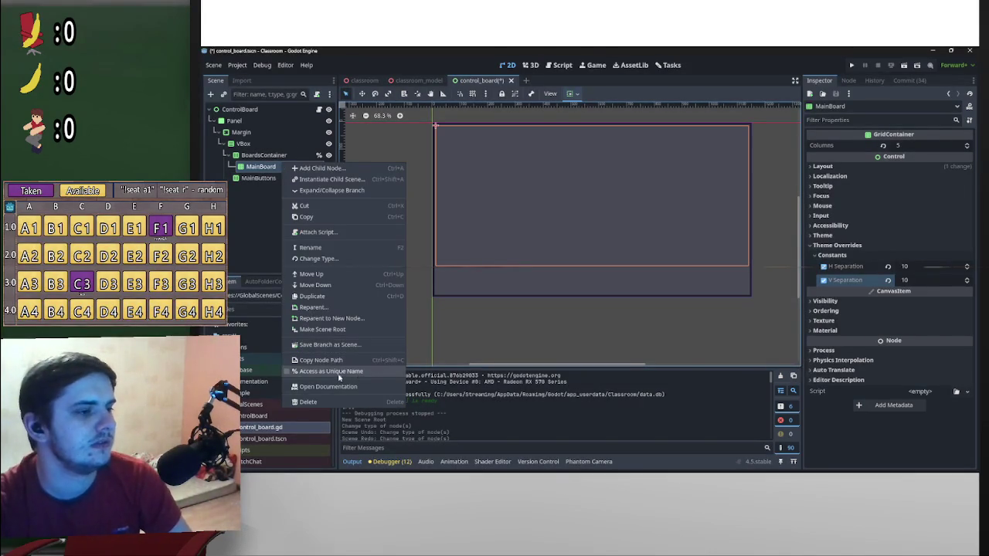
left_click(339, 374)
right_click(295, 155)
left_click(287, 224)
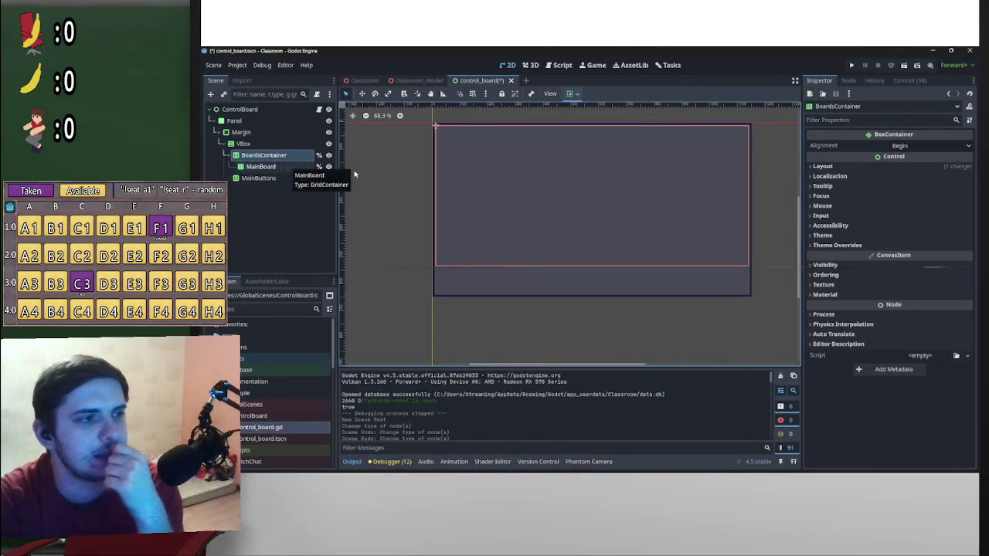
left_click(319, 109)
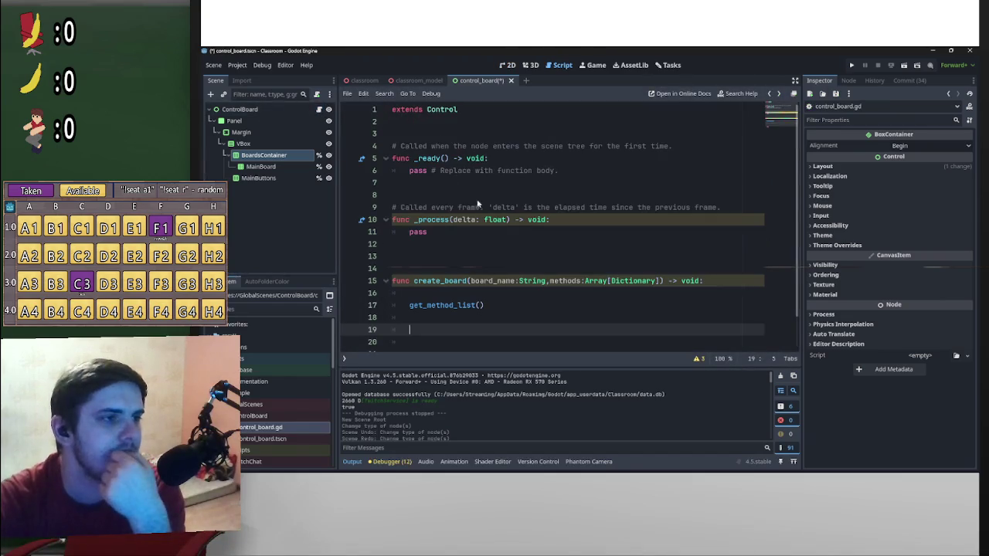
- Add blank lines below 'extends Control' in control_board.gd for the declarations
left_click(441, 129)
key("Return")
key("Return")
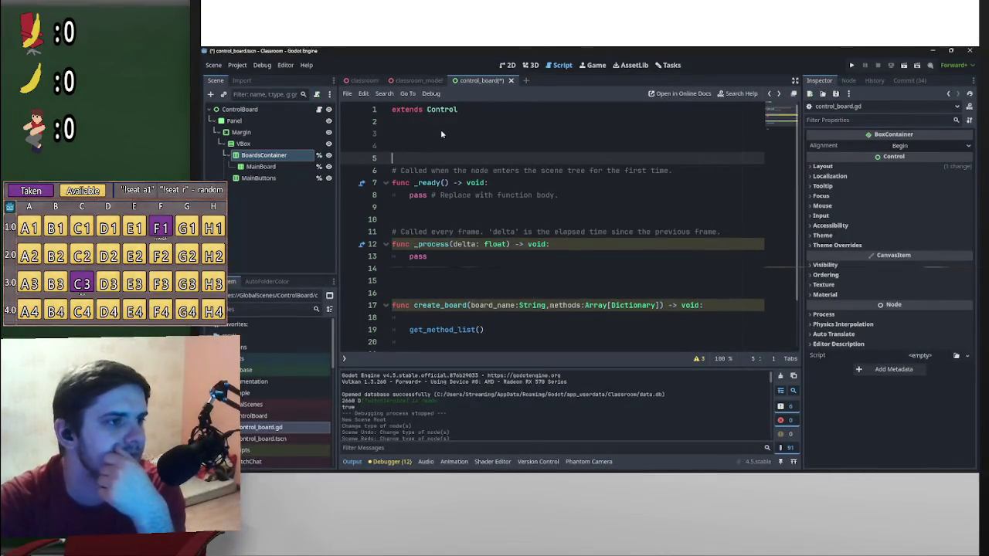
key("Return")
key("Up")
key("Up")
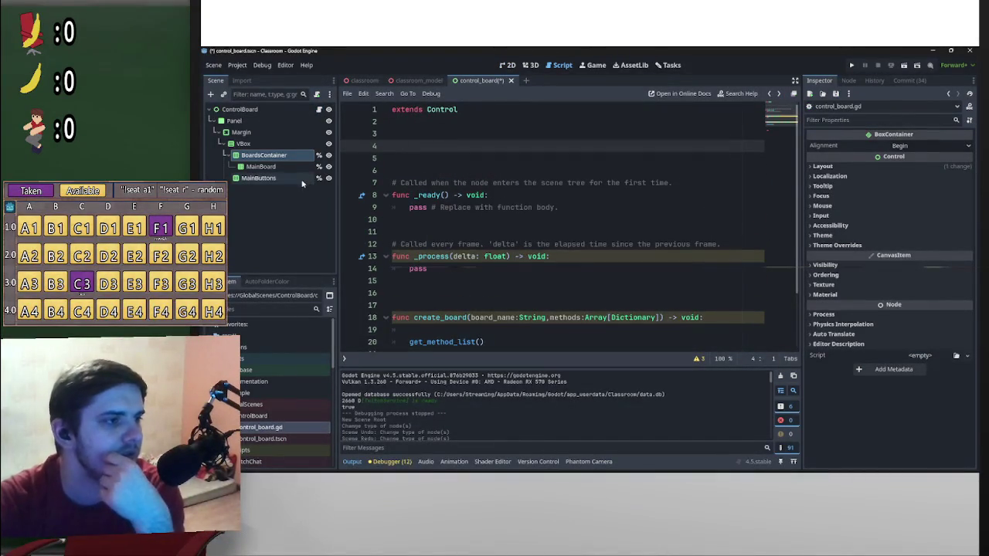
- Select MainBoard and BoardsContainer, leaving MainButtons' unique-name access on
right_click(306, 181)
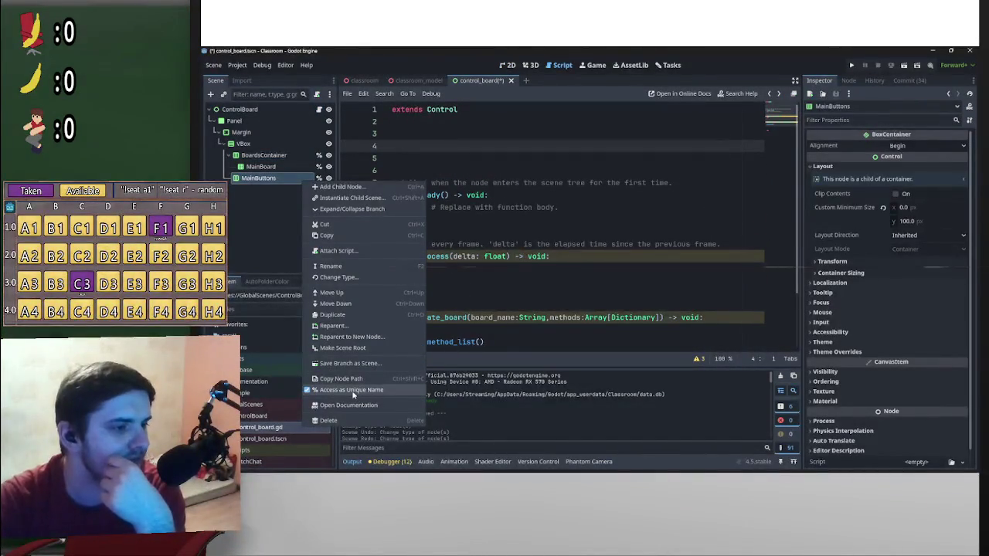
left_click(352, 390)
left_click(292, 166)
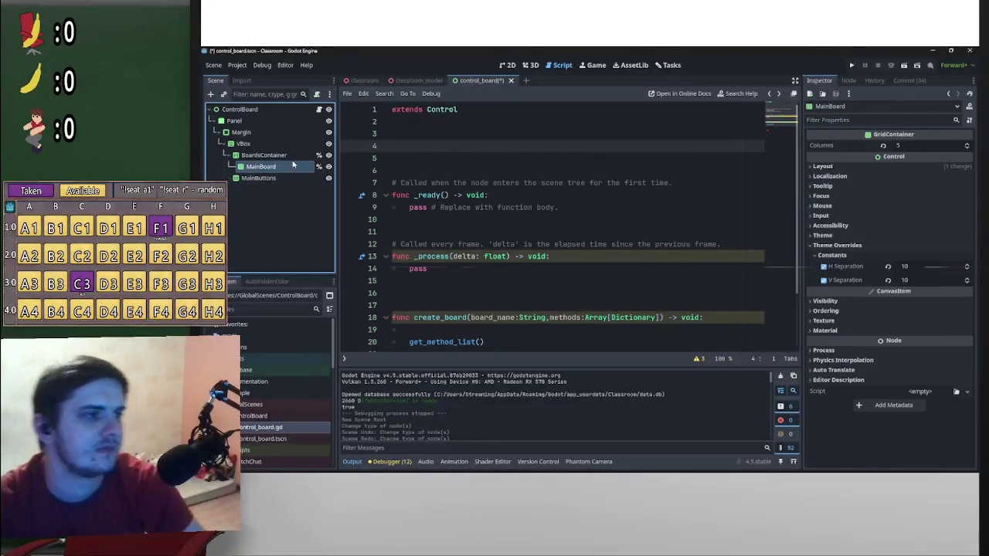
left_click(290, 156, "ctrl")
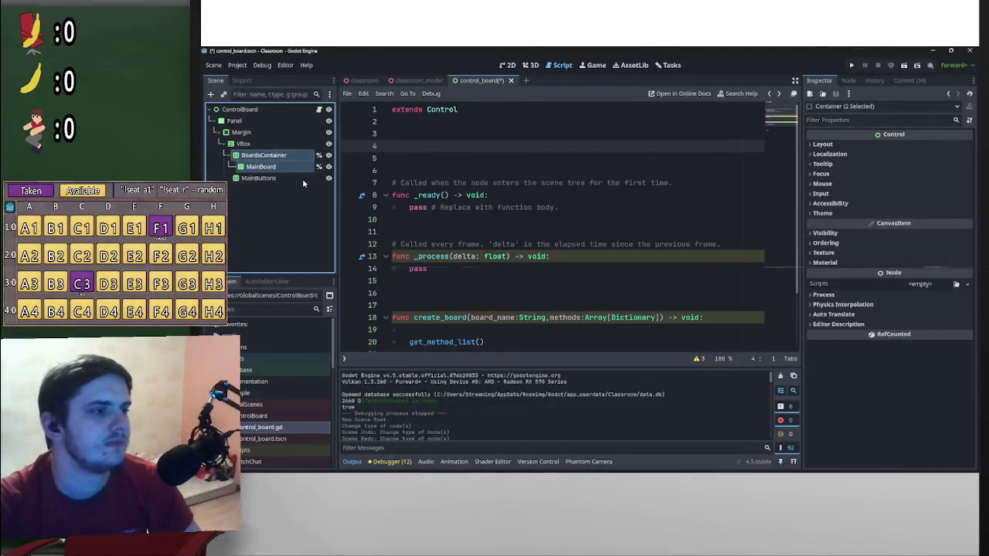
right_click(306, 179)
left_click(352, 390)
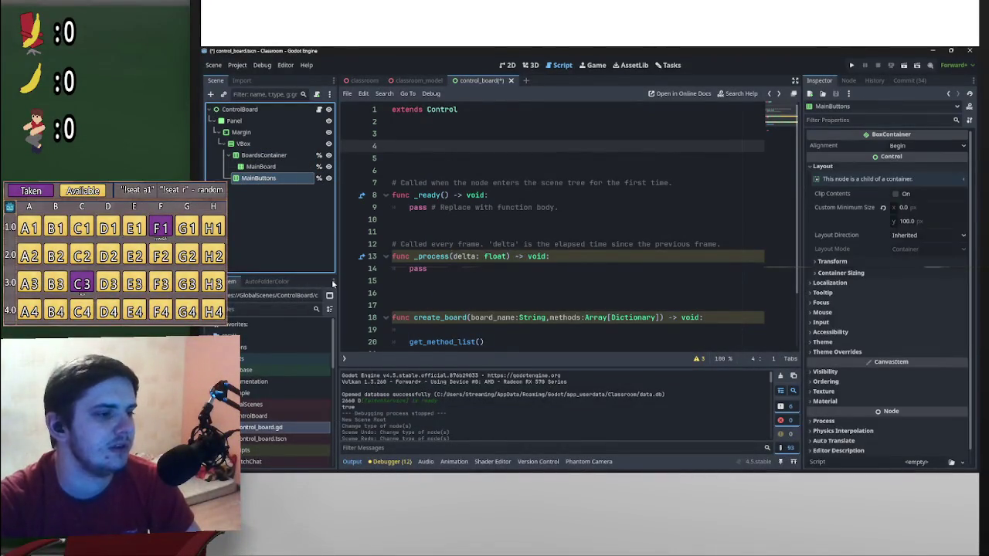
left_click(303, 166)
left_click(295, 157, "ctrl")
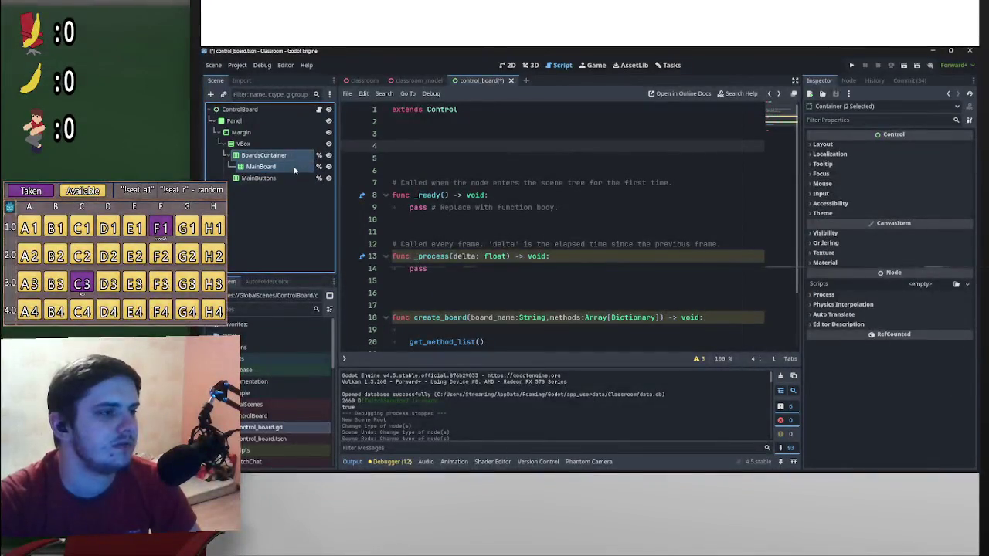
left_click_drag(294, 161, 459, 139)
left_click(425, 176)
key("Return")
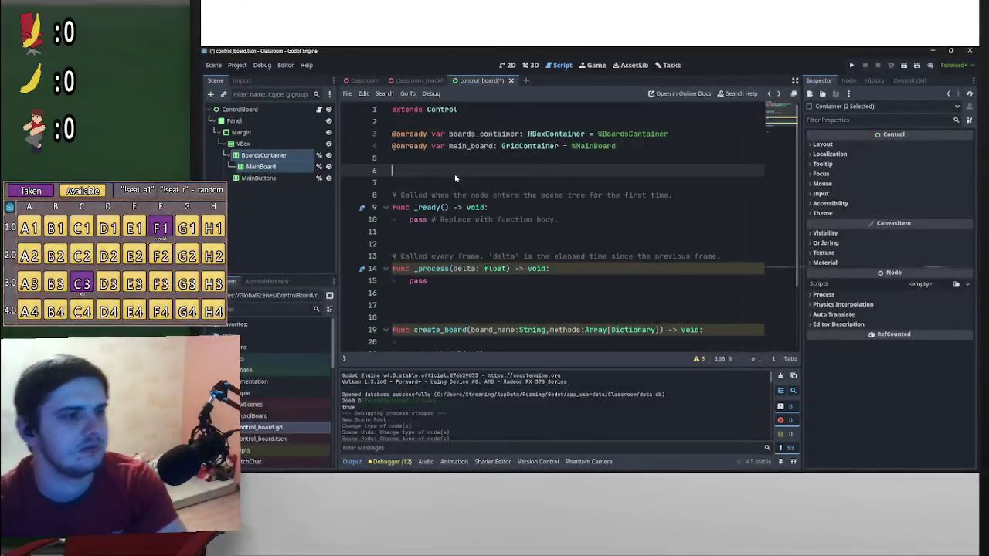
key("BackSpace")
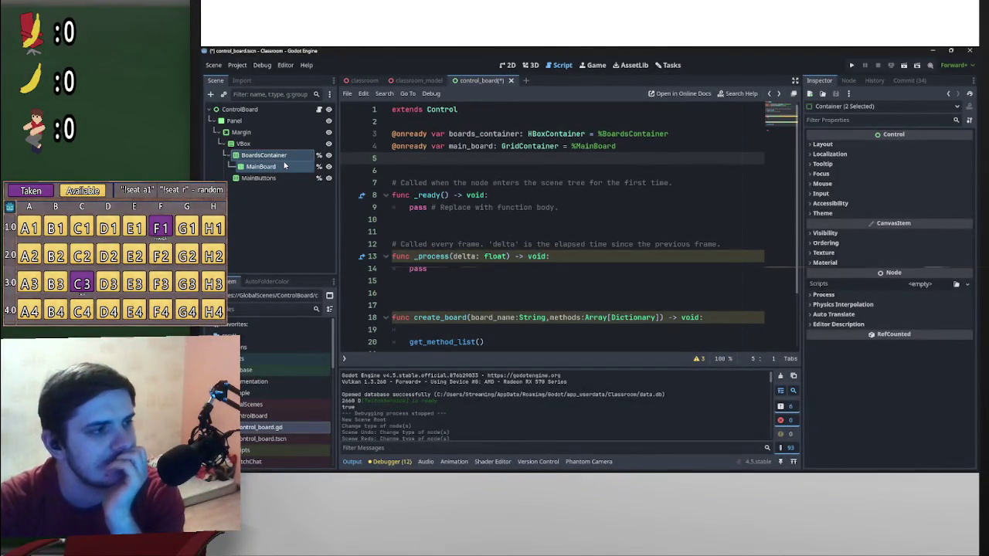
scroll(527, 289, "down", 2)
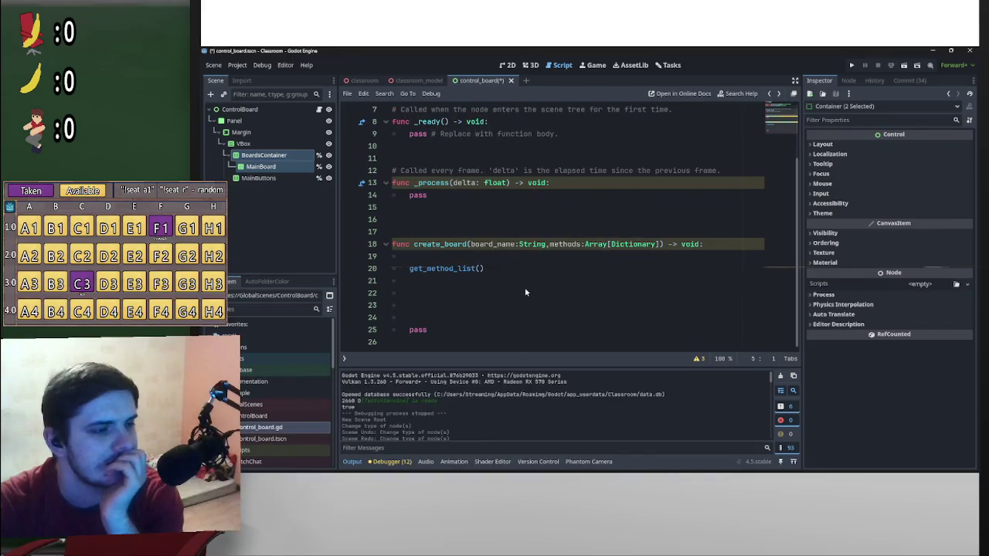
scroll(516, 285, "up", 2)
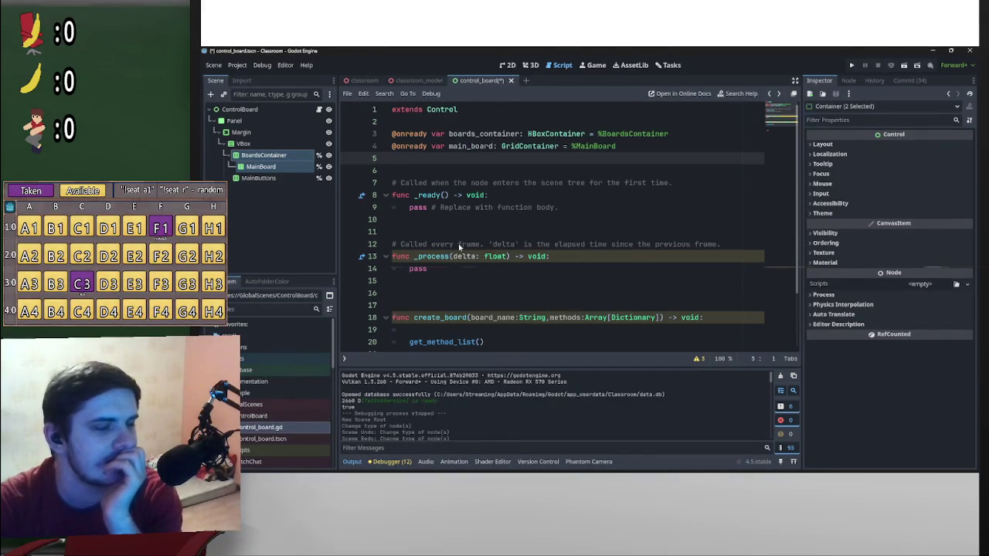
right_click(283, 168)
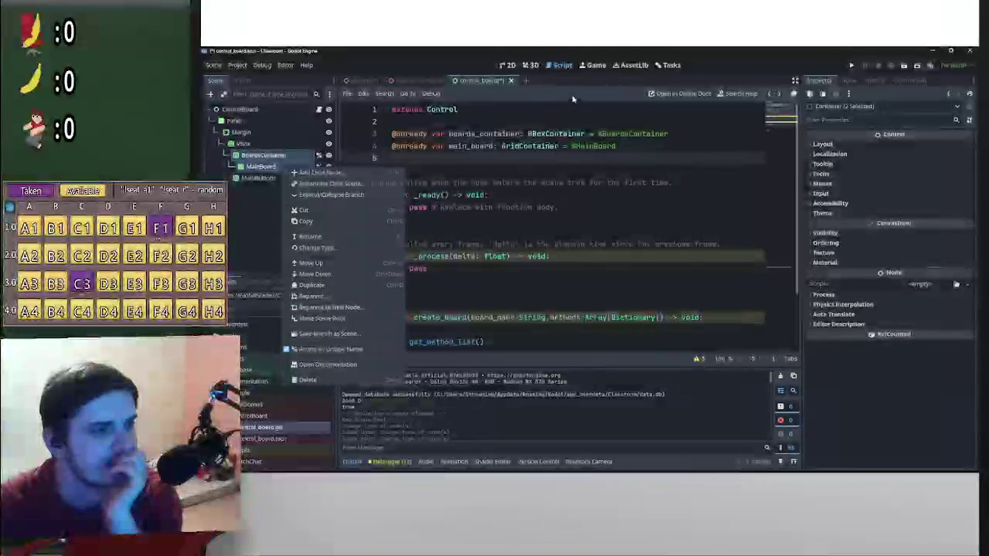
left_click(534, 67)
- Add a Button child node under MainBoard
left_click(533, 66)
left_click(507, 65)
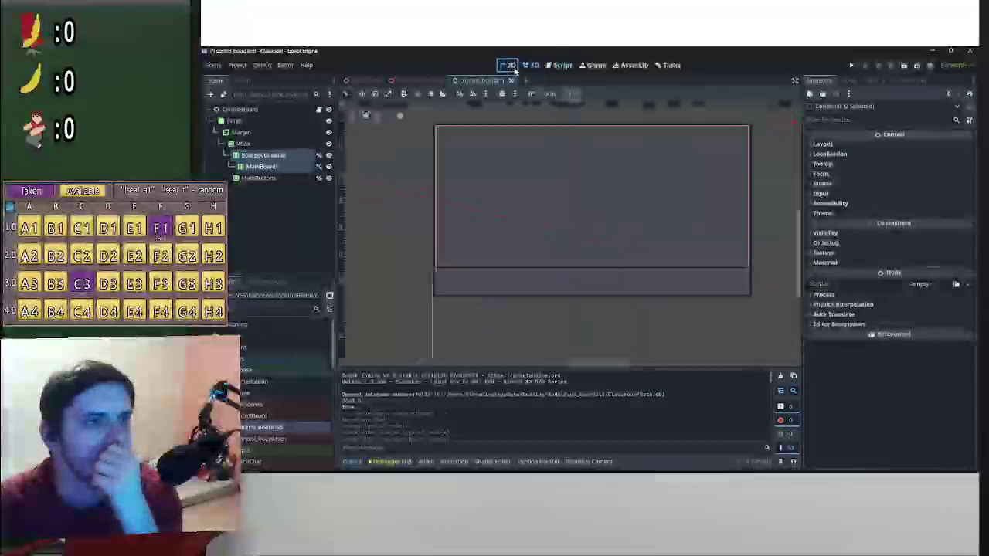
left_click(260, 167)
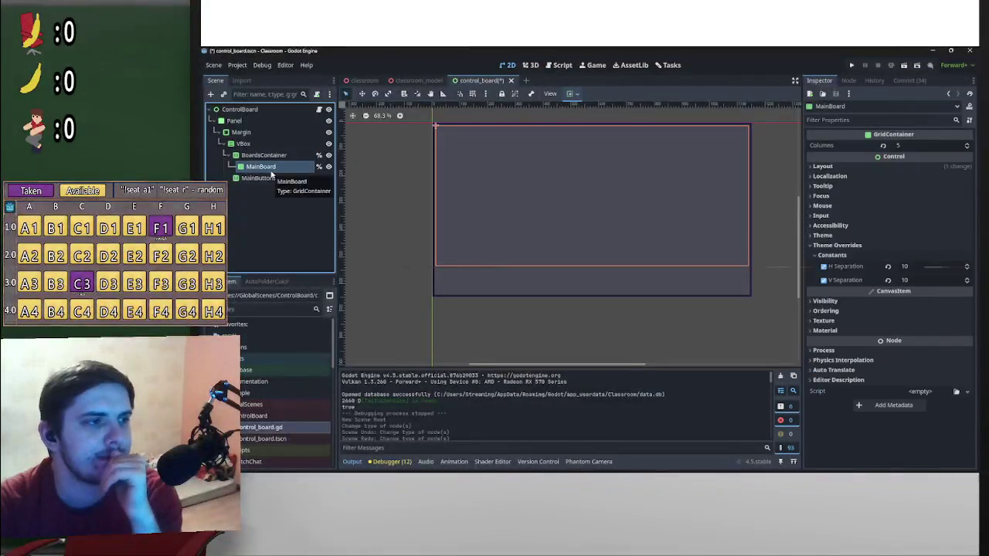
right_click(270, 172)
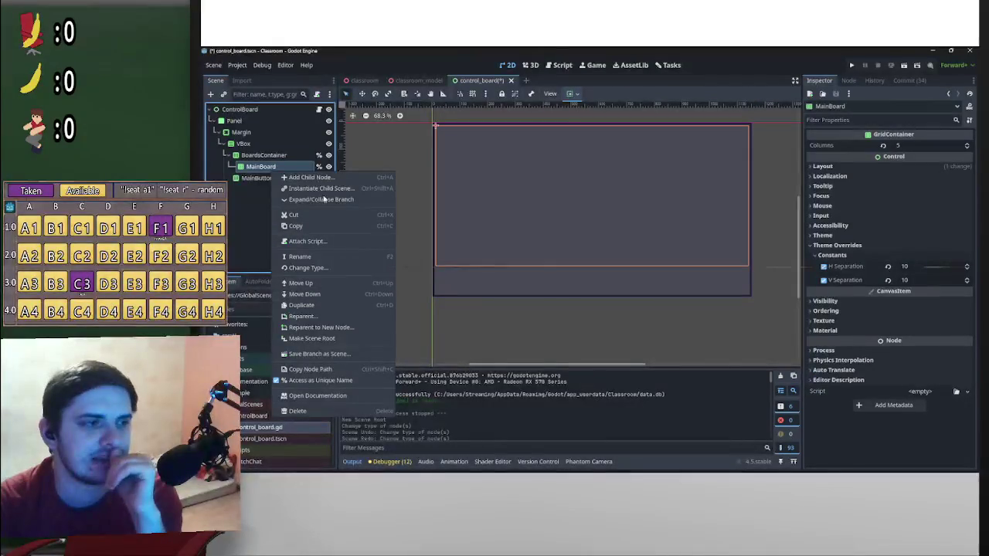
left_click(319, 178)
type("button")
key("Return")
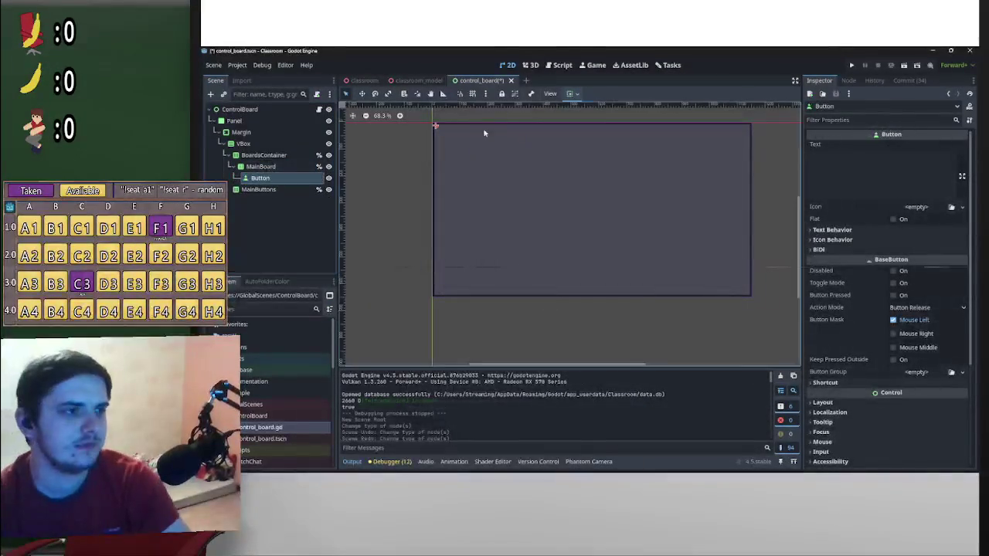
- Turn on Horizontal Expand and Vertical Expand for the Button's container sizing
left_click(569, 93)
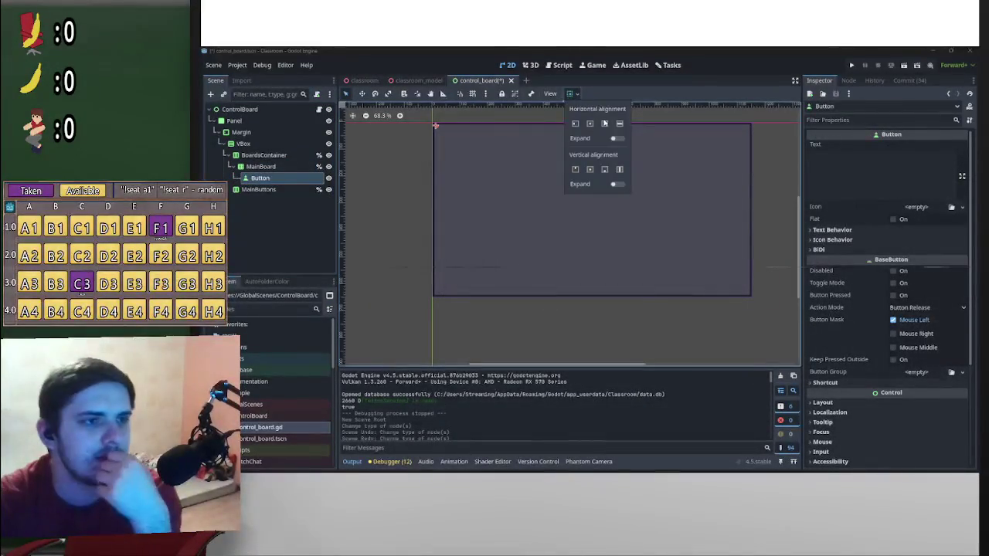
left_click(618, 184)
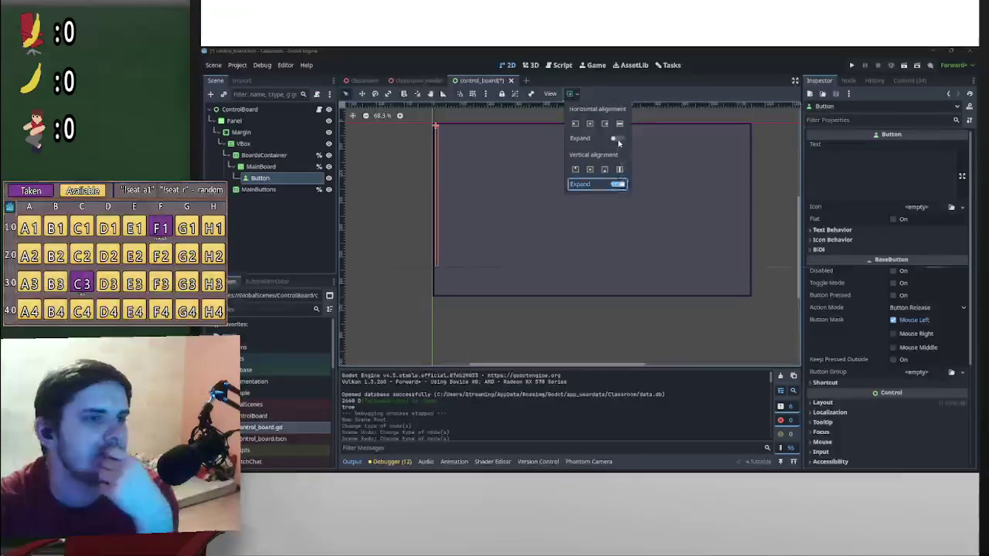
left_click(621, 180)
left_click(619, 170)
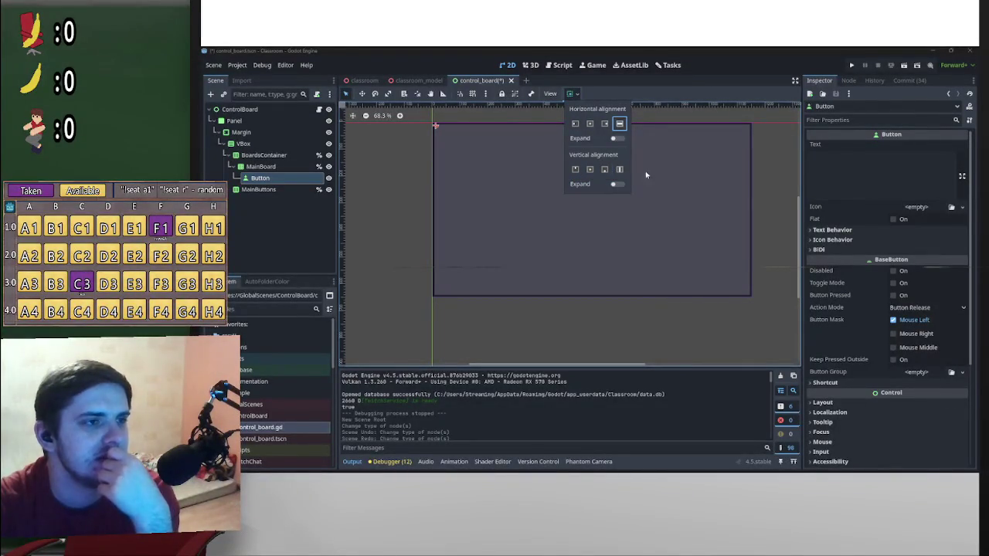
left_click(617, 184)
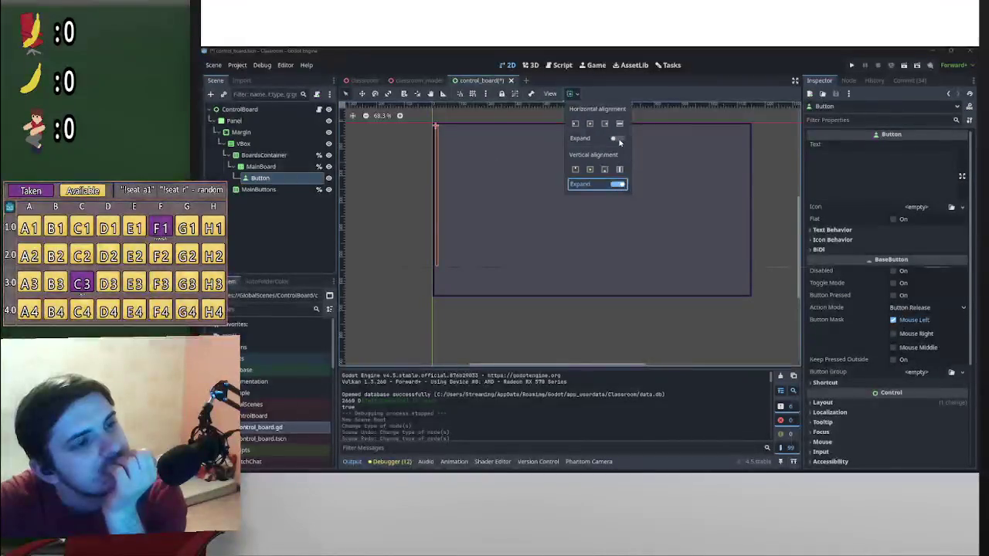
left_click(617, 138)
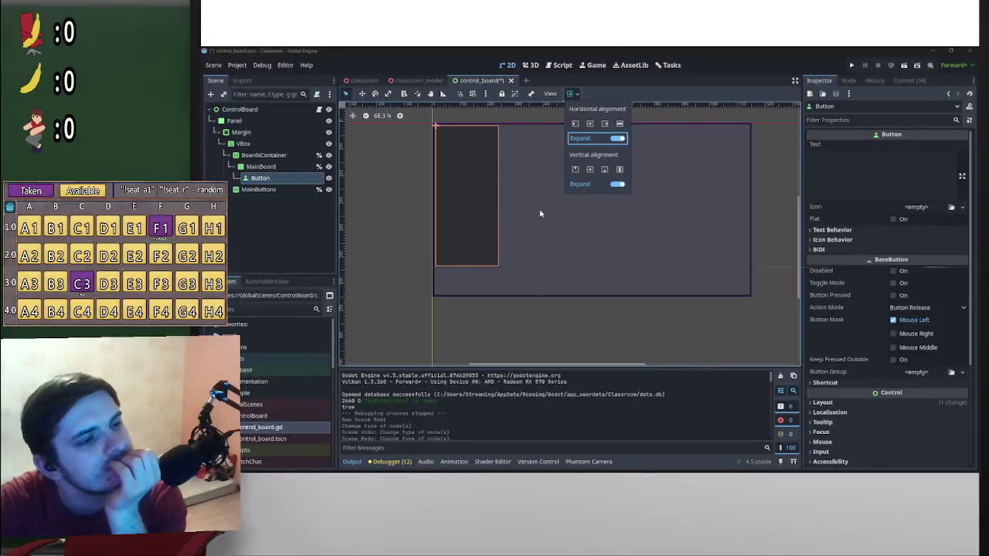
left_click(283, 176)
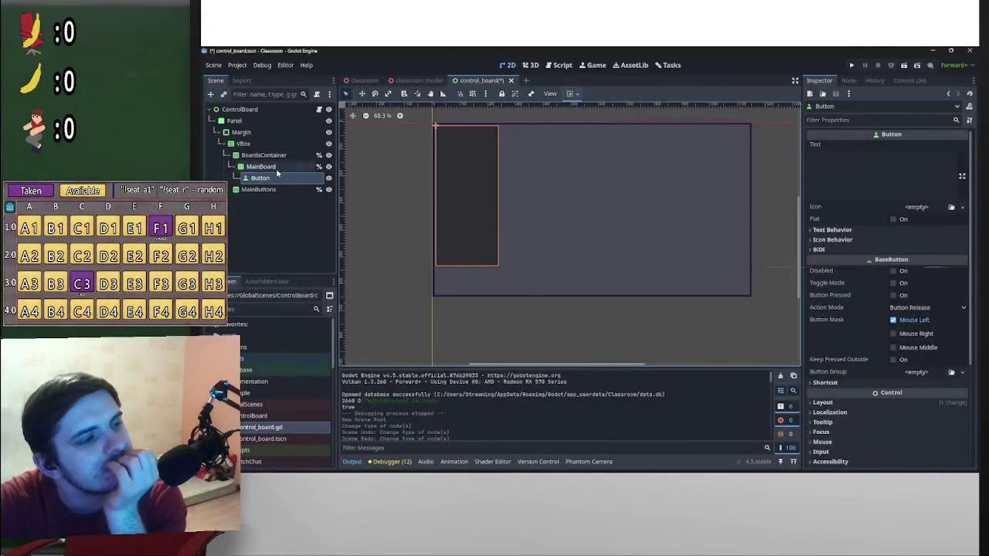
- Duplicate the Button into several copies, delete the extras, and save the scene
left_click(262, 167)
left_click(263, 177)
left_click(272, 169)
left_click(274, 178)
key("ctrl+d")
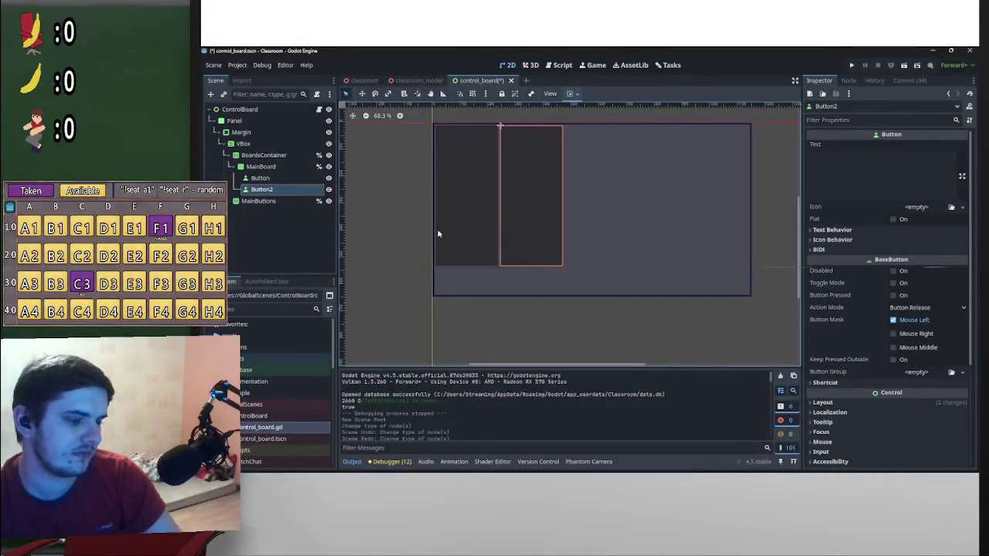
left_click(278, 179)
left_click(283, 190)
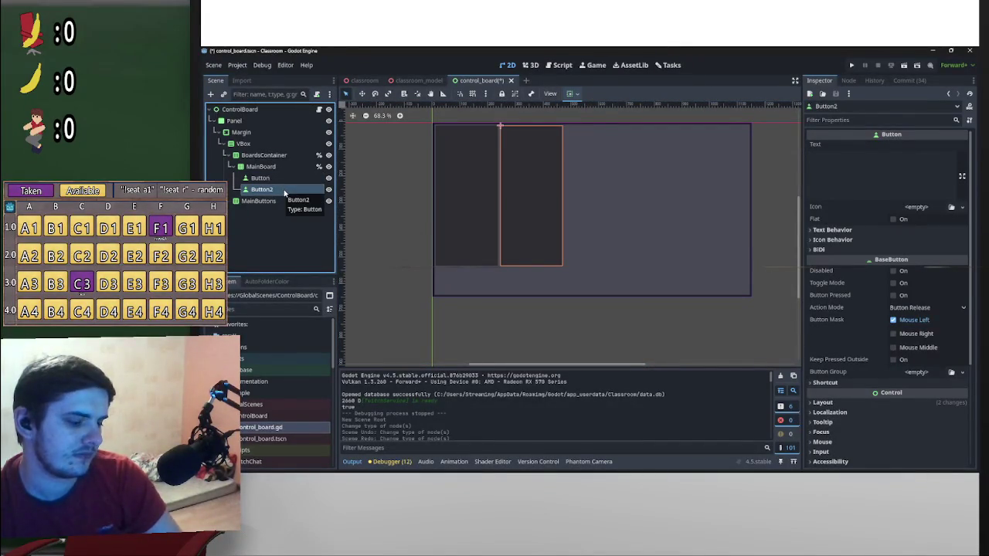
left_click(278, 178, "shift")
key("ctrl+d")
key("ctrl+d")
key("ctrl+d")
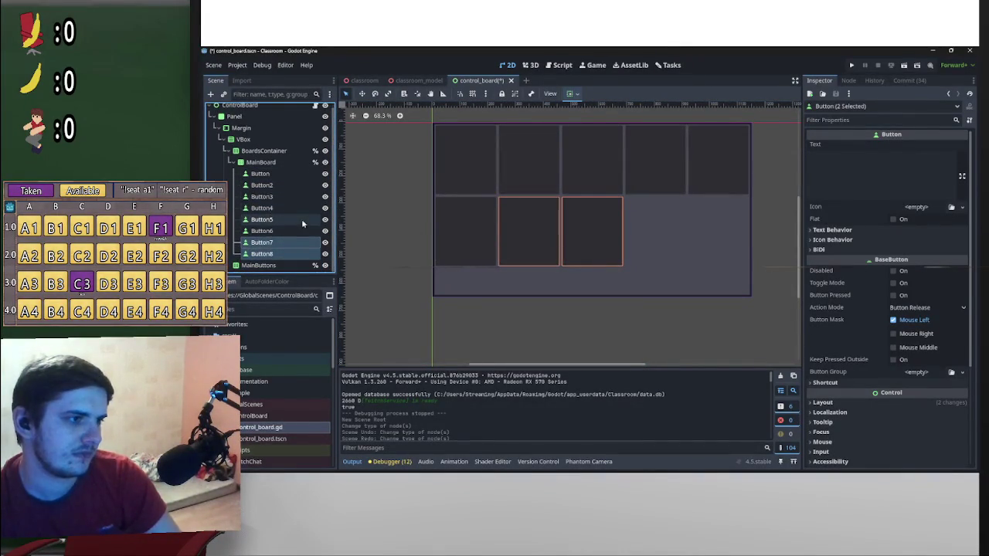
left_click(301, 219, "shift")
key("Delete")
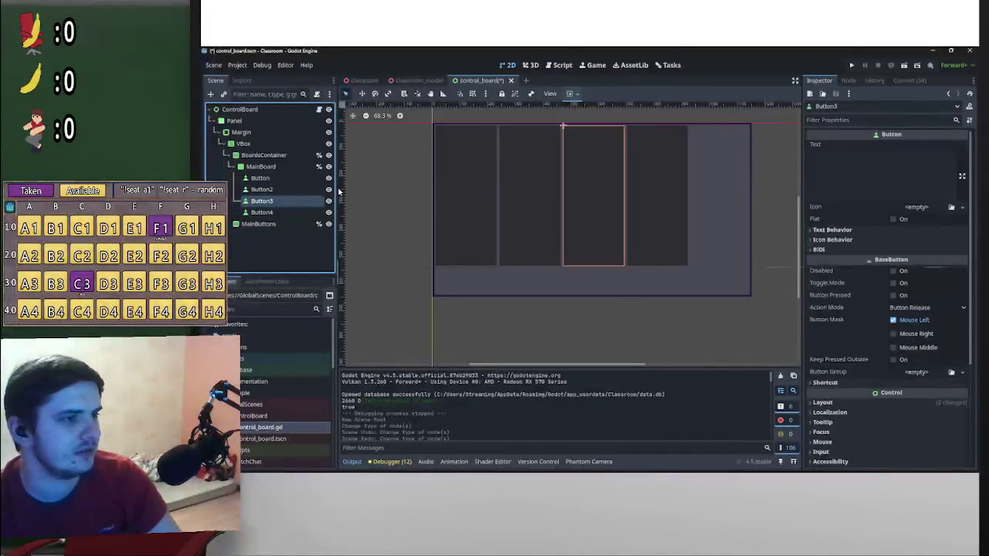
key("Delete")
key("Delete")
key("ctrl+s")
- Delete Button2, duplicate back to five buttons, and check MainBoard's Columns of 5
left_click(284, 187)
key("Delete")
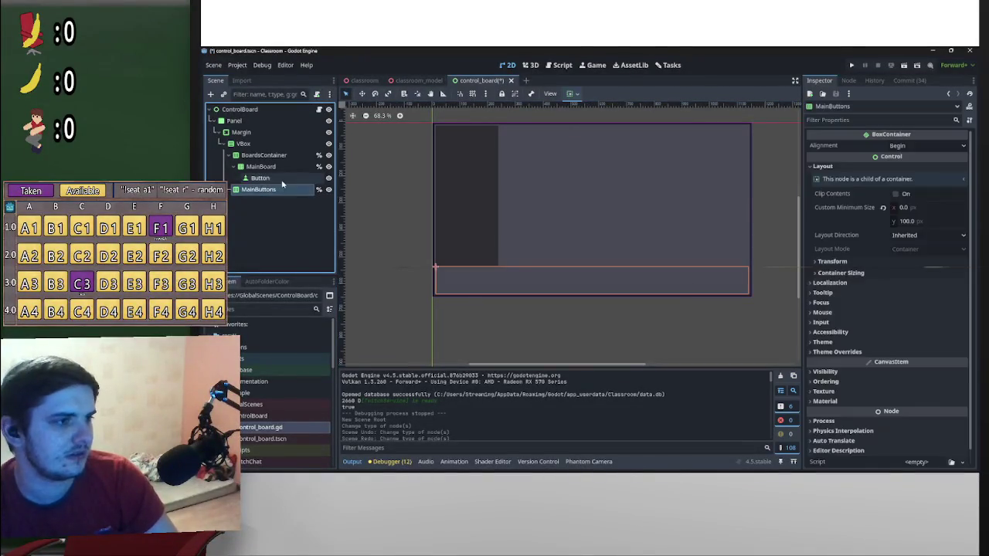
left_click(283, 183)
key("ctrl+d")
key("ctrl+d")
key("ctrl+d")
key("ctrl+d")
key("ctrl+d")
key("ctrl+d")
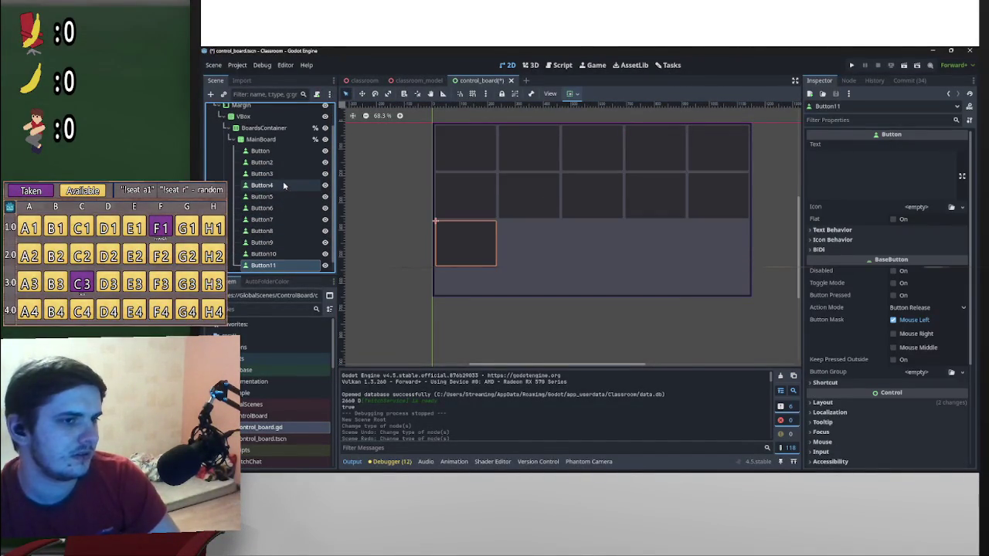
key("ctrl+z")
key("ctrl+z")
key("ctrl+z")
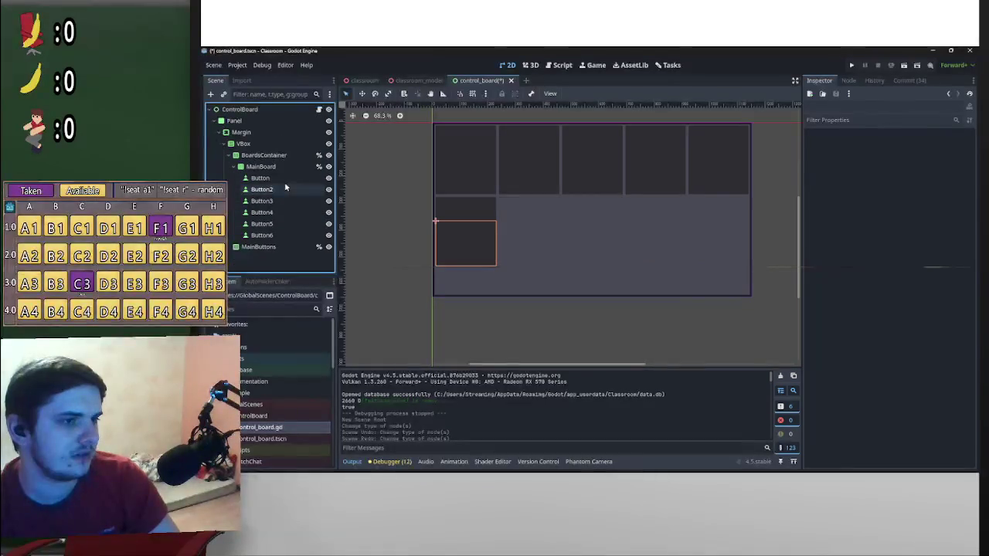
key("ctrl+z")
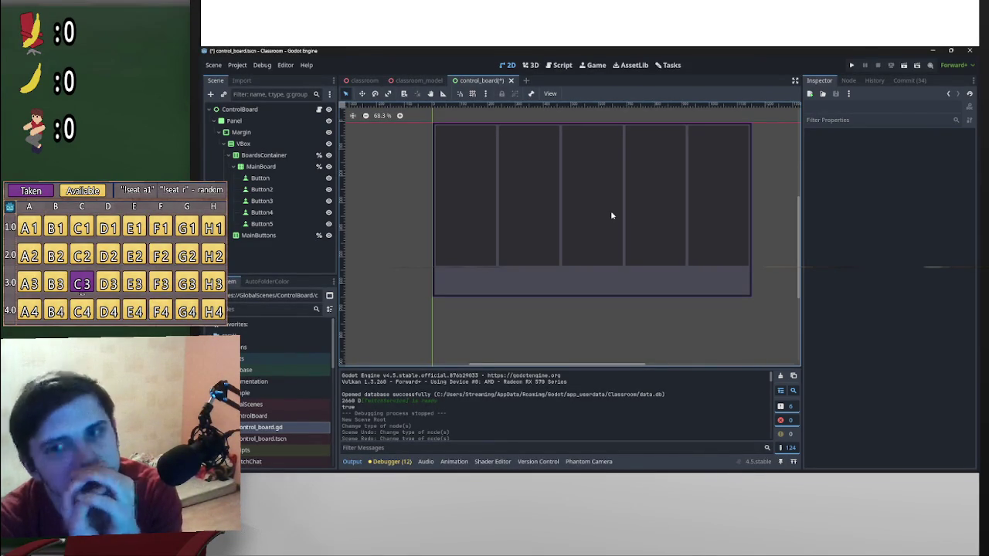
left_click(258, 178)
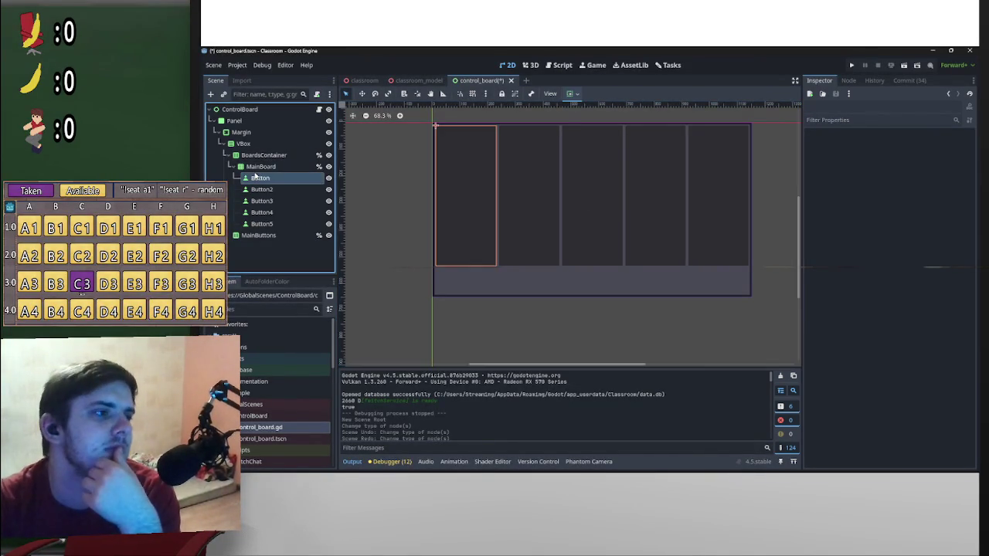
left_click(255, 168)
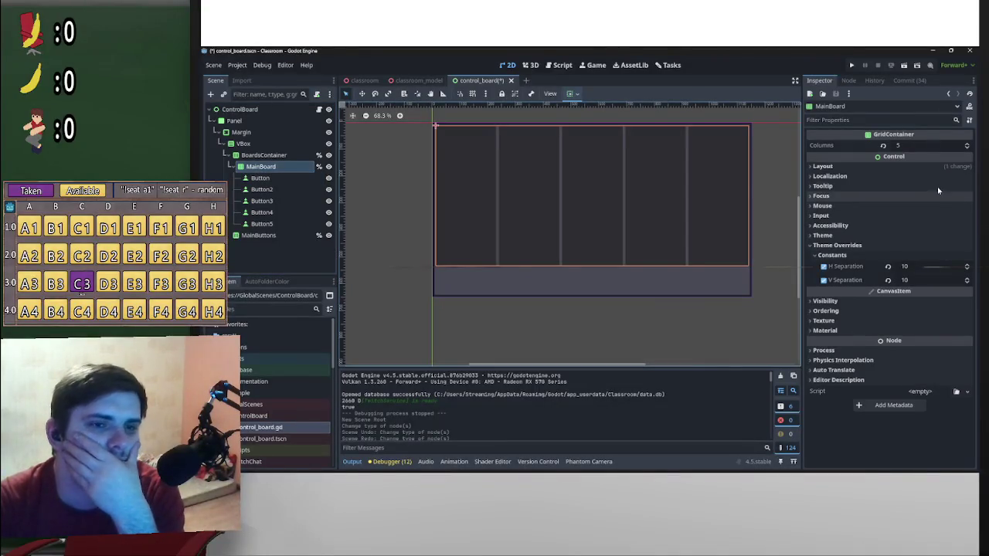
left_click(921, 146)
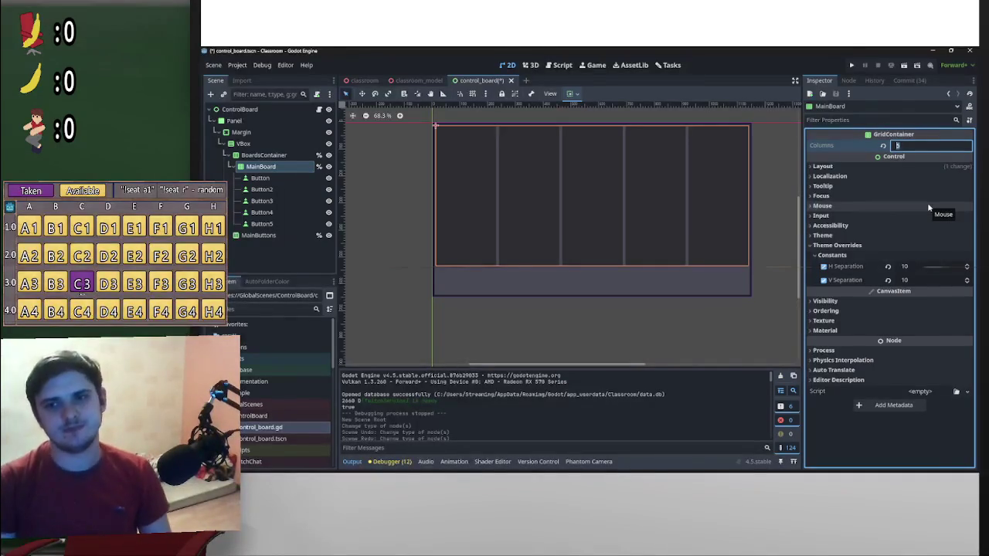
- Turn off the Button's vertical Expand and center it vertically in its cell
left_click(570, 94)
left_click(286, 179)
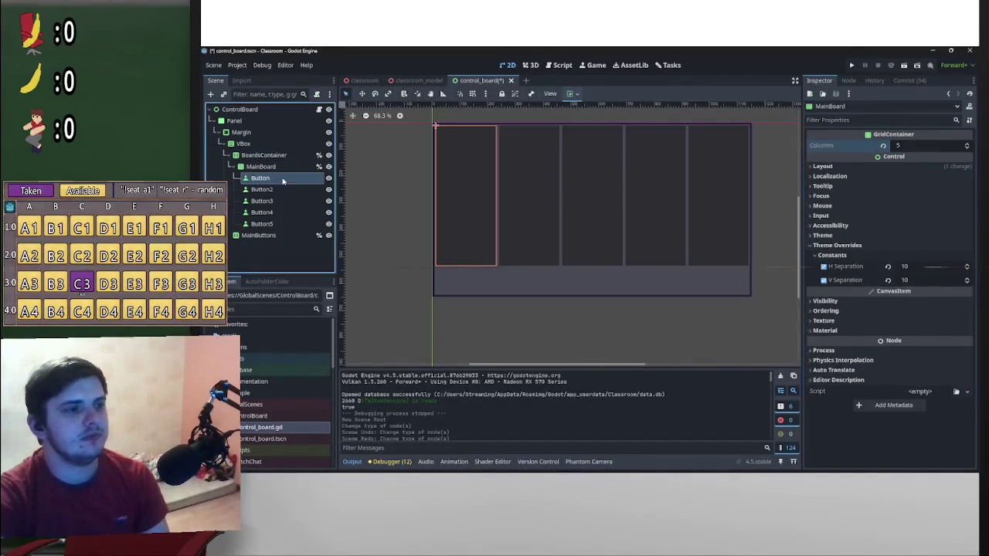
left_click(570, 93)
left_click(618, 183)
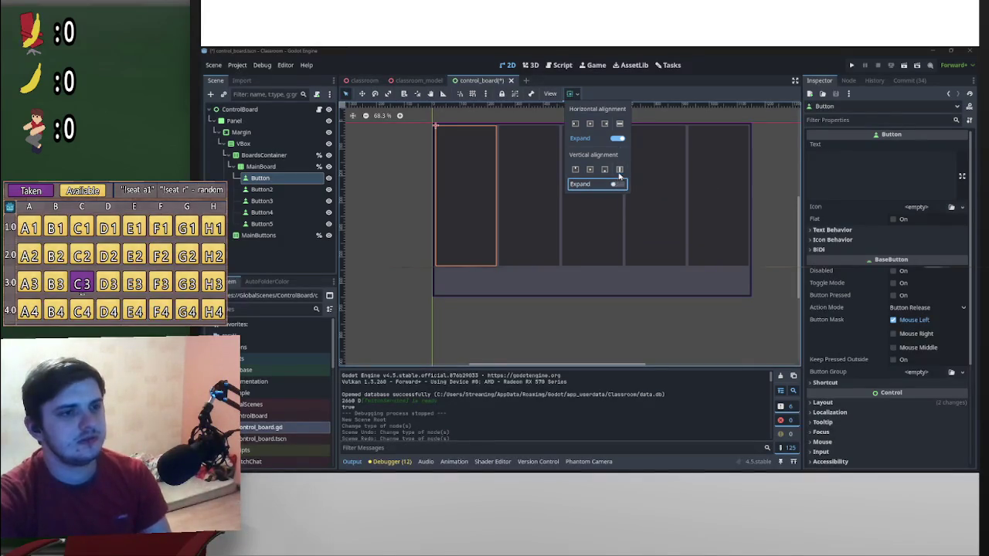
left_click(590, 170)
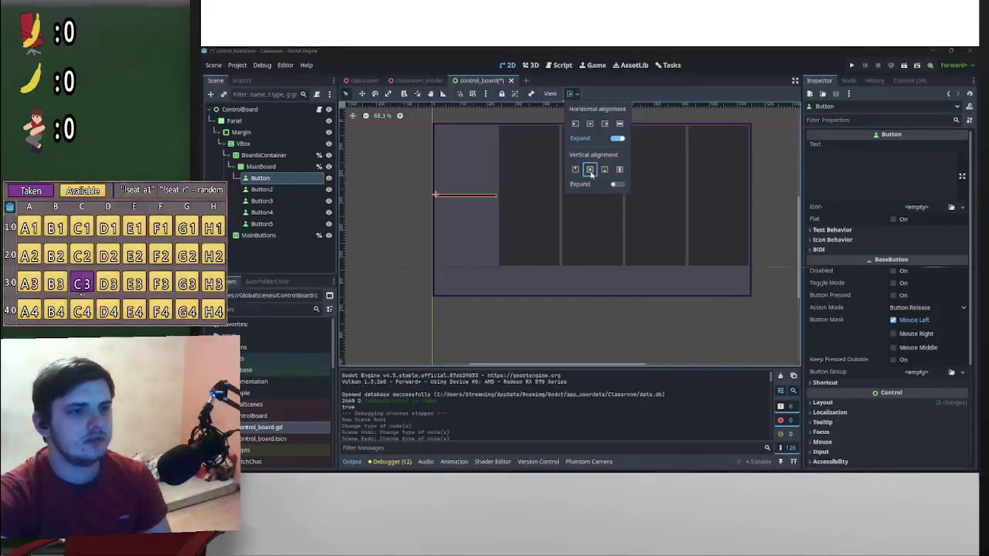
left_click(291, 190)
- Delete Button2 through Button5, leaving only the original Button
left_click(292, 190)
left_click(292, 223, "shift")
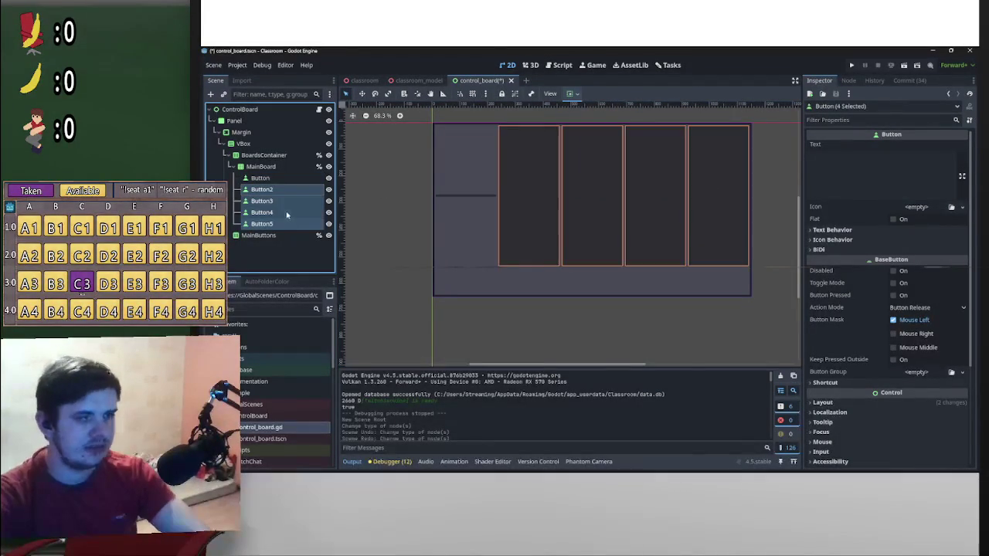
key("Delete")
key("Return")
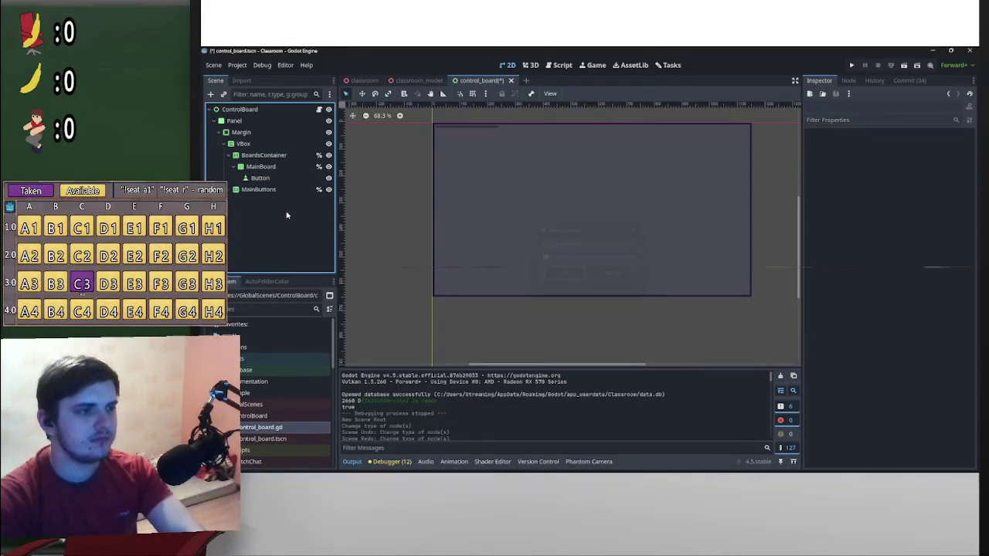
- Set the Button's Layout Custom Minimum Size height to 100
left_click(292, 180)
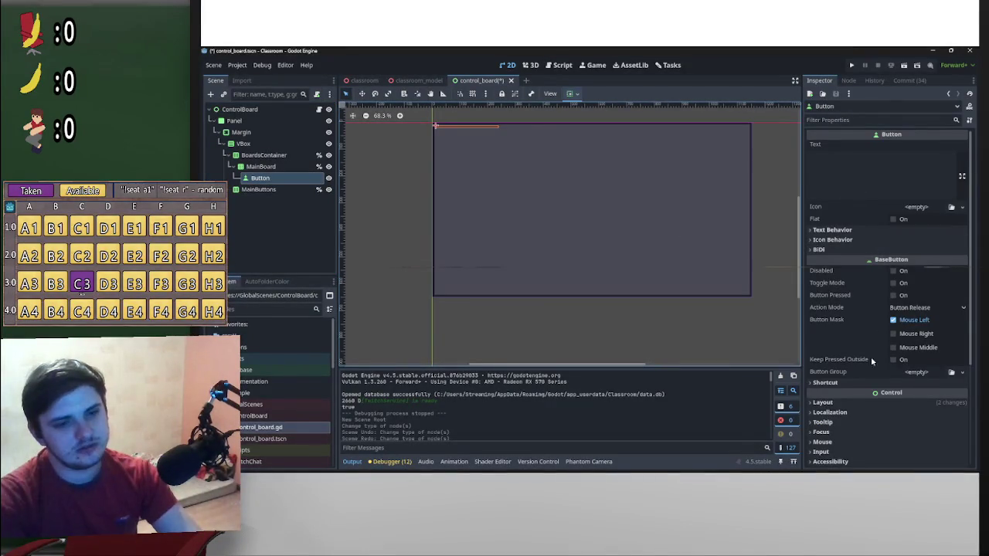
left_click(857, 383)
left_click(857, 384)
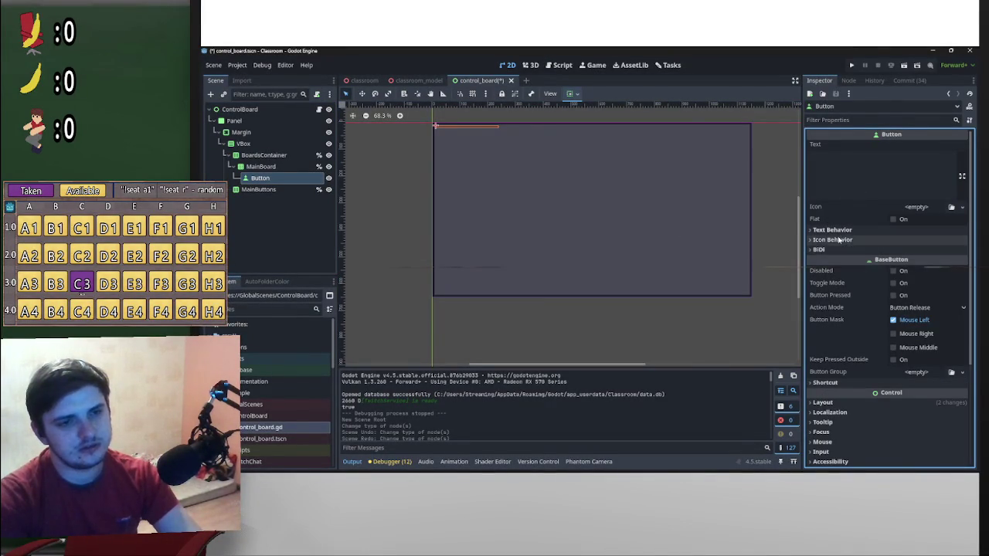
left_click(841, 403)
double_click(842, 402)
scroll(865, 398, "down", 3)
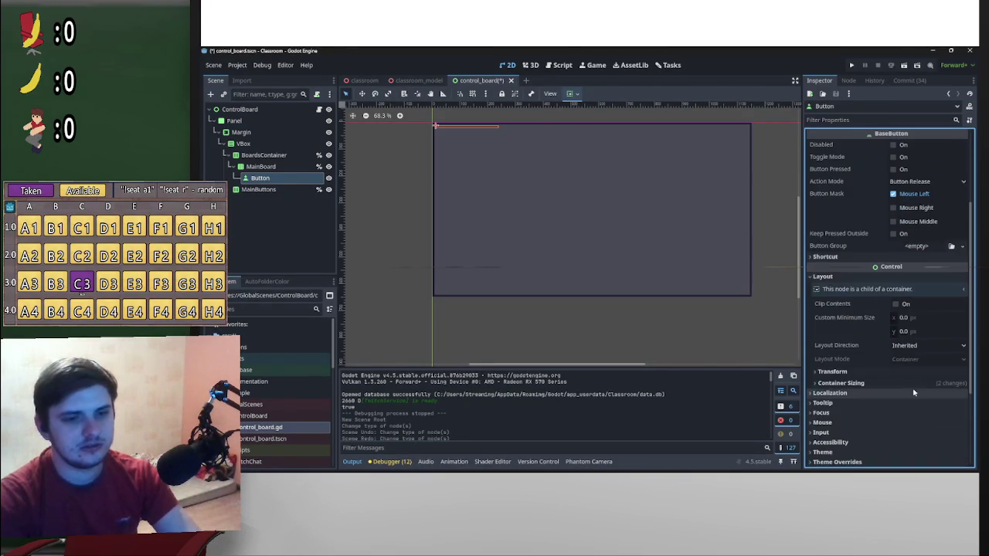
left_click(914, 333)
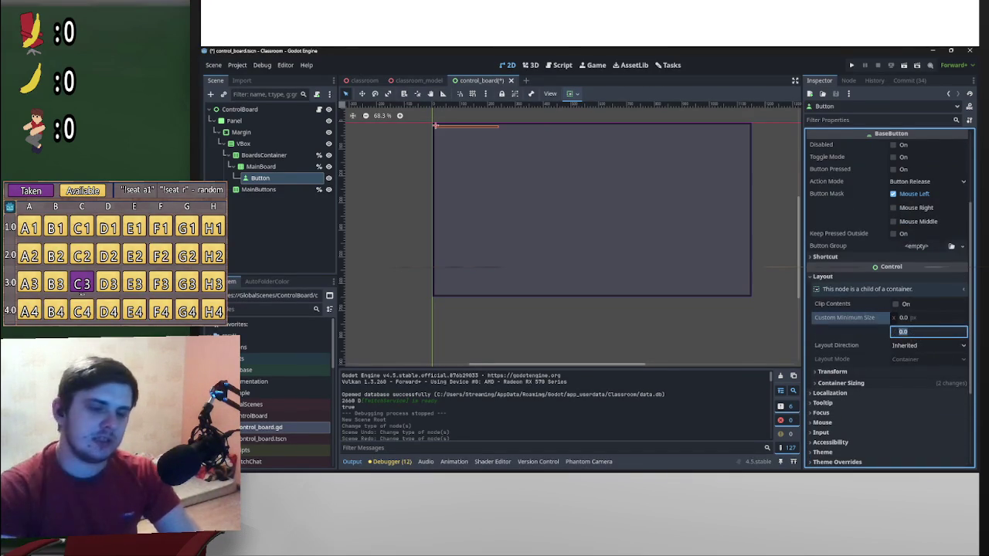
type("100")
key("Return")
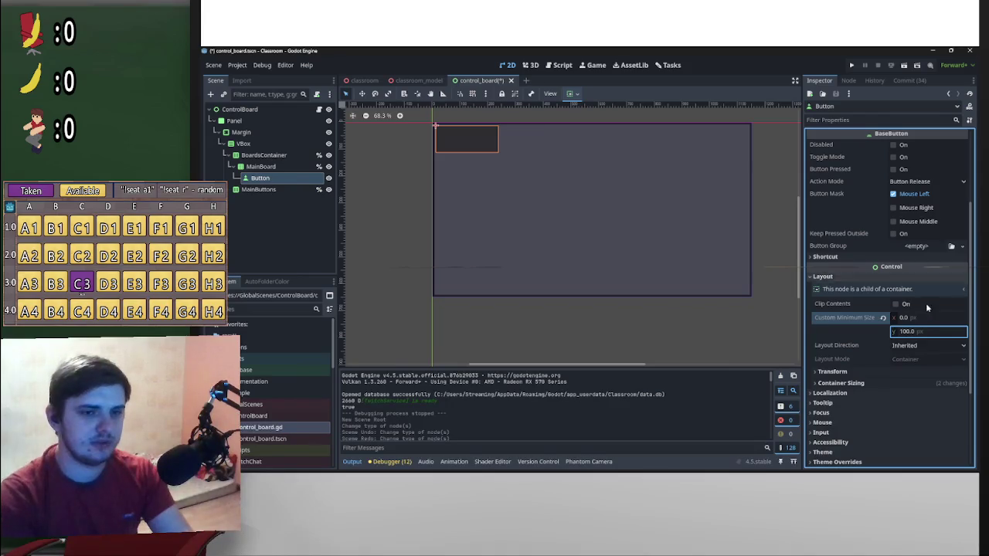
- Raise the Button's custom minimum height to 150 px
left_click(912, 332)
type("150")
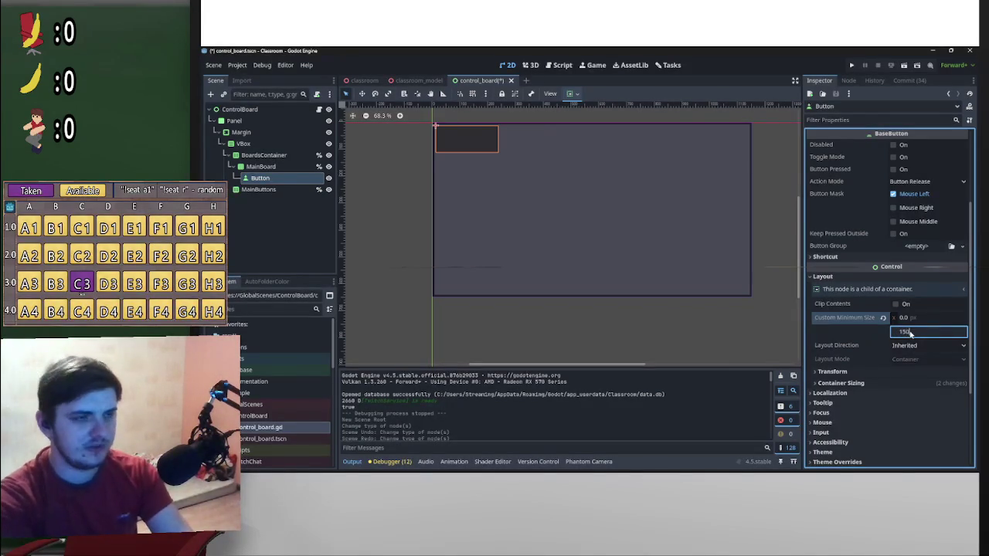
key("Return")
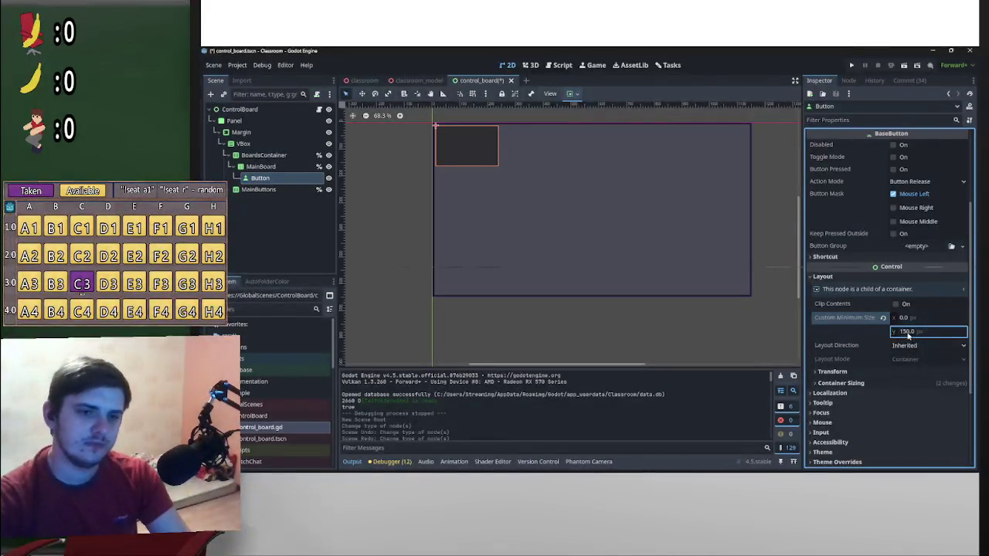
scroll(472, 242, "up", 4)
scroll(535, 283, "down", 5)
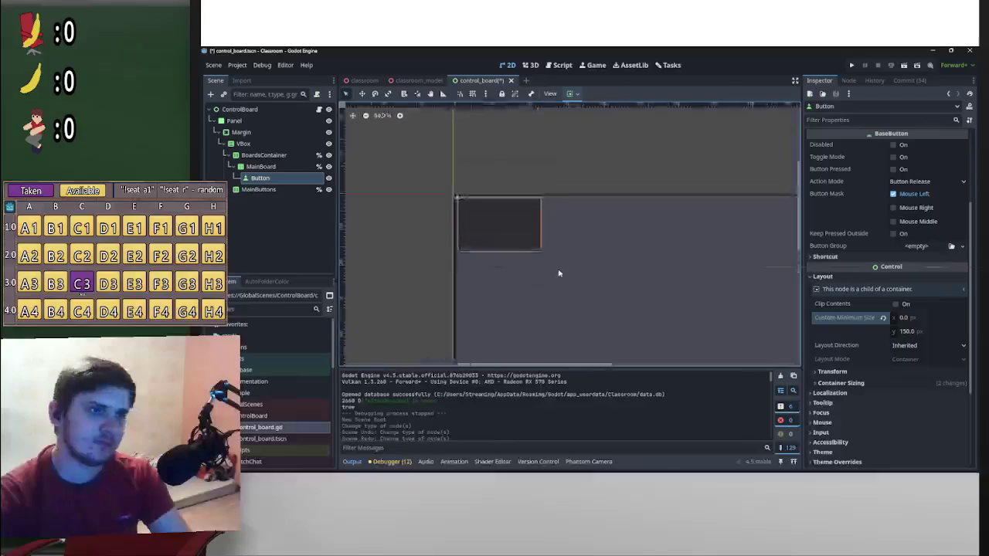
scroll(630, 275, "up", 2)
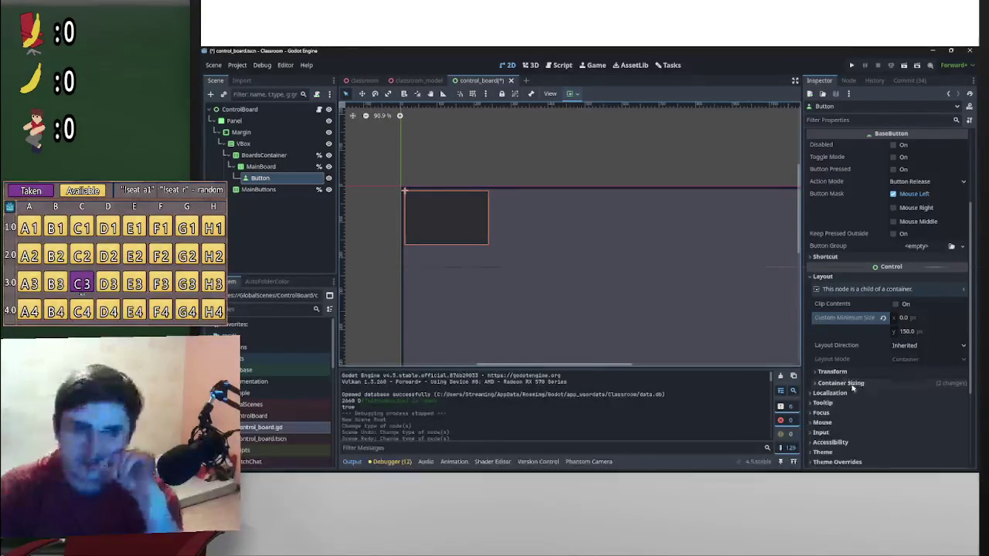
scroll(850, 396, "down", 3)
- Make the Normal StyleBoxFlat override unique under Theme Overrides > Styles
left_click(849, 336)
left_click(888, 403)
scroll(935, 402, "down", 5)
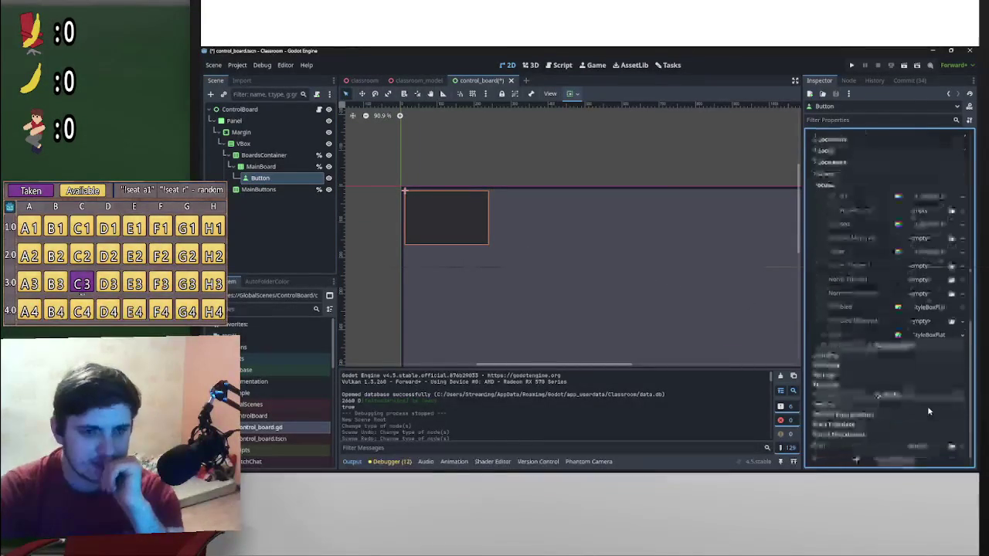
right_click(935, 198)
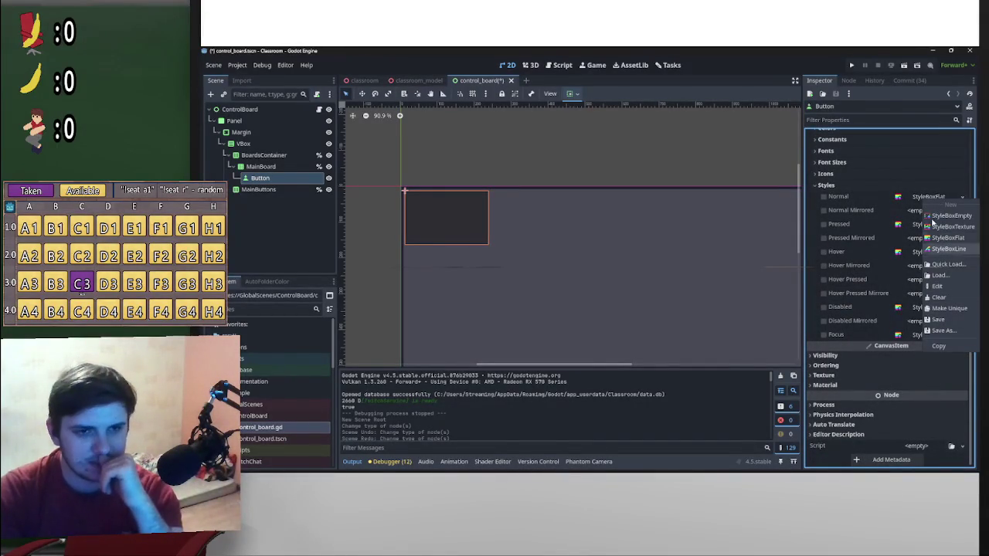
left_click(822, 197)
left_click(823, 197)
left_click(823, 198)
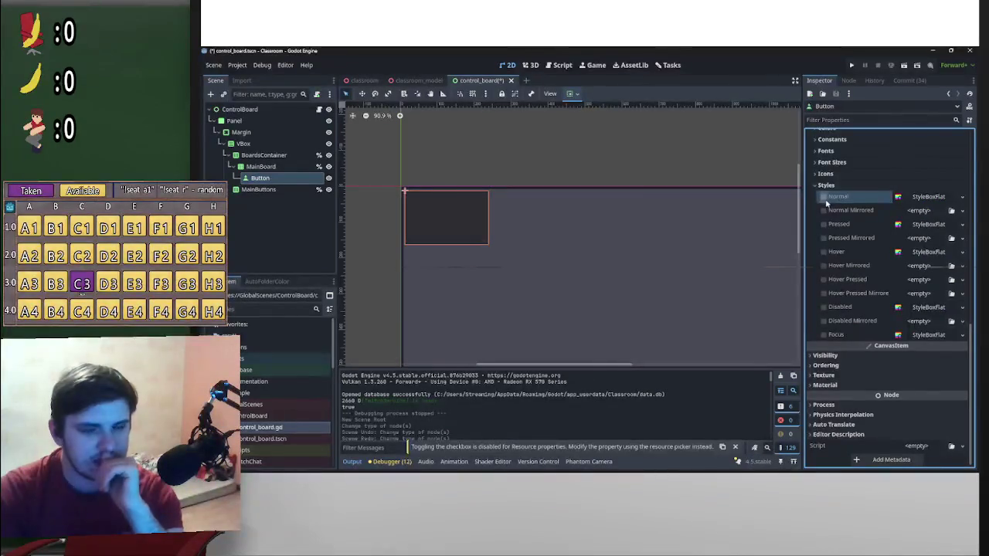
left_click(931, 198)
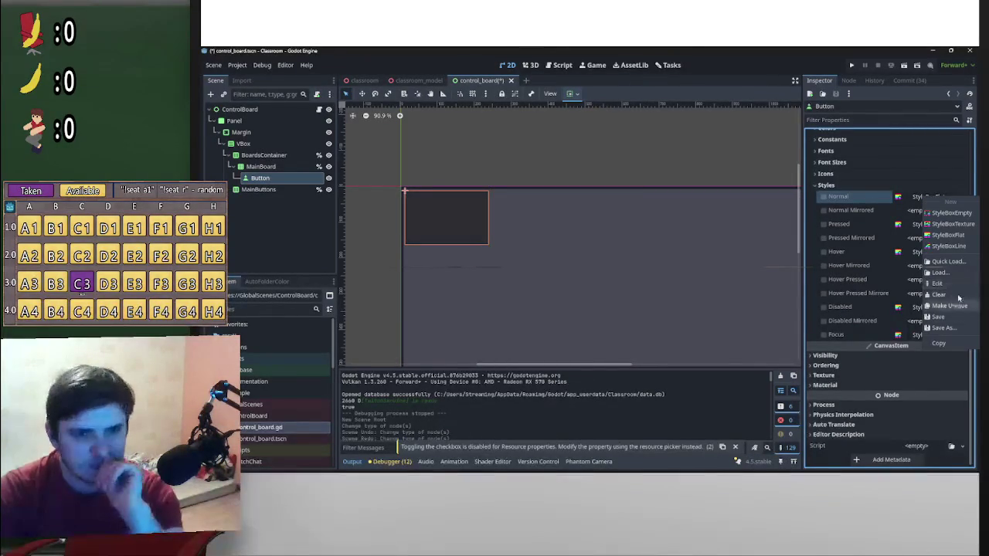
left_click(938, 343)
left_click(927, 200)
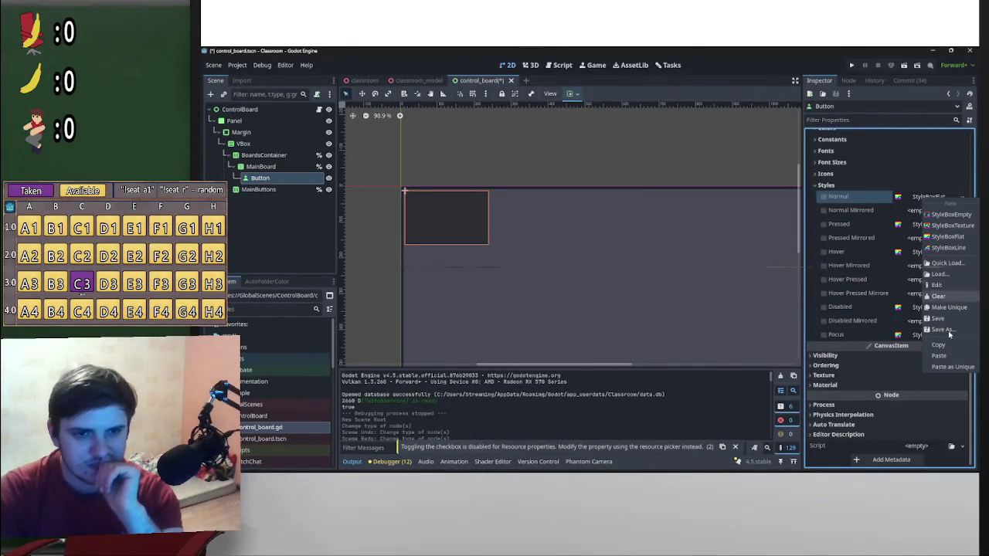
left_click(954, 366)
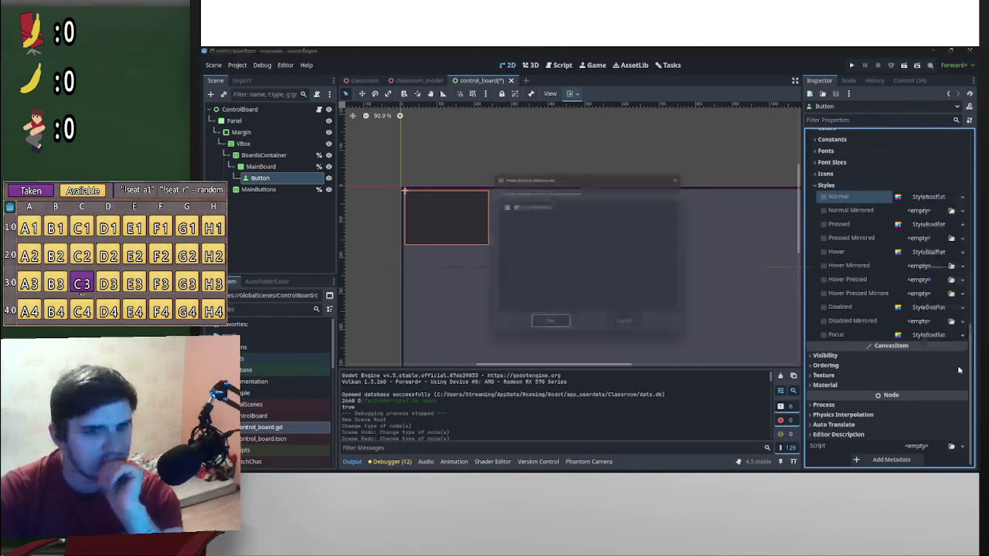
left_click(548, 327)
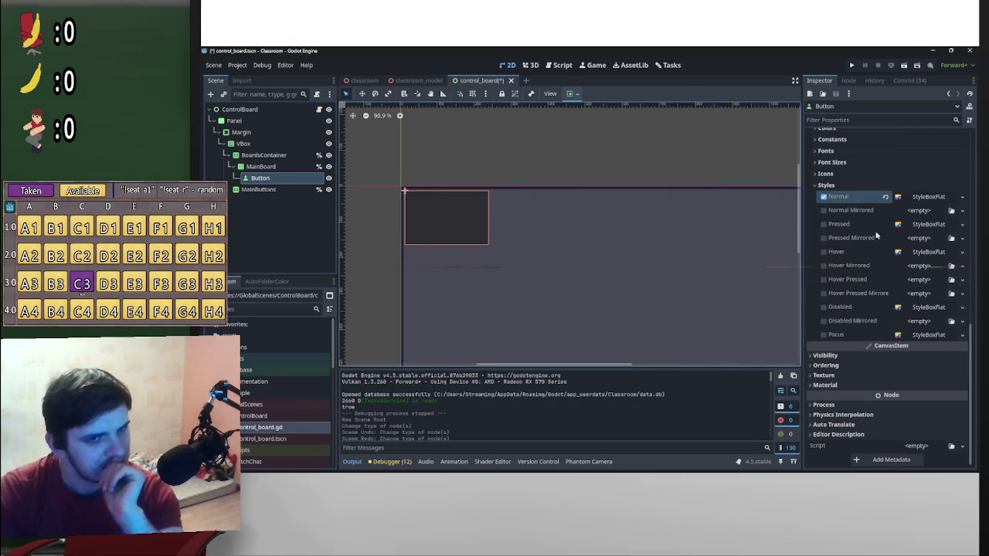
- Make the Pressed and Hover StyleBoxFlat overrides unique as well
left_click(923, 227)
key("Escape")
left_click(927, 226)
left_click(949, 384)
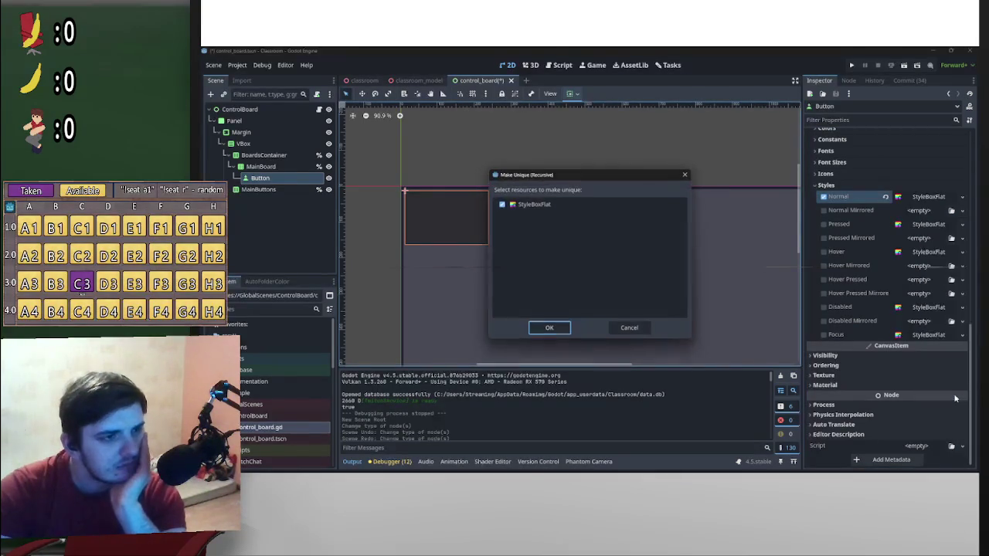
left_click(561, 331)
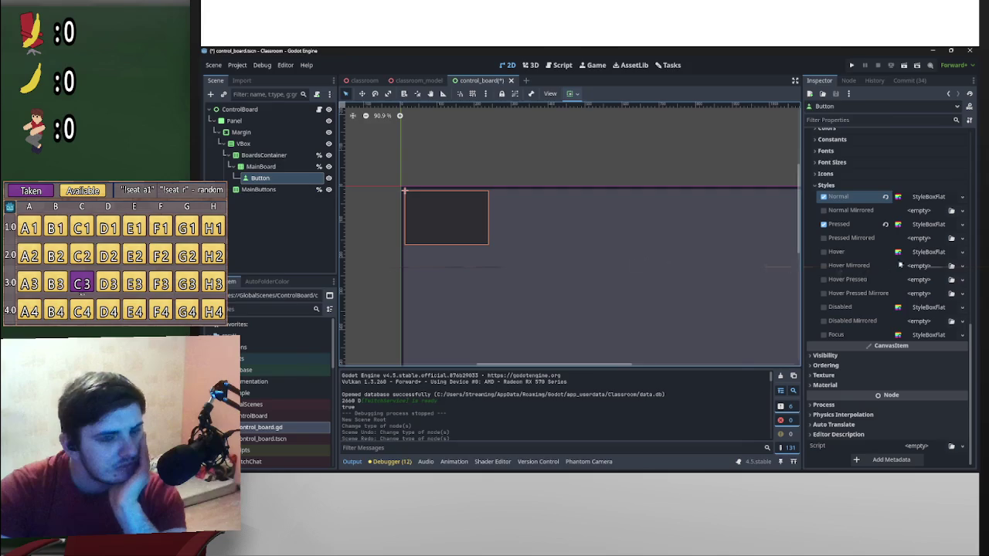
left_click(928, 265)
key("Escape")
left_click(928, 253)
left_click(949, 423)
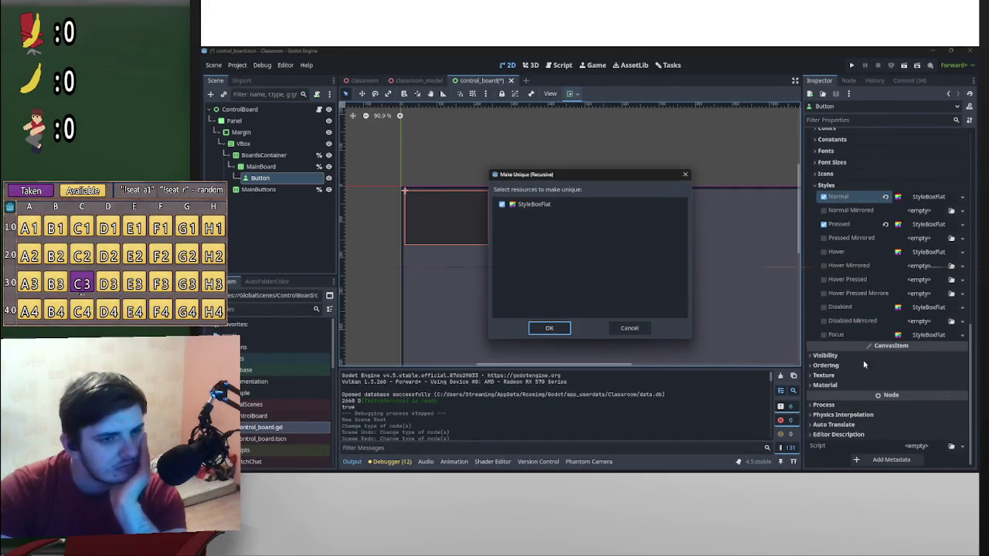
left_click(549, 328)
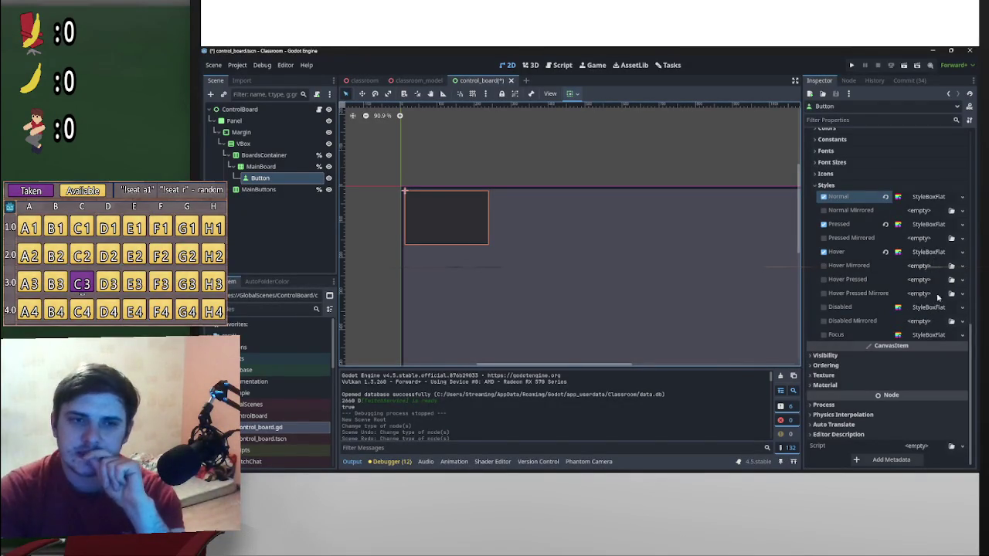
scroll(938, 293, "up", 5)
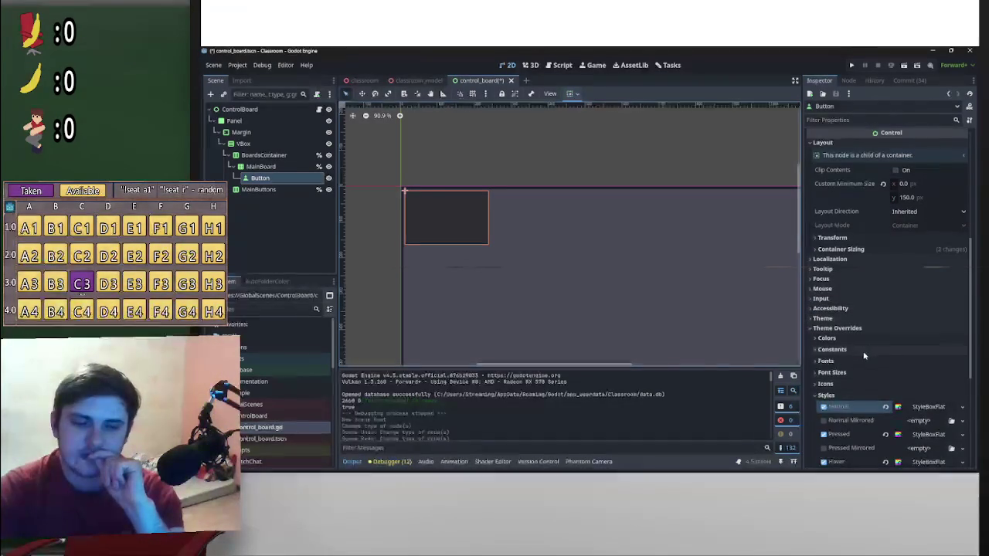
scroll(881, 354, "down", 3)
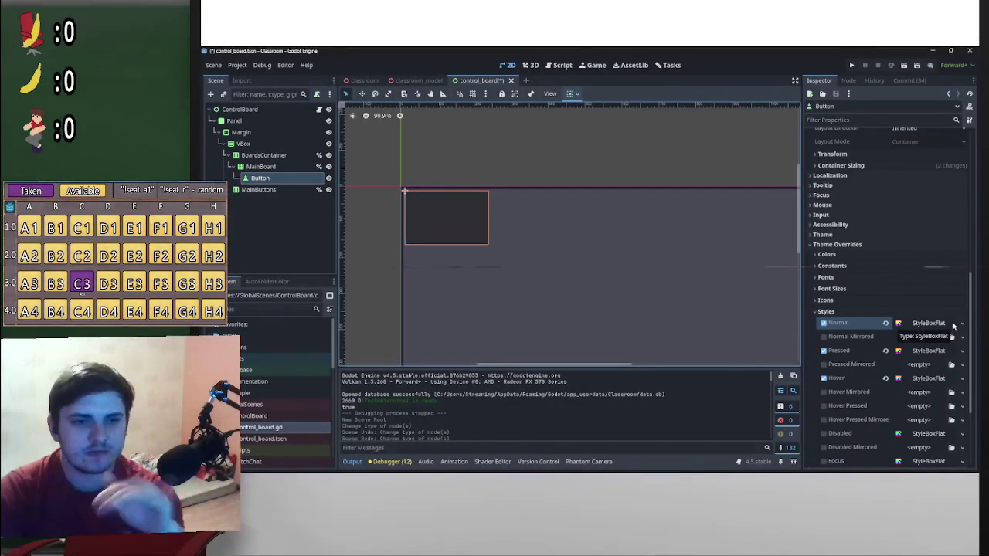
scroll(881, 360, "up", 15)
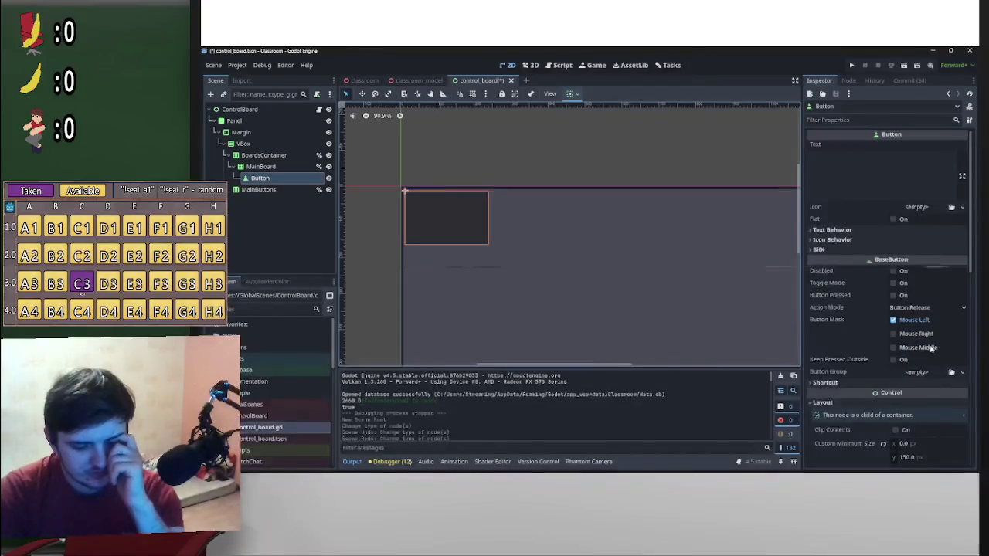
mouse_move(935, 331)
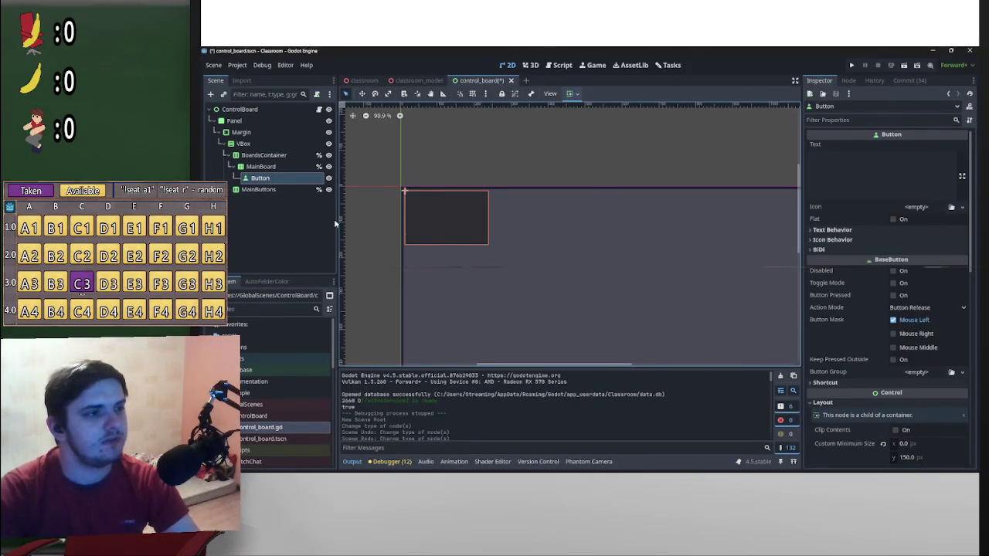
- Zoom the 2D canvas to check the 150 px Button, then save control_board with Ctrl+S
scroll(571, 279, "down", 3)
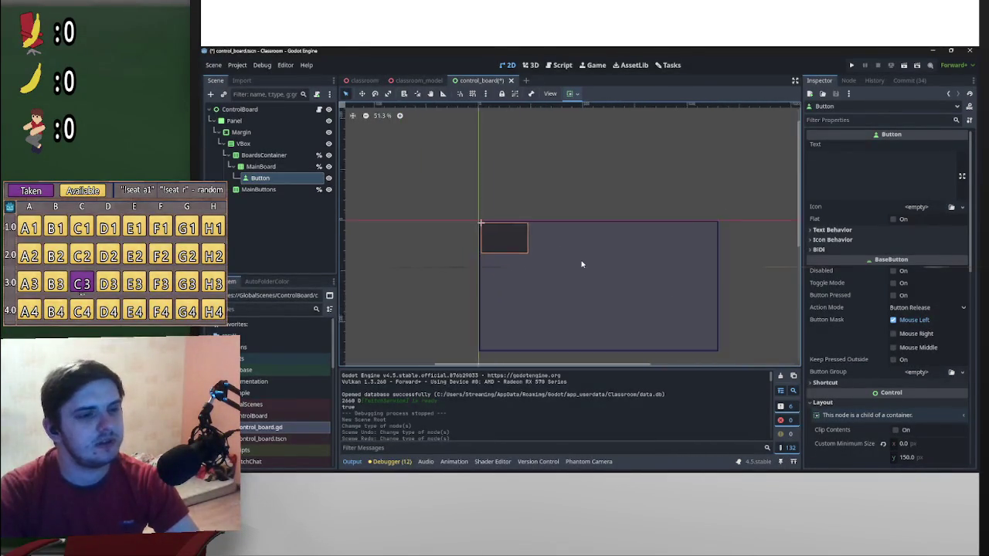
scroll(583, 262, "up", 3)
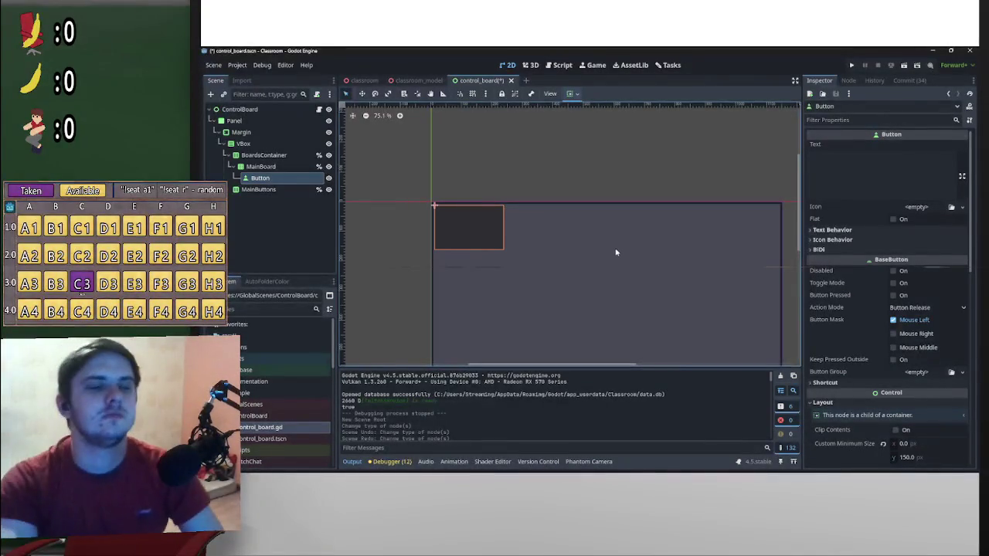
scroll(610, 240, "up", 1)
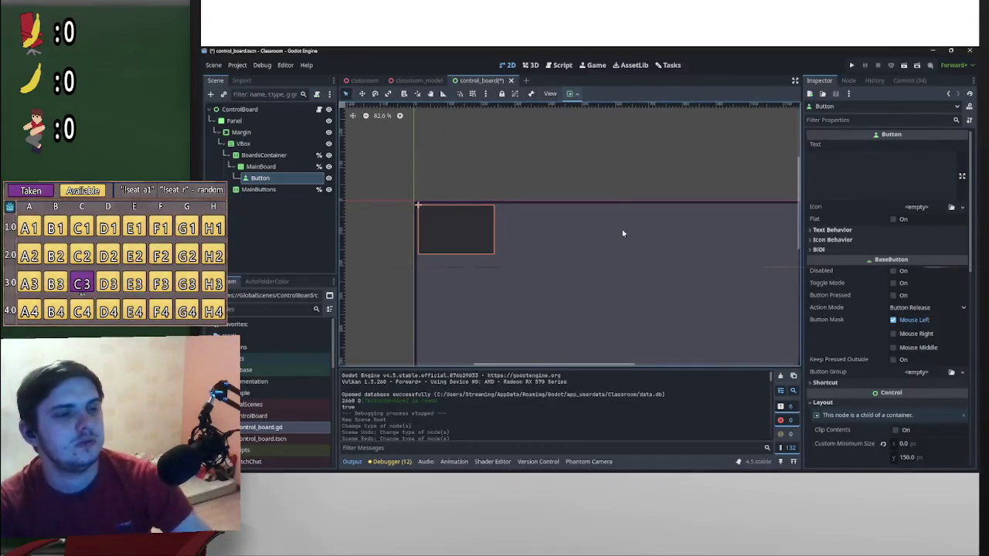
scroll(623, 224, "up", 1)
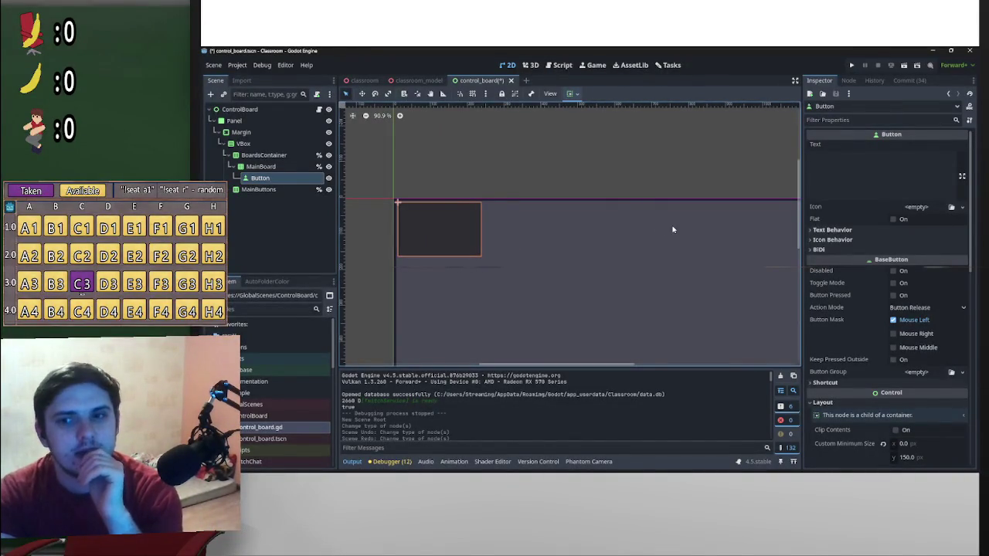
scroll(674, 224, "down", 4)
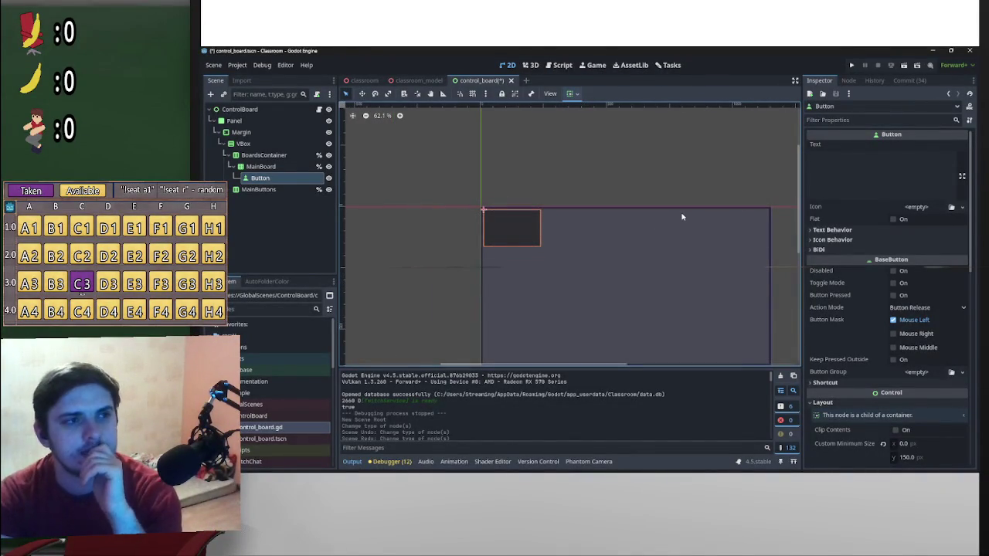
scroll(677, 216, "down", 2)
scroll(672, 218, "up", 3)
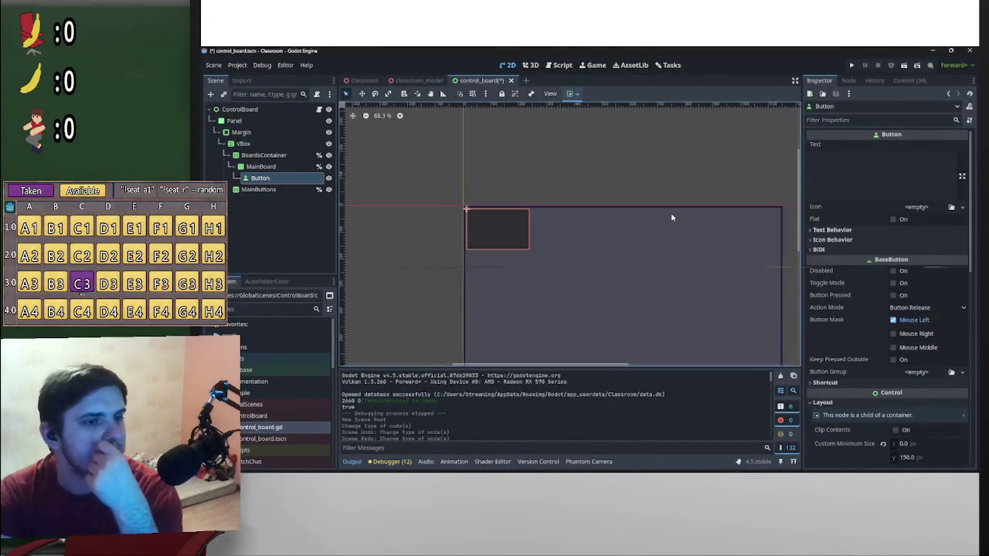
scroll(672, 218, "up", 1)
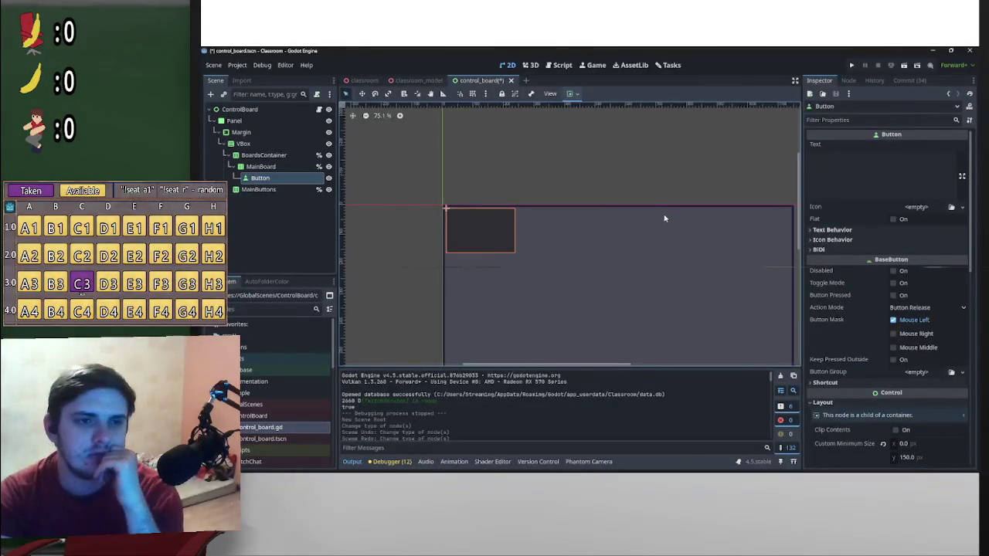
scroll(636, 176, "down", 2)
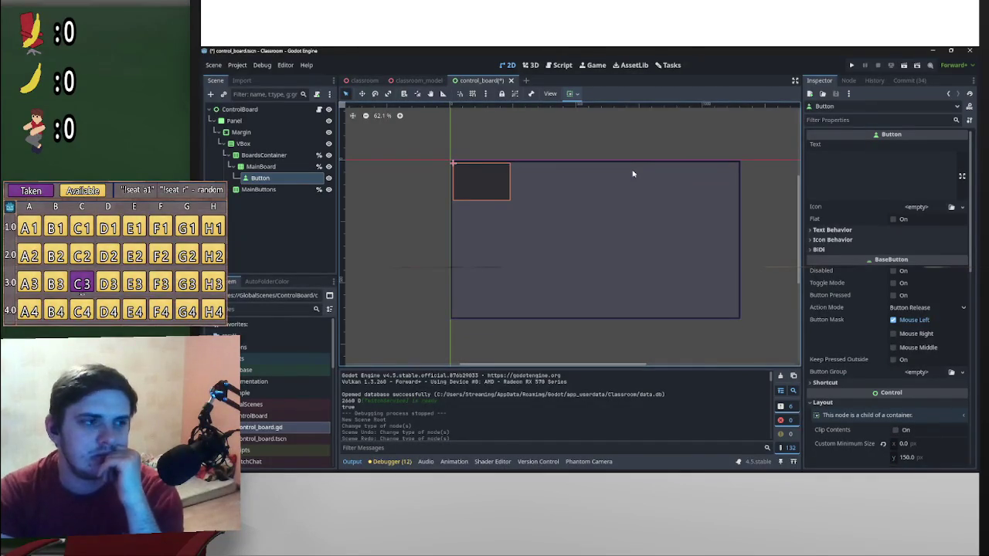
mouse_move(588, 472)
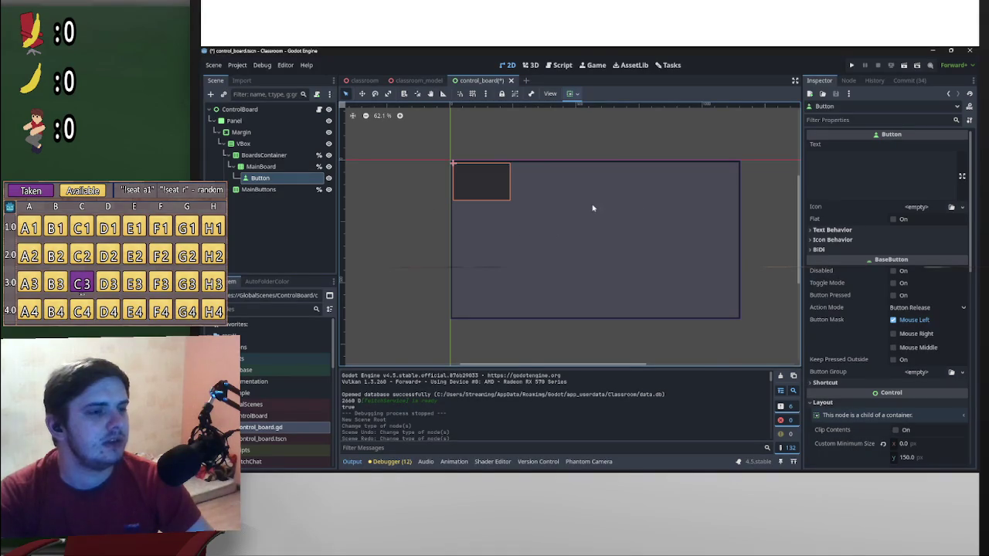
key("ctrl+s")
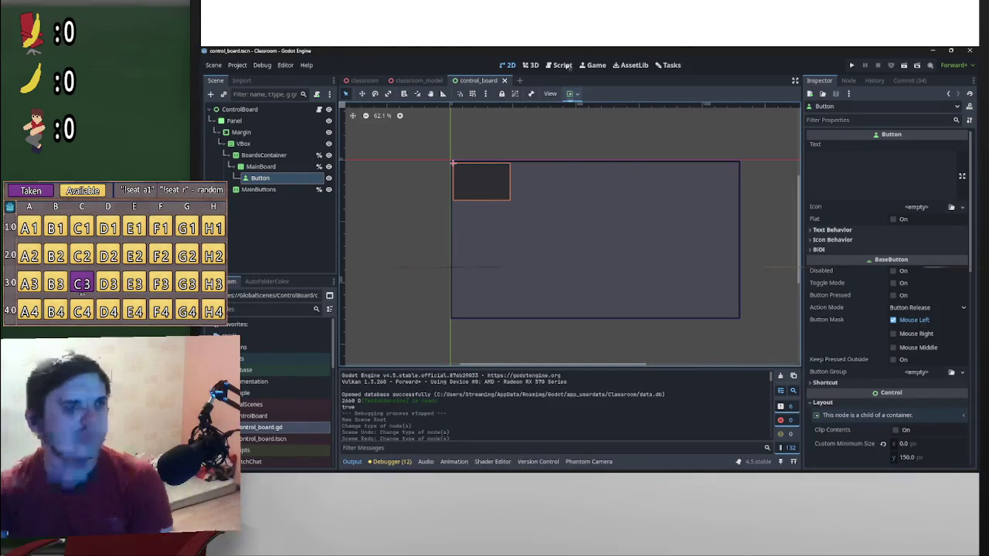
- Turn on vertical Expand in the Button's container sizing and save the scene
left_click(572, 94)
left_click(589, 169)
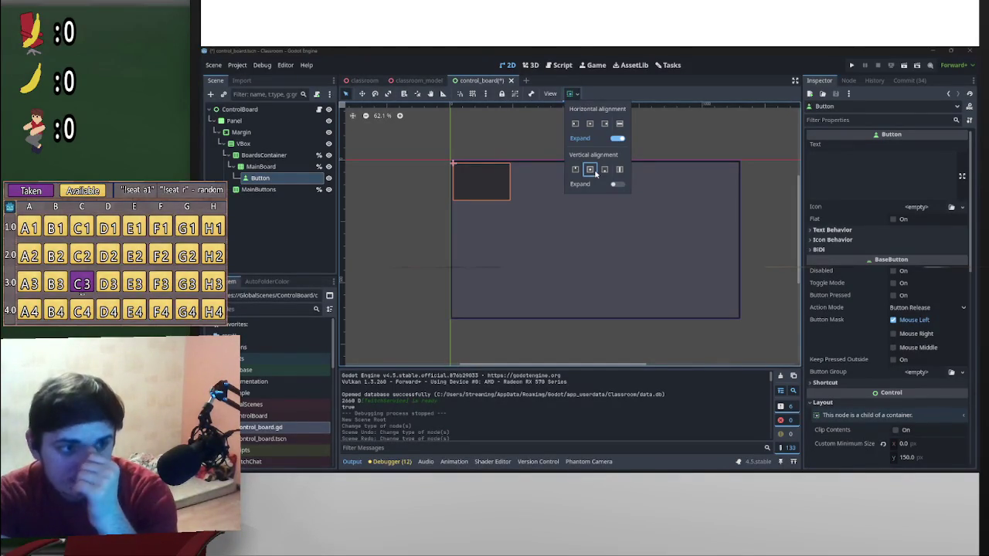
left_click(575, 169)
left_click(604, 170)
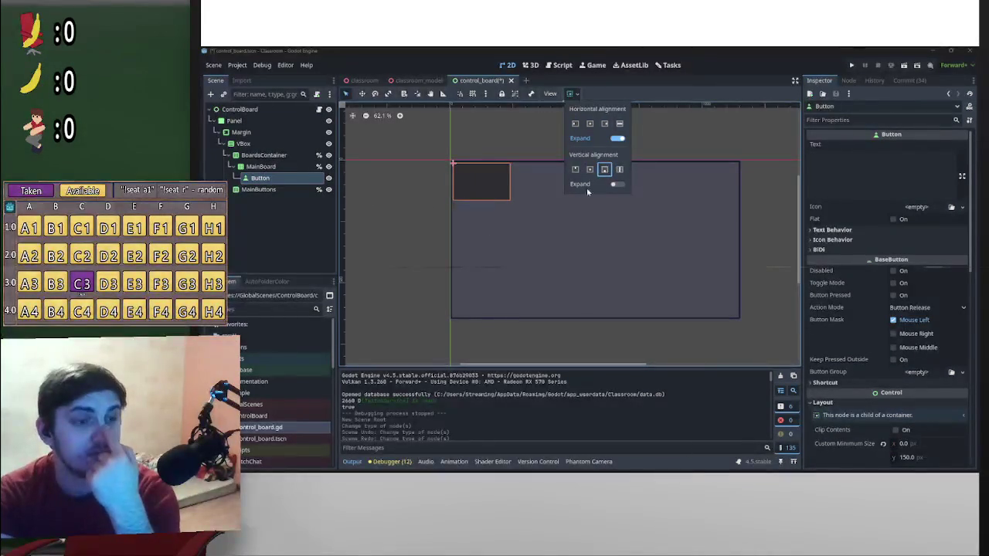
left_click(619, 169)
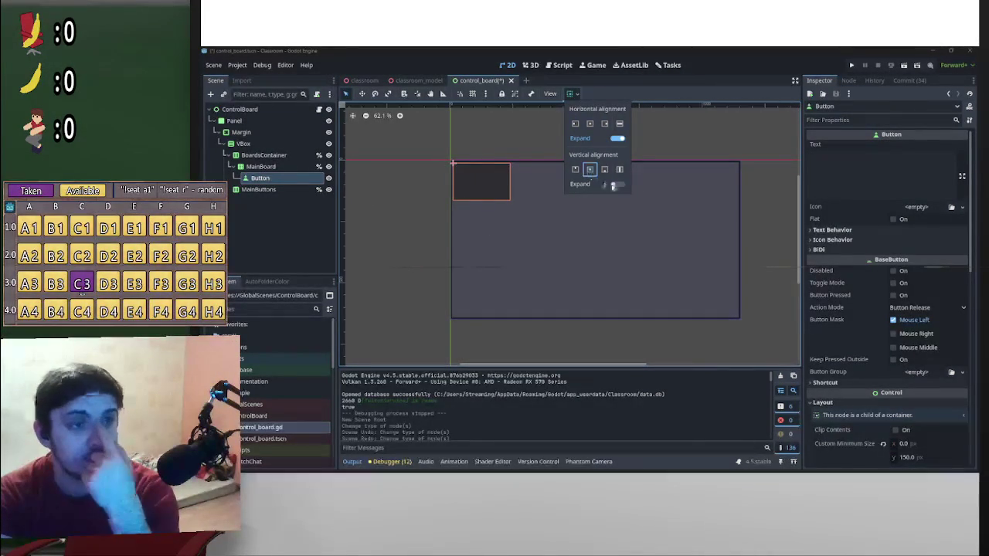
left_click(615, 185)
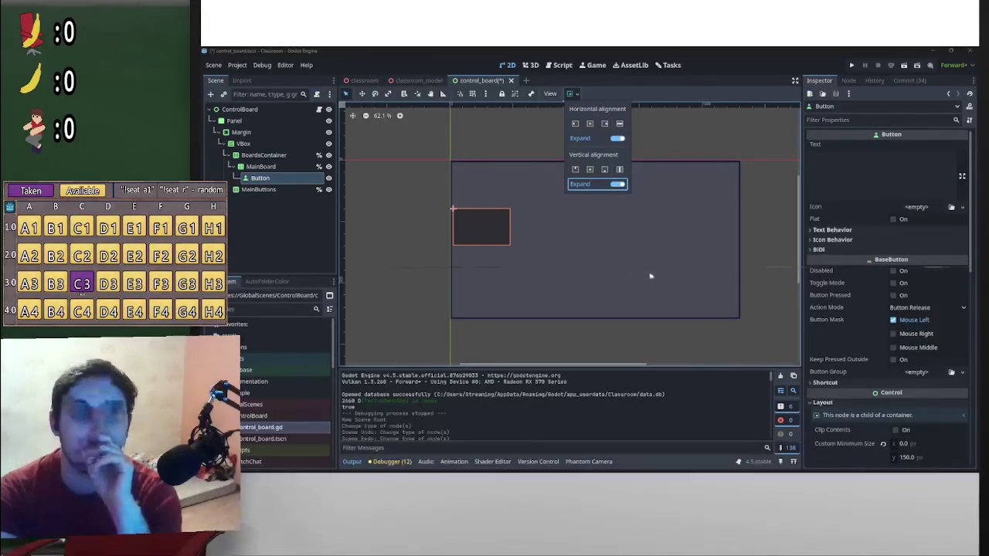
left_click(677, 151)
key("ctrl+s")
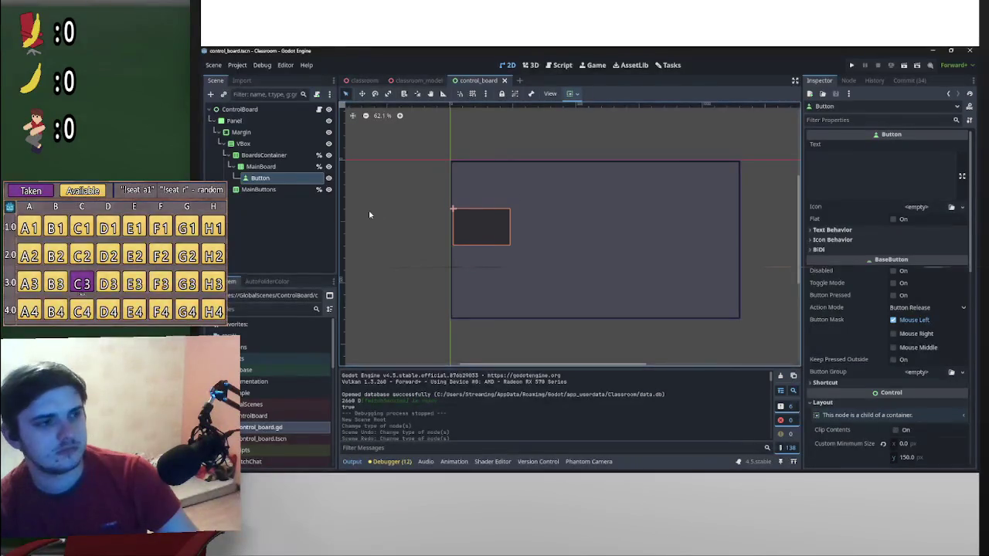
- Reselect the Button and set its vertical container sizing to Center
left_click(271, 167)
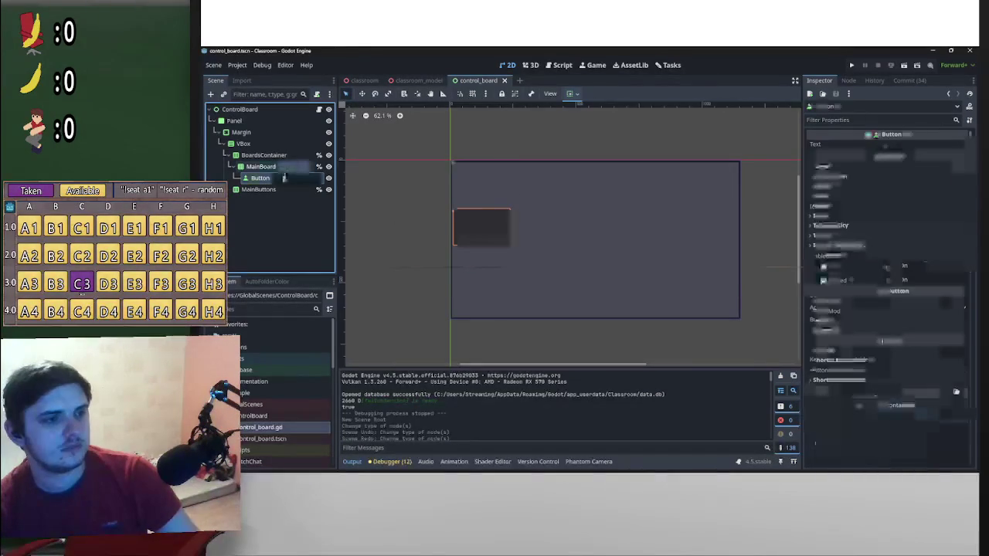
left_click(283, 179)
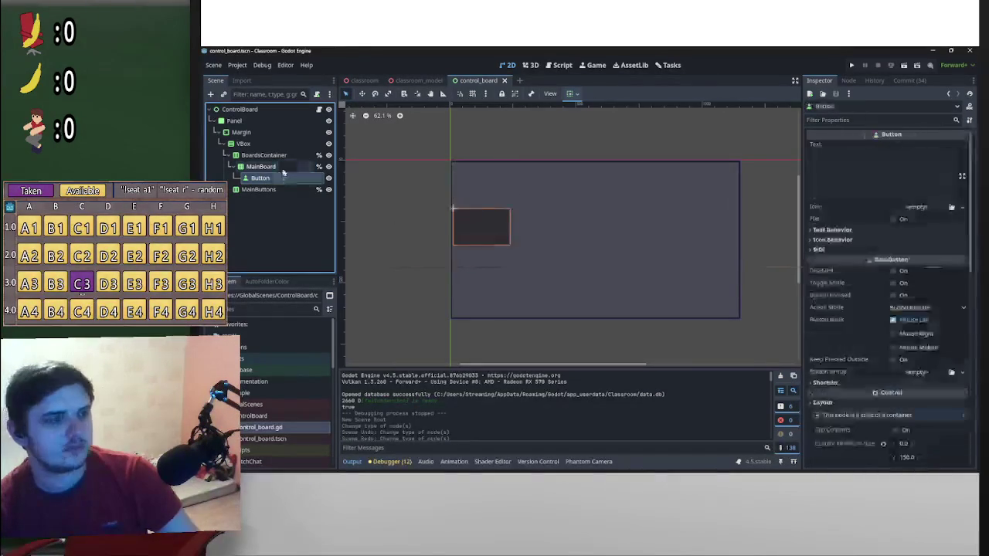
left_click(572, 93)
left_click(619, 169)
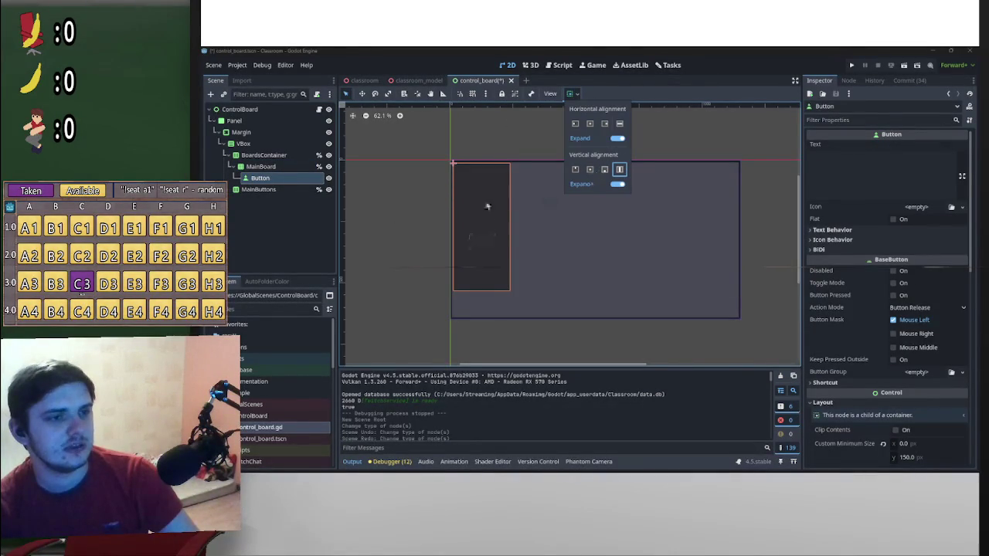
left_click(589, 170)
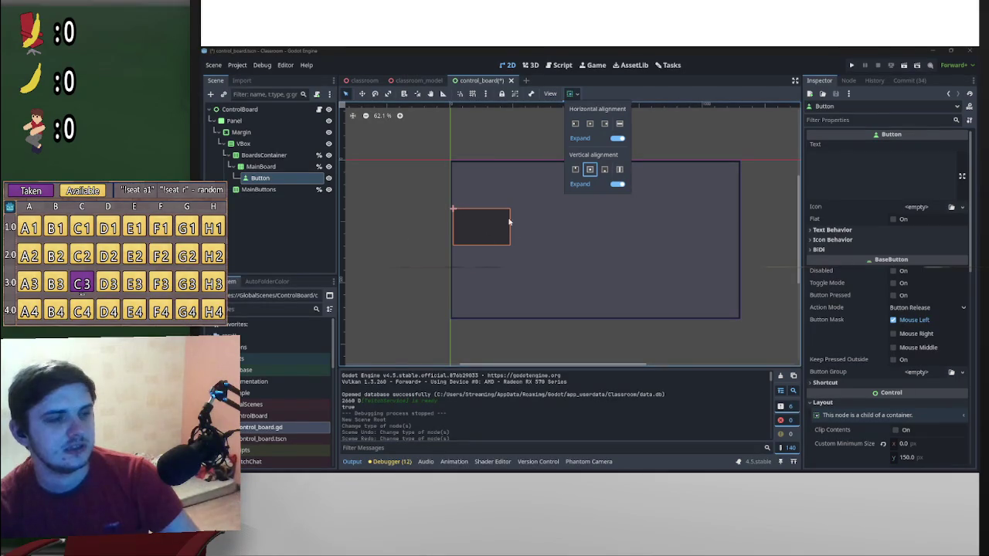
left_click(387, 224)
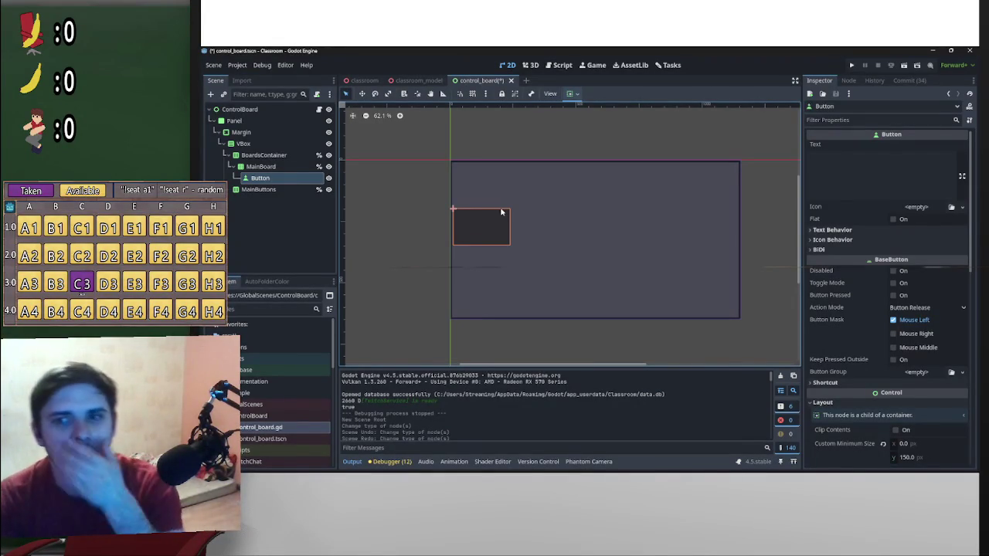
left_click(900, 170)
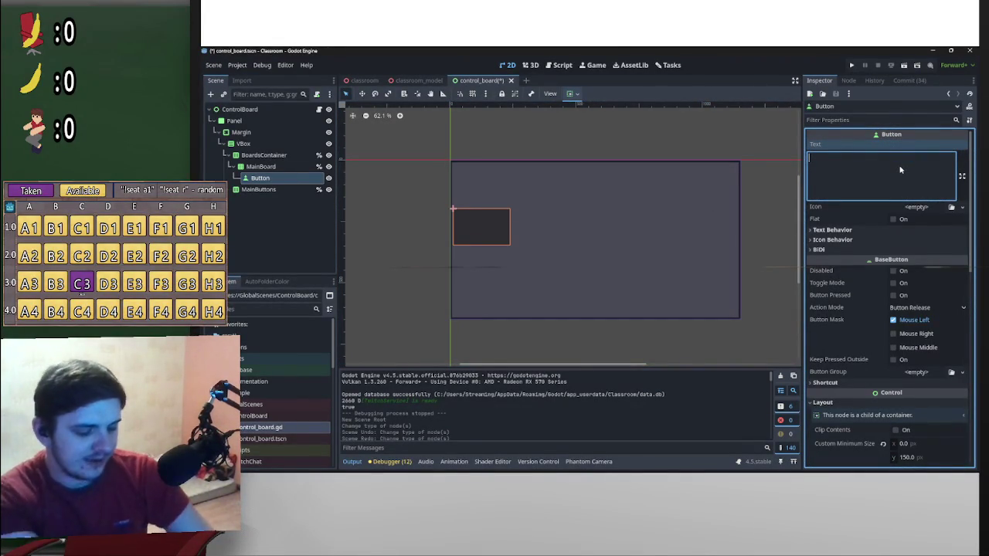
- Give the Button the text 'This is a long name'
type("This is a lon")
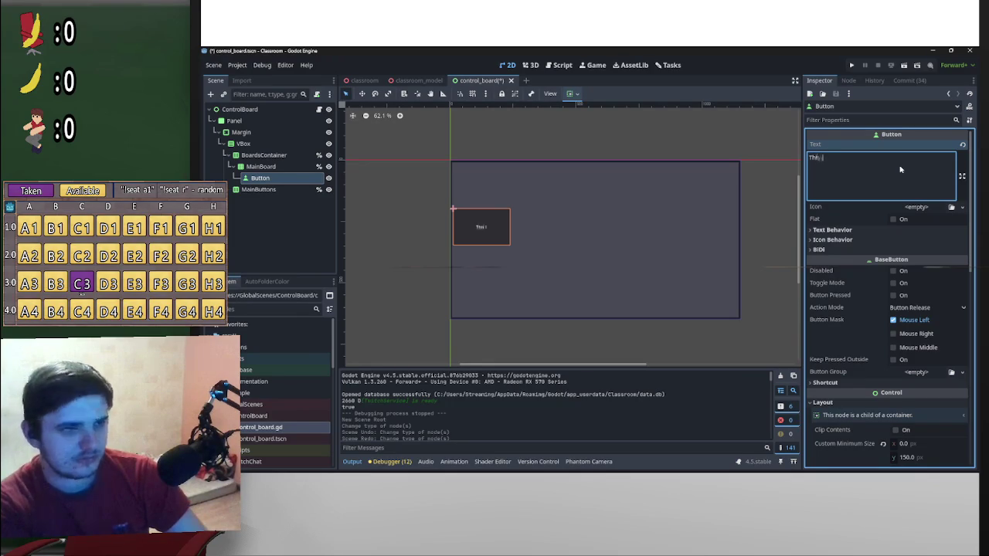
type("g name")
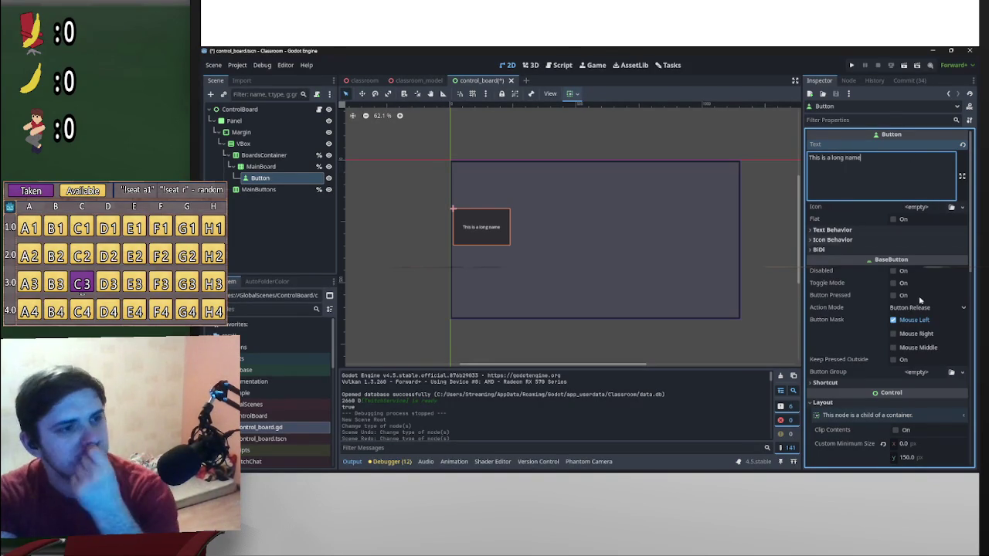
scroll(799, 248, "down", 2)
scroll(634, 244, "up", 5)
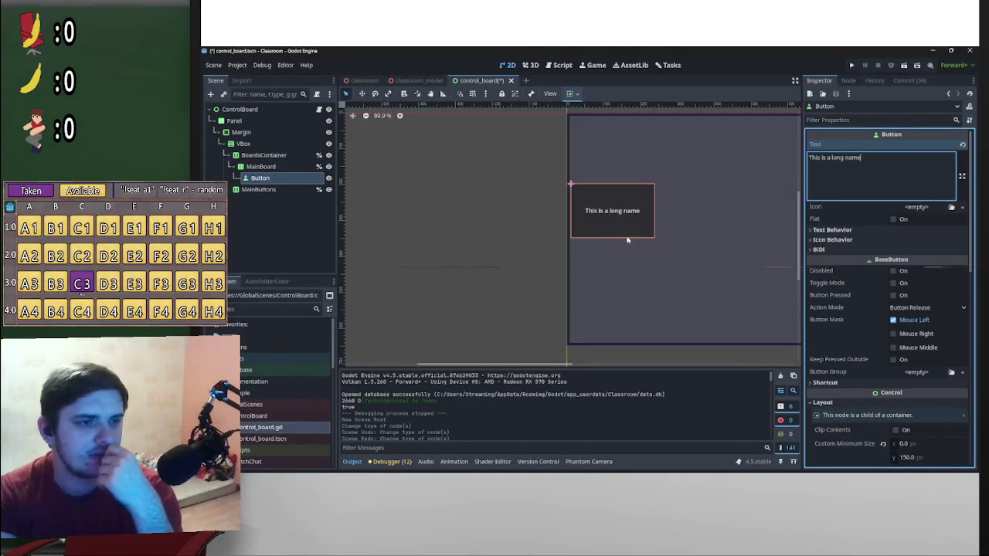
scroll(877, 320, "down", 10)
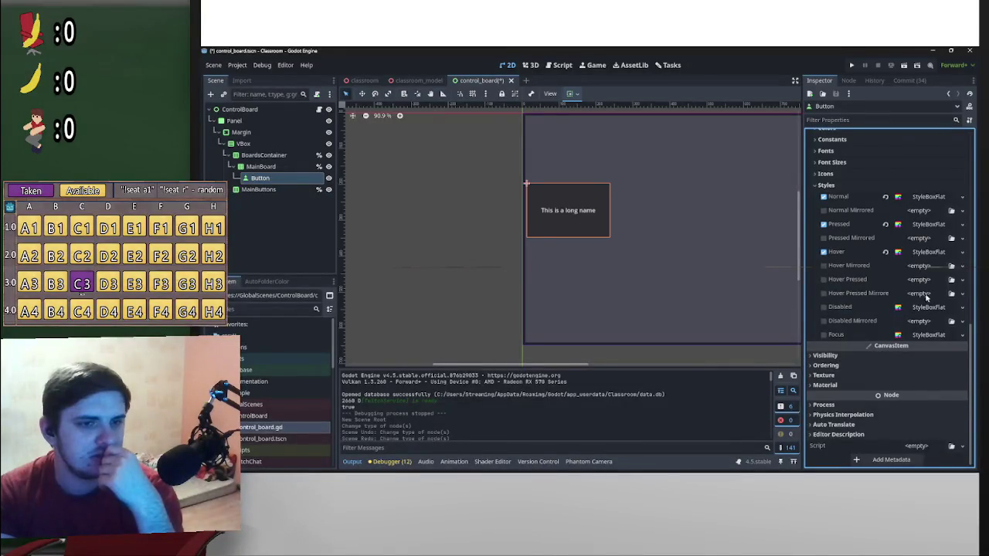
- Override the Button's font size, trying 24 and settling on 50
left_click(837, 163)
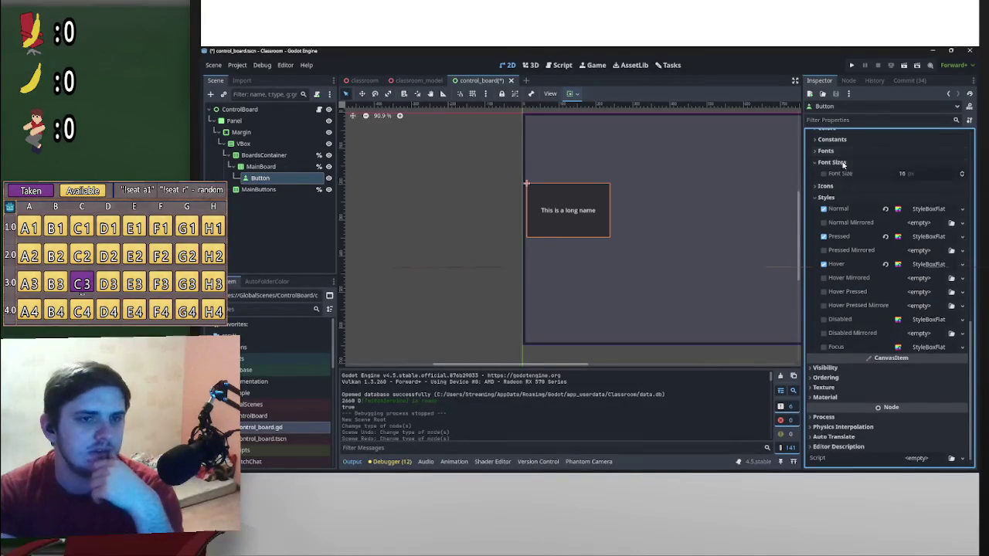
left_click(926, 174)
type("24")
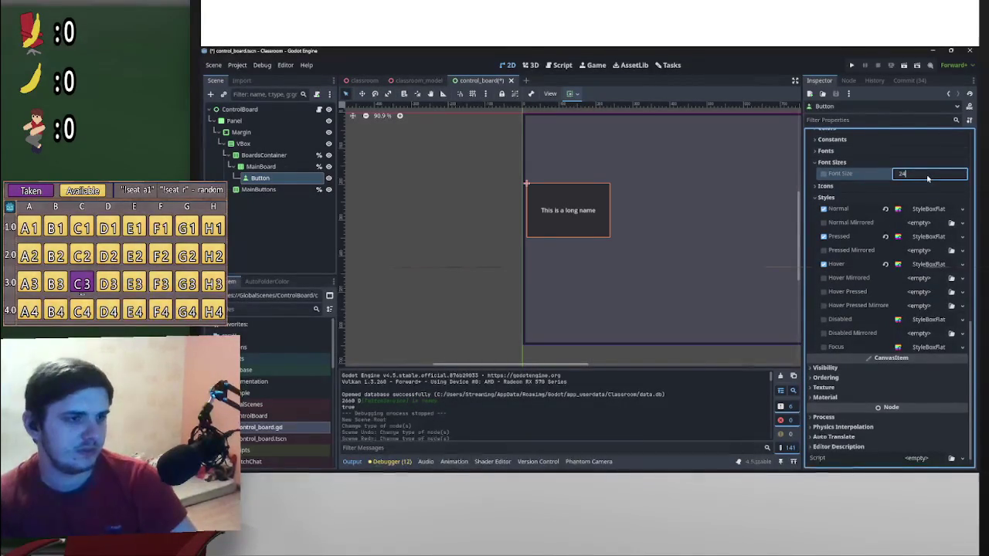
key("Return")
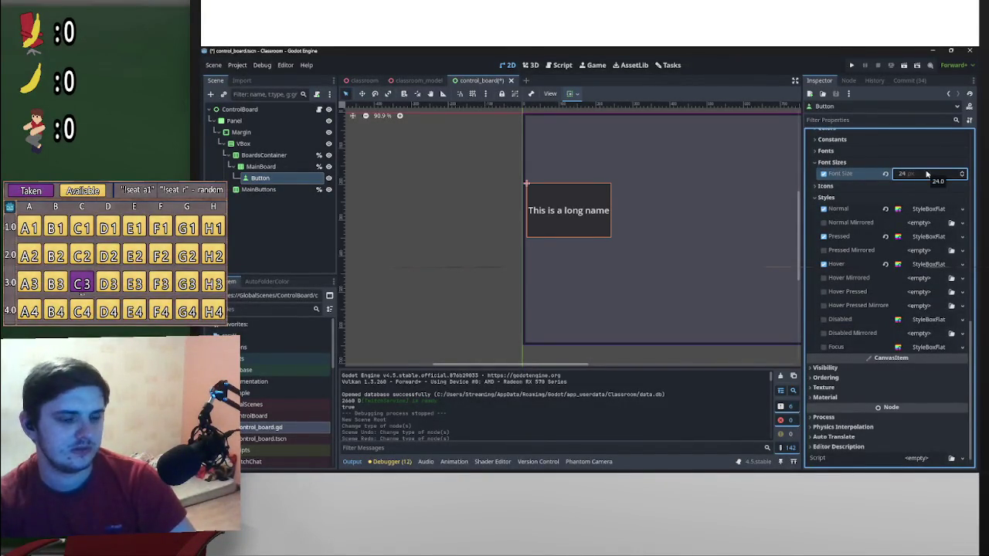
left_click(926, 174)
type("26")
key("Return")
left_click(925, 175)
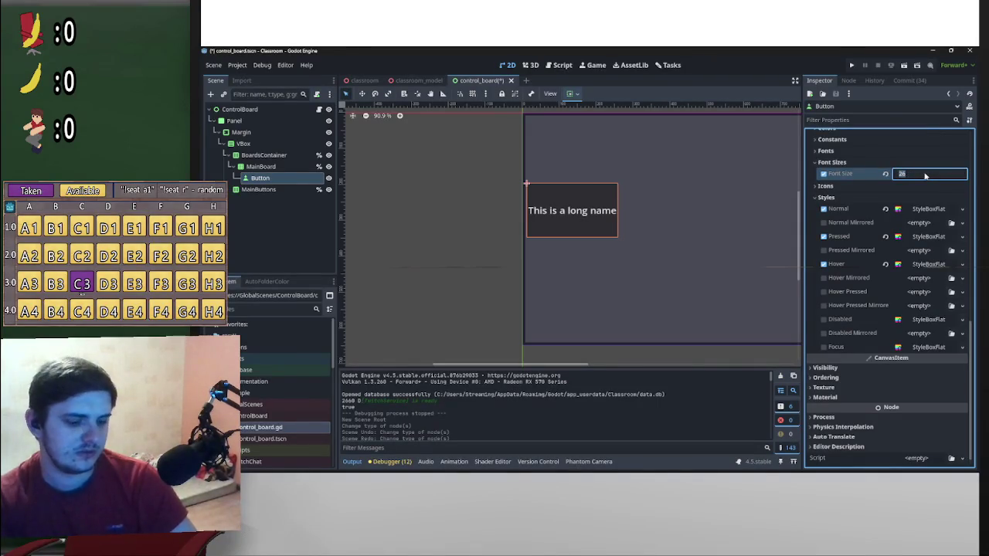
type("50")
key("Return")
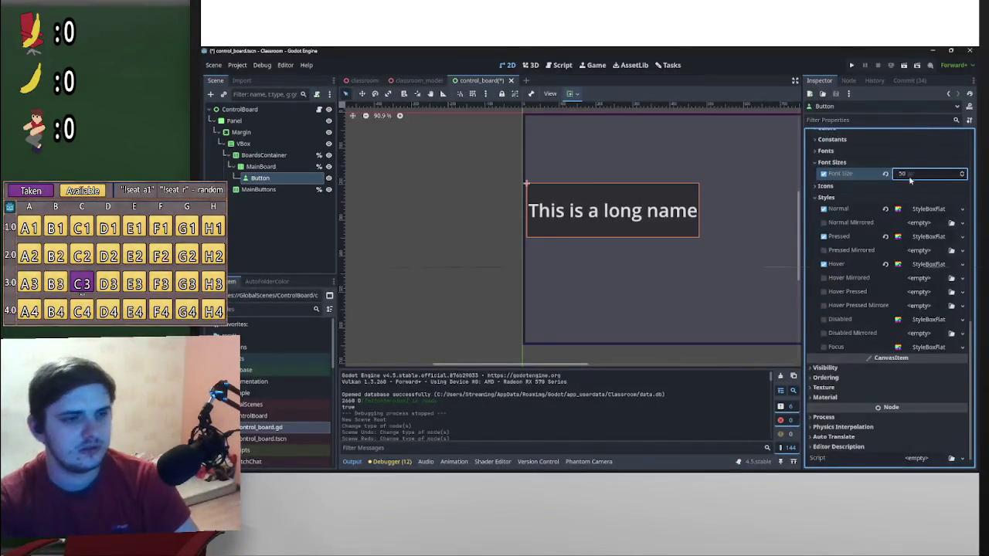
scroll(914, 209, "up", 5)
scroll(913, 209, "up", 2)
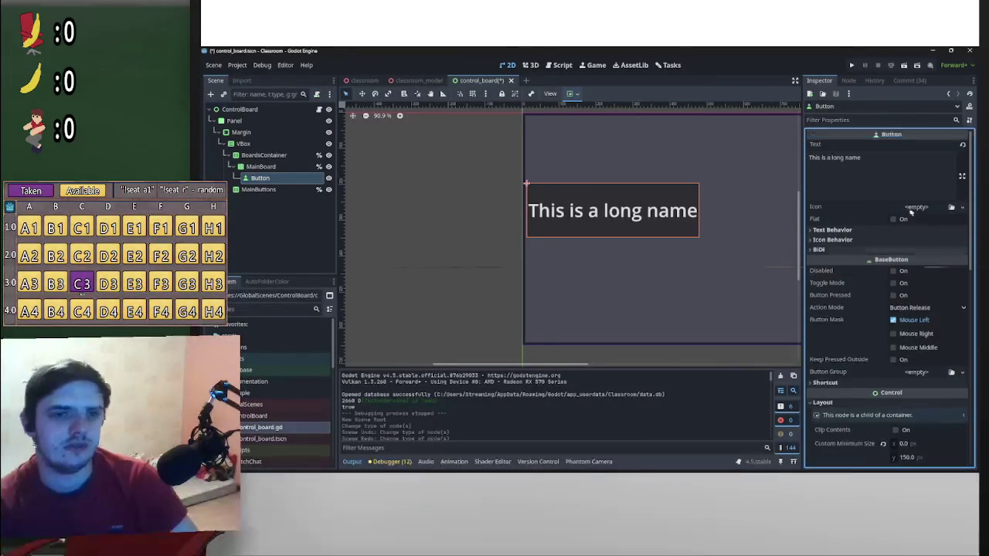
- Set the Button's Autowrap Mode to Word (Smart)
left_click(873, 231)
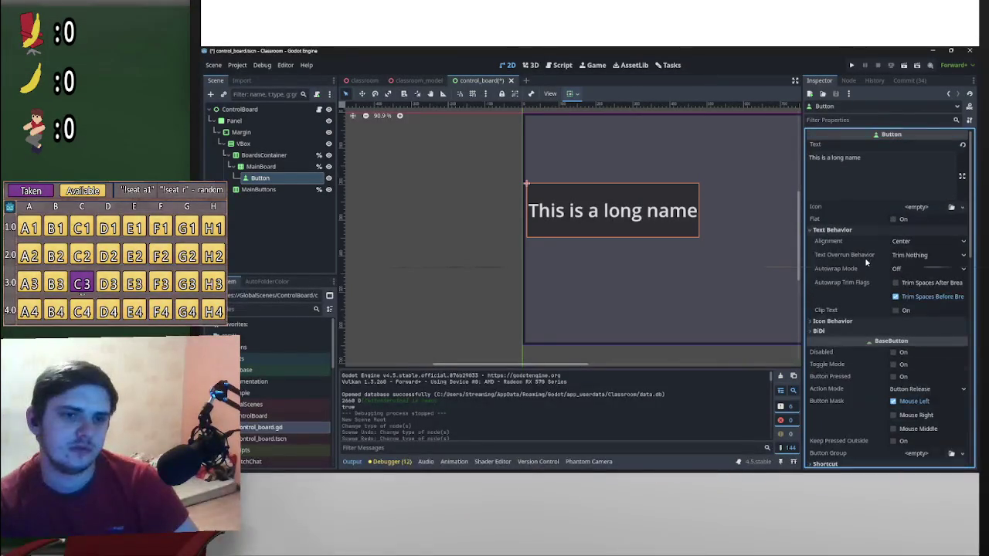
left_click(922, 269)
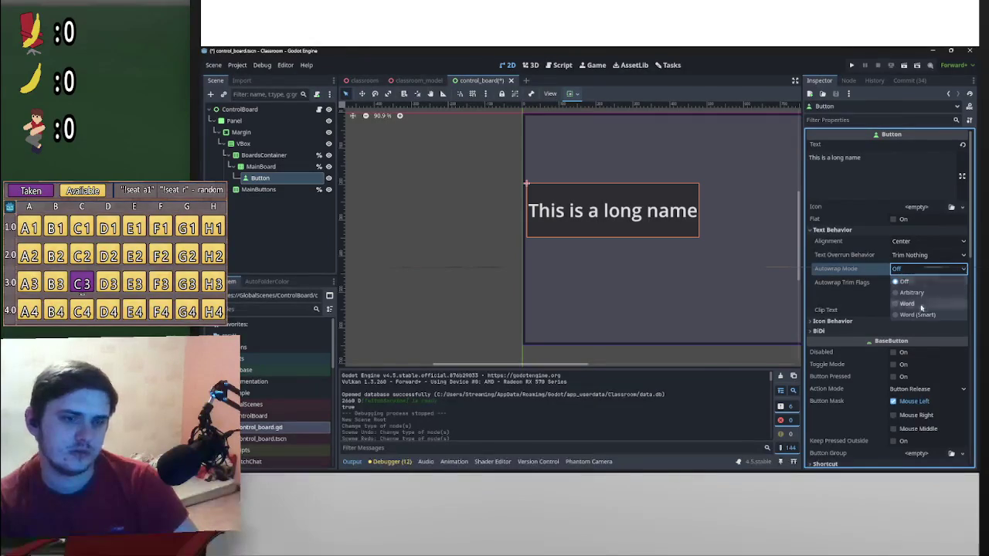
left_click(917, 305)
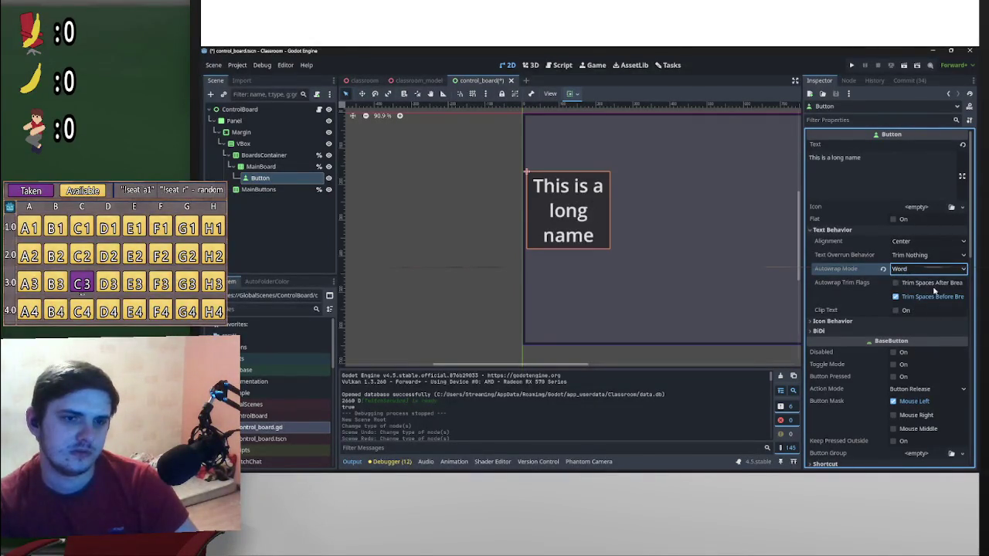
left_click(927, 270)
left_click(917, 315)
scroll(901, 309, "down", 10)
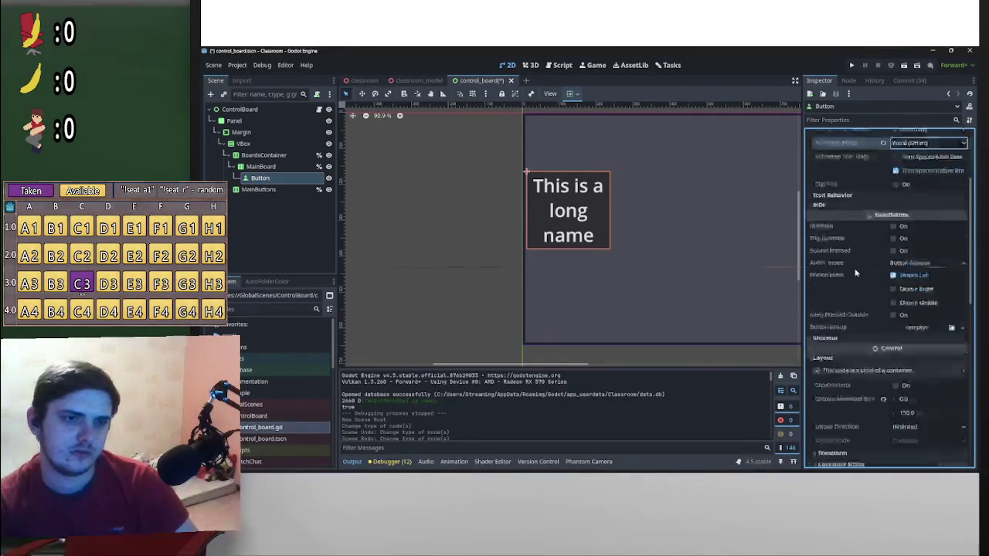
- Lower the font size override to 24, then settle on 28
left_click(912, 265)
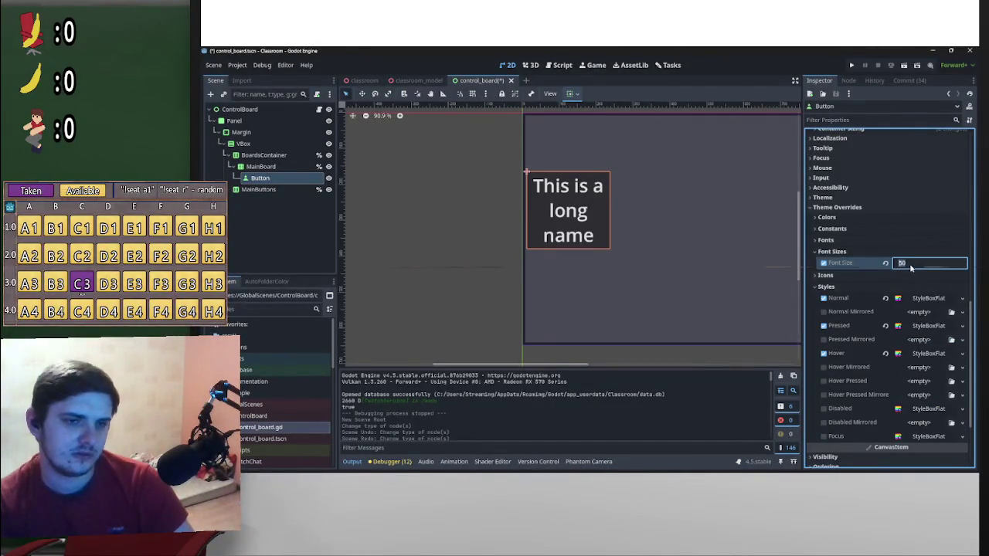
type("24")
key("Return")
scroll(904, 309, "down", 3)
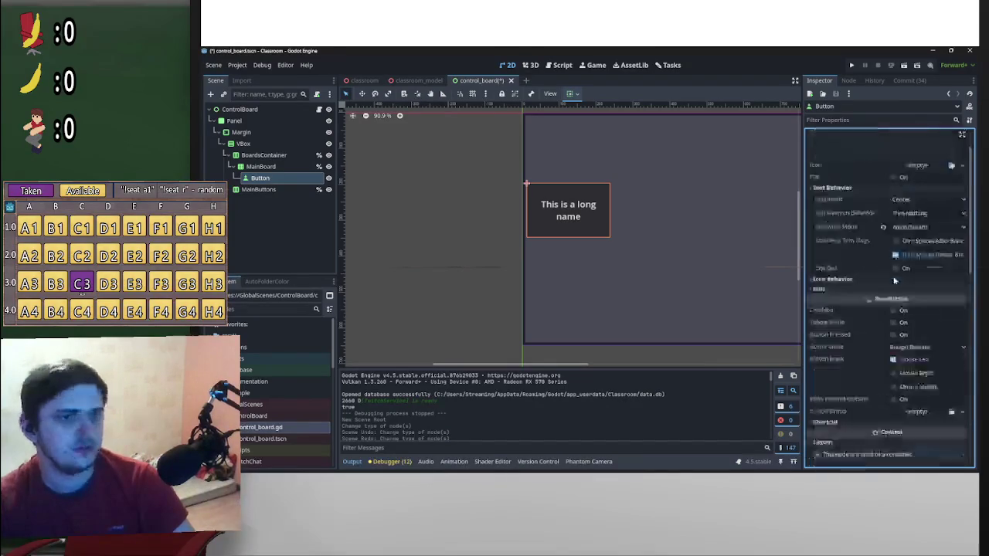
scroll(904, 317, "down", 1)
left_click(950, 167)
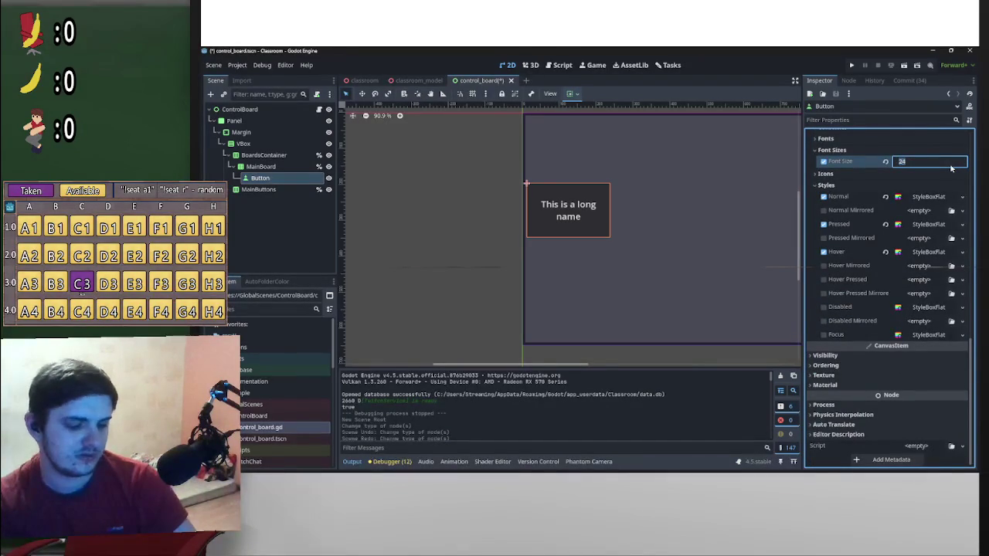
type("28")
key("Return")
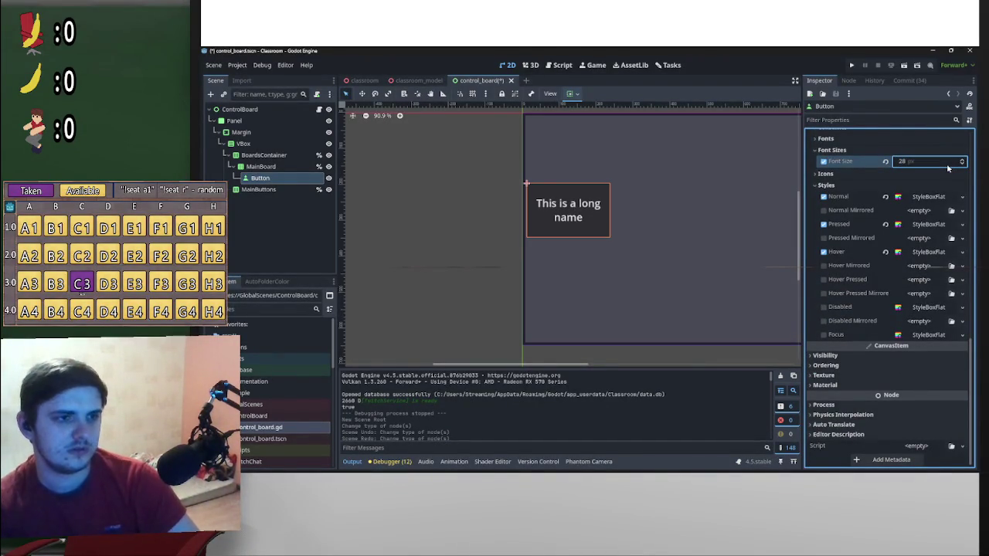
scroll(914, 270, "up", 10)
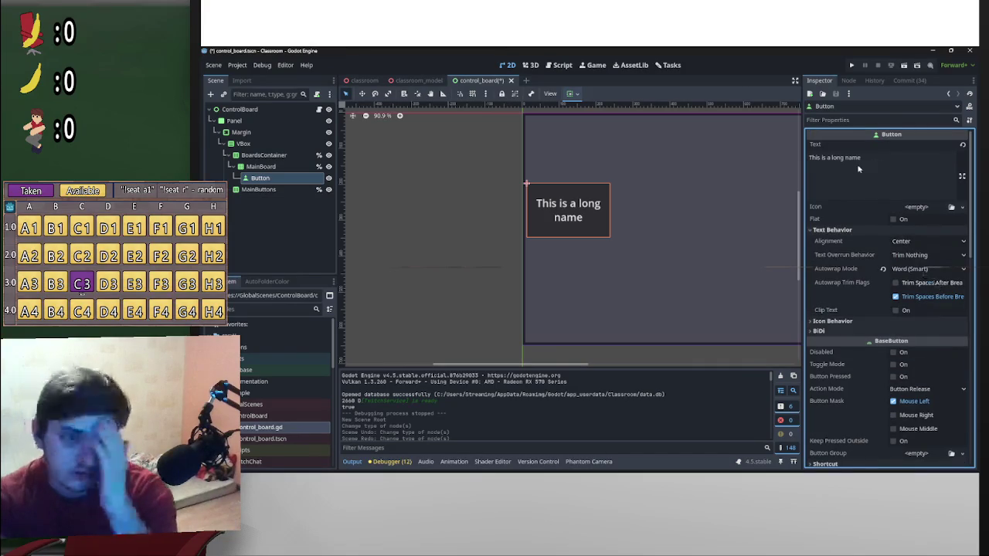
left_click(843, 159)
- Try out edits to the button label, appending 'er' and some test text
type("er")
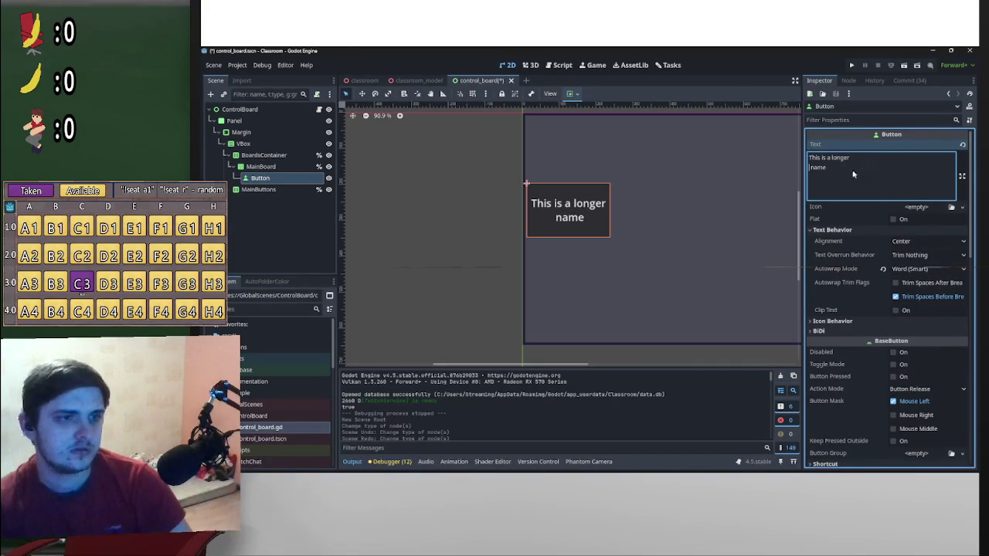
key("Home")
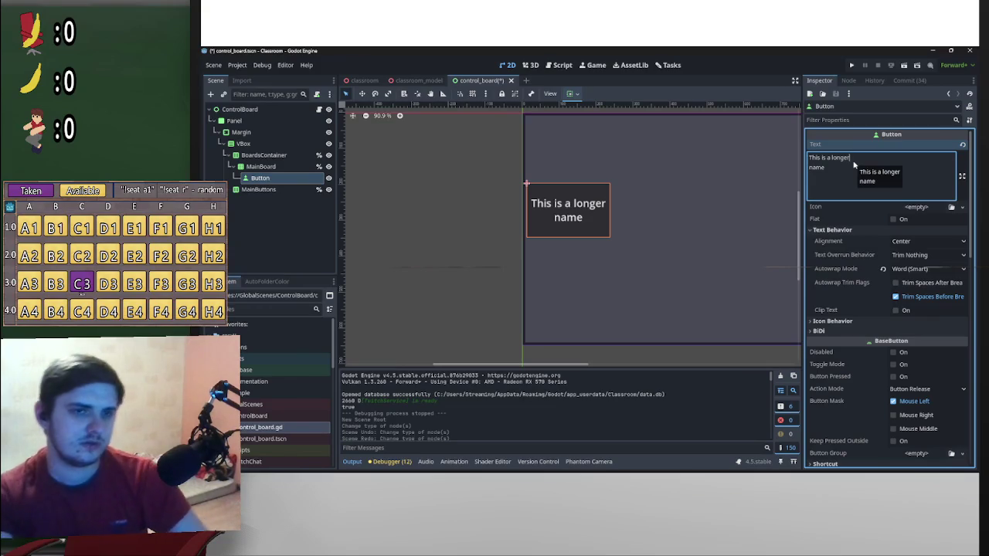
type(" lon")
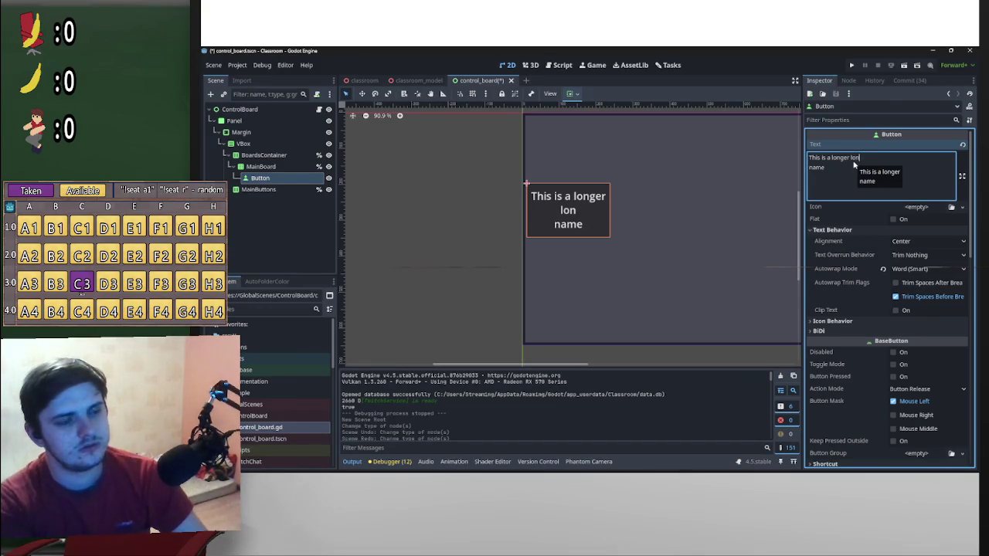
key("BackSpace")
key("BackSpace")
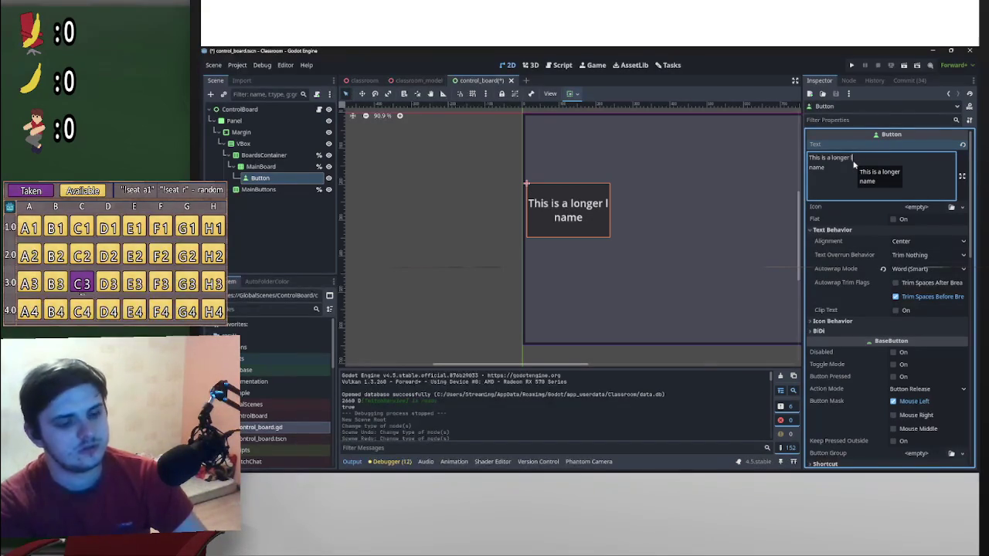
type("long")
key("BackSpace")
key("BackSpace")
key("BackSpace")
key("BackSpace")
type("ogfgfgfgf fg")
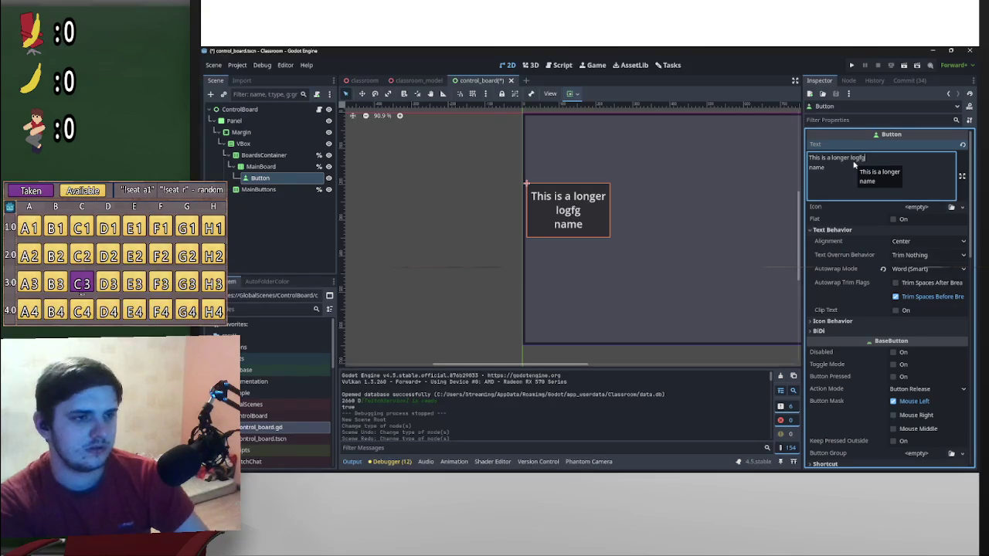
type("ff")
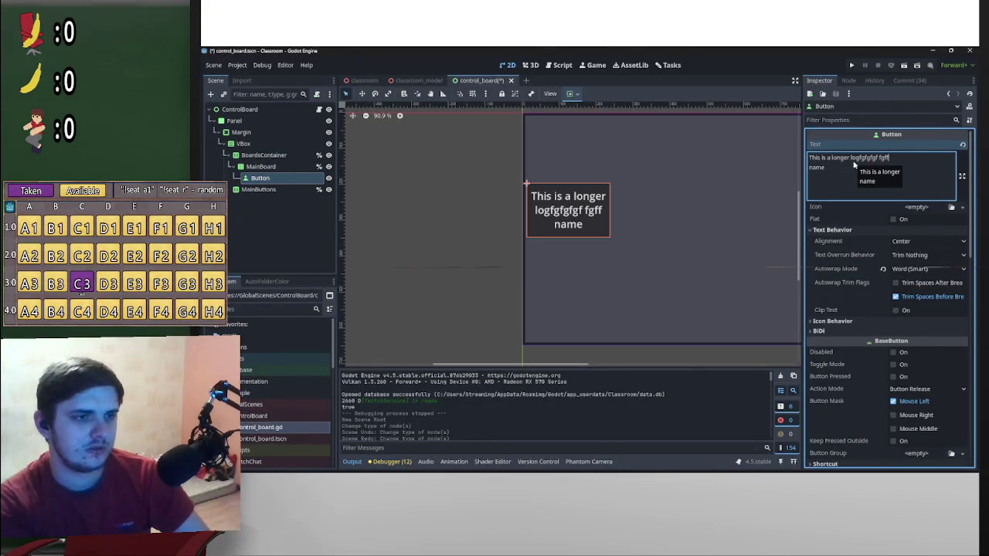
type("ffff")
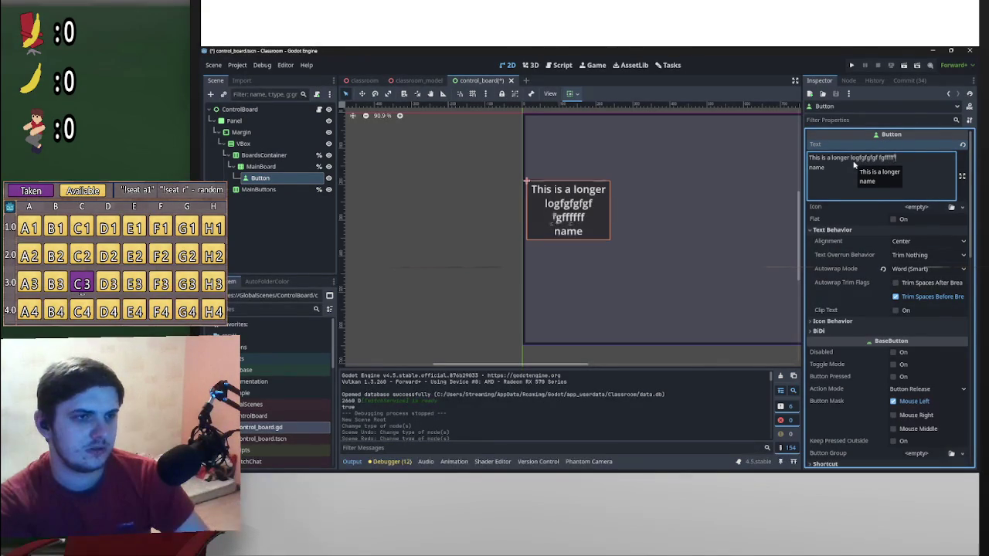
- Clear the button's label completely and save the control_board scene
key("ctrl+a")
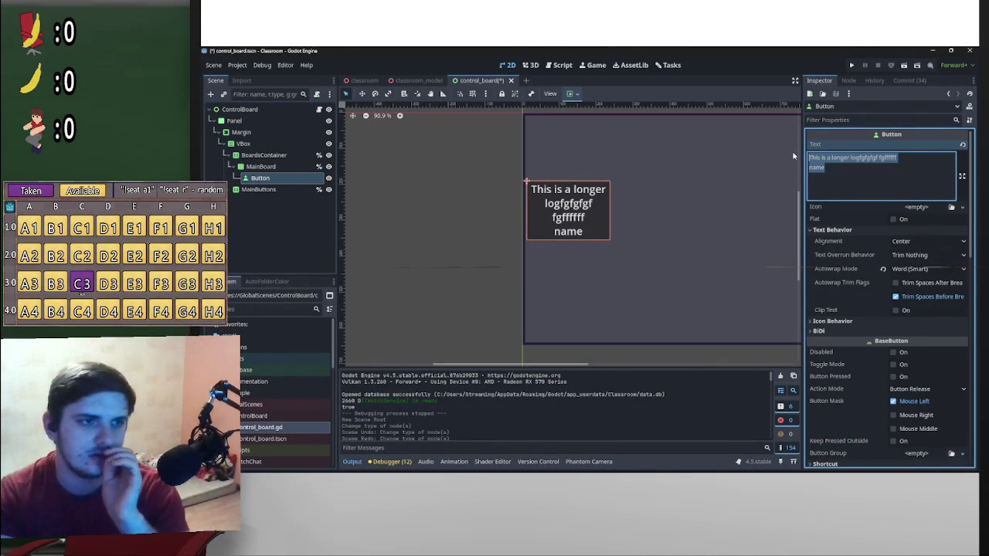
key("BackSpace")
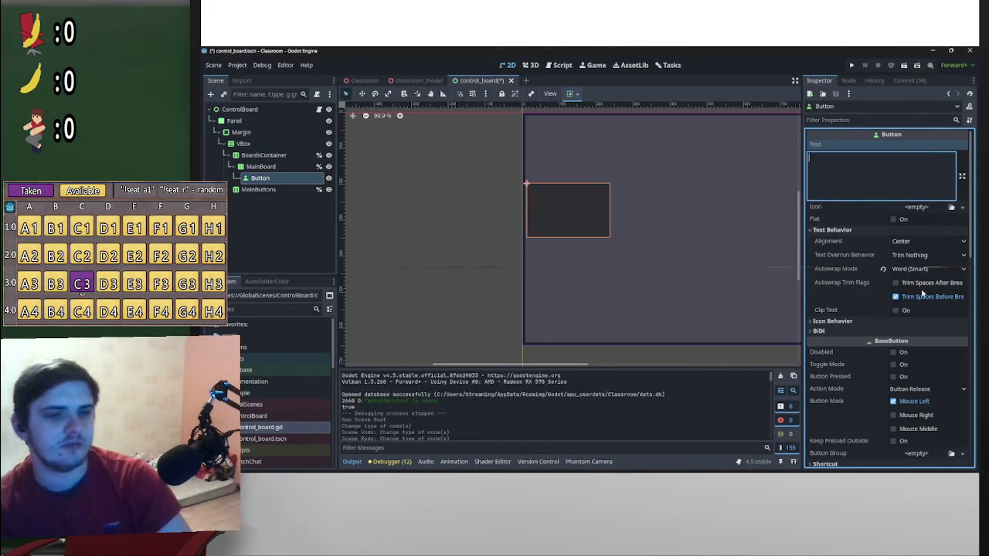
scroll(922, 292, "down", 10)
key("ctrl+s")
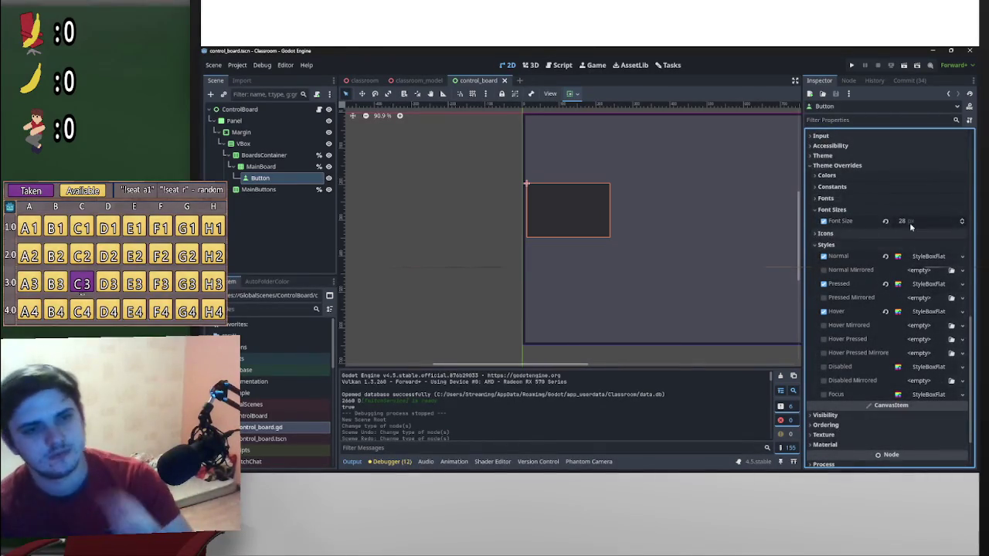
mouse_move(906, 223)
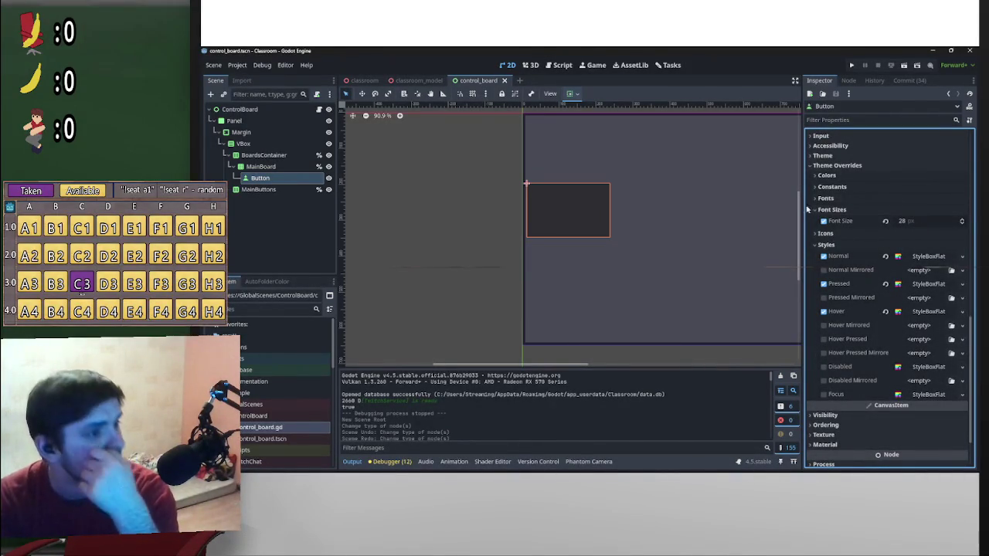
scroll(701, 243, "down", 8)
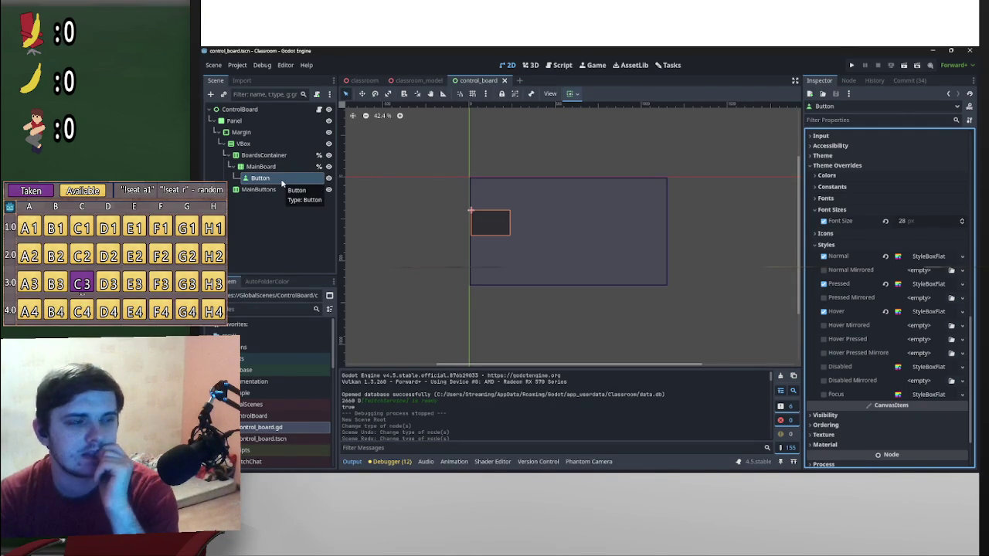
left_click(822, 210)
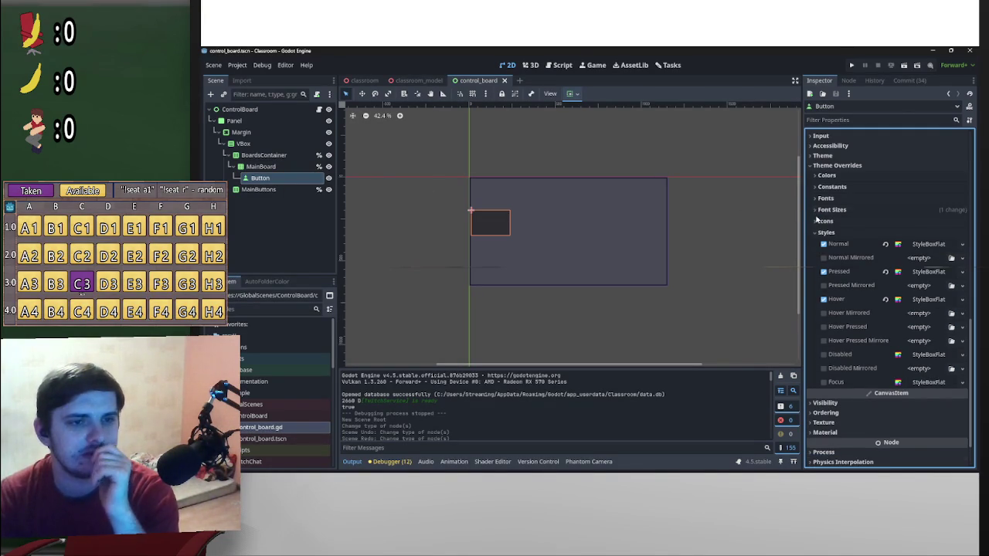
left_click(817, 234)
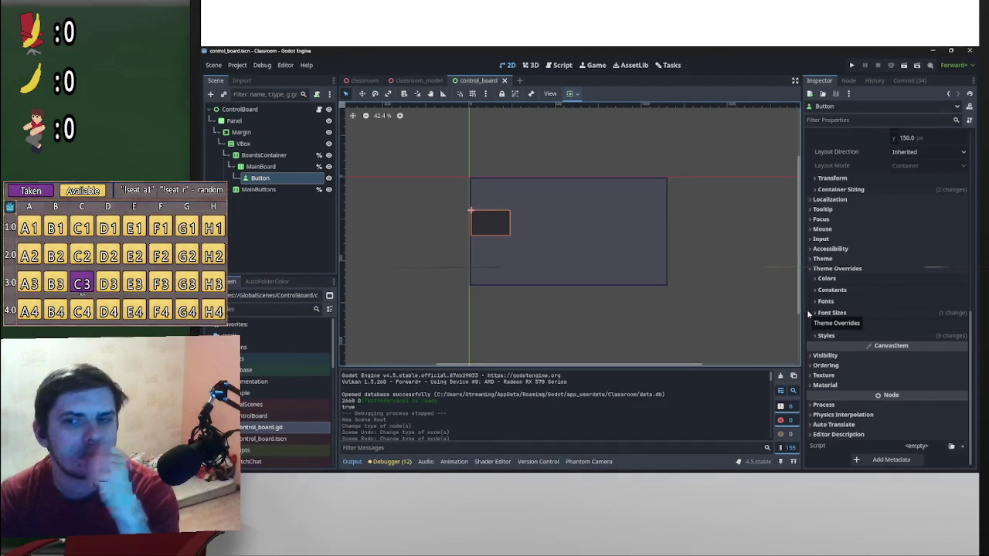
scroll(921, 316, "up", 5)
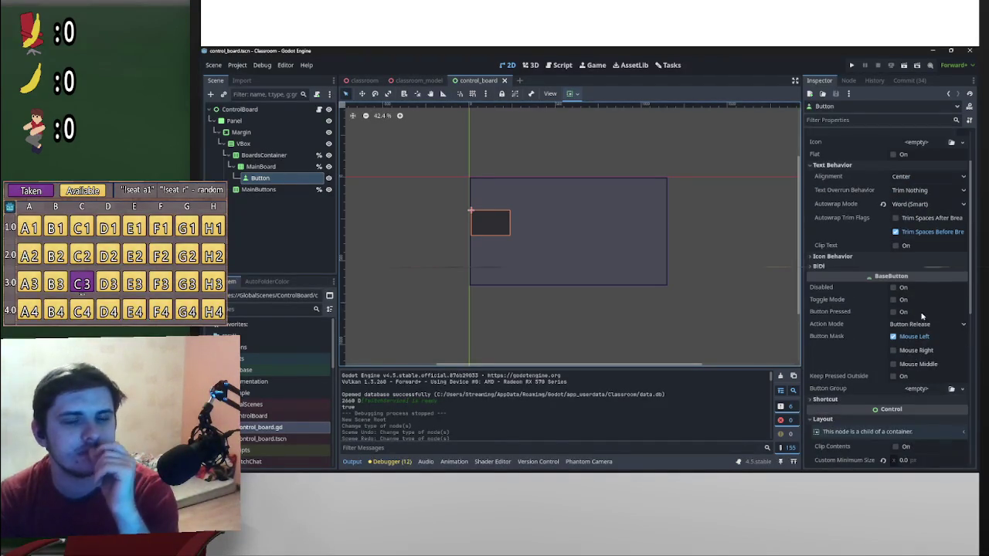
scroll(919, 309, "up", 2)
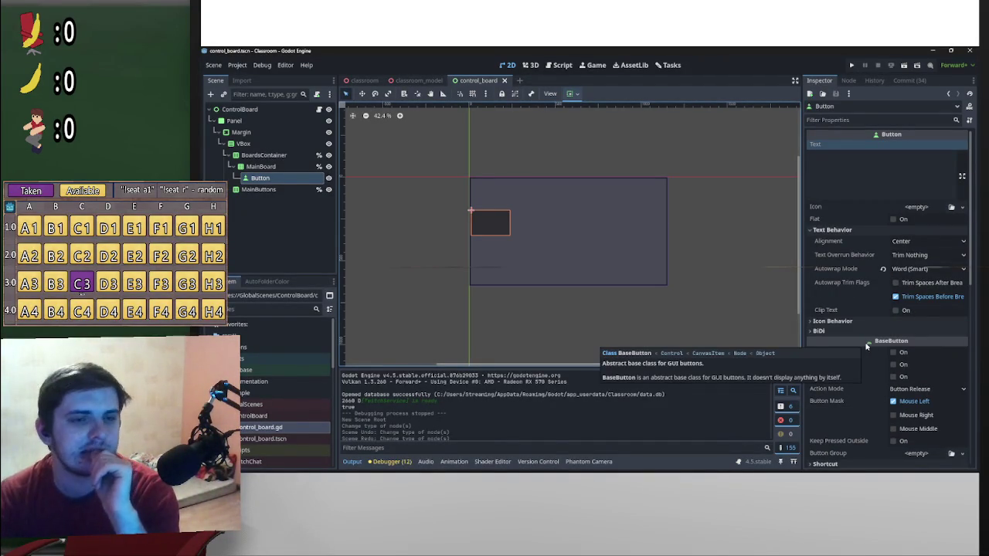
scroll(844, 364, "down", 8)
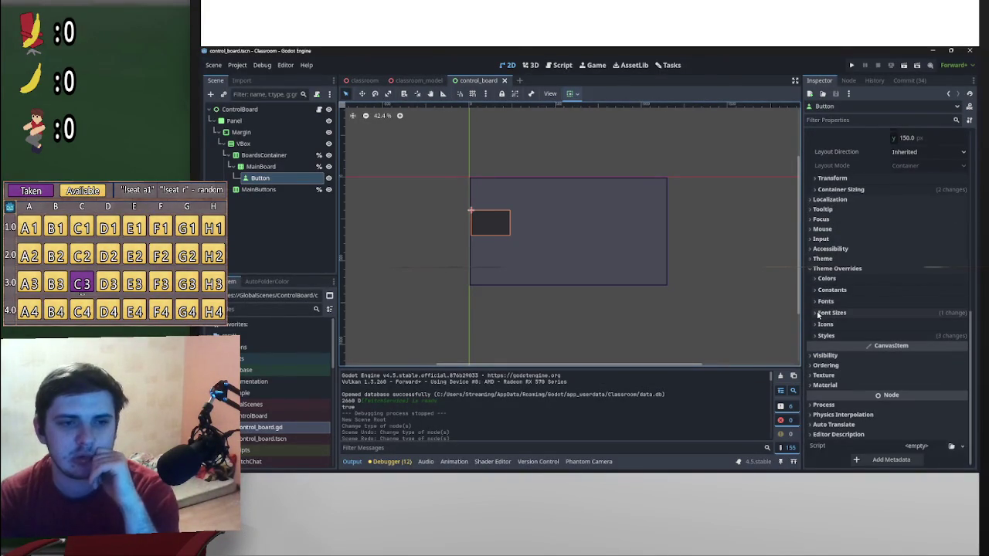
left_click(819, 314)
left_click(818, 314)
left_click(818, 328)
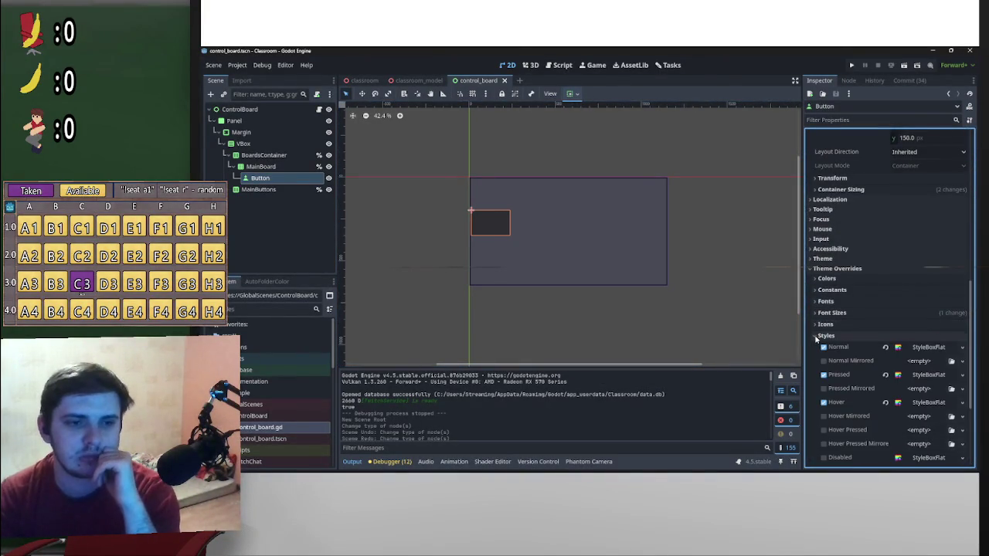
scroll(816, 338, "down", 3)
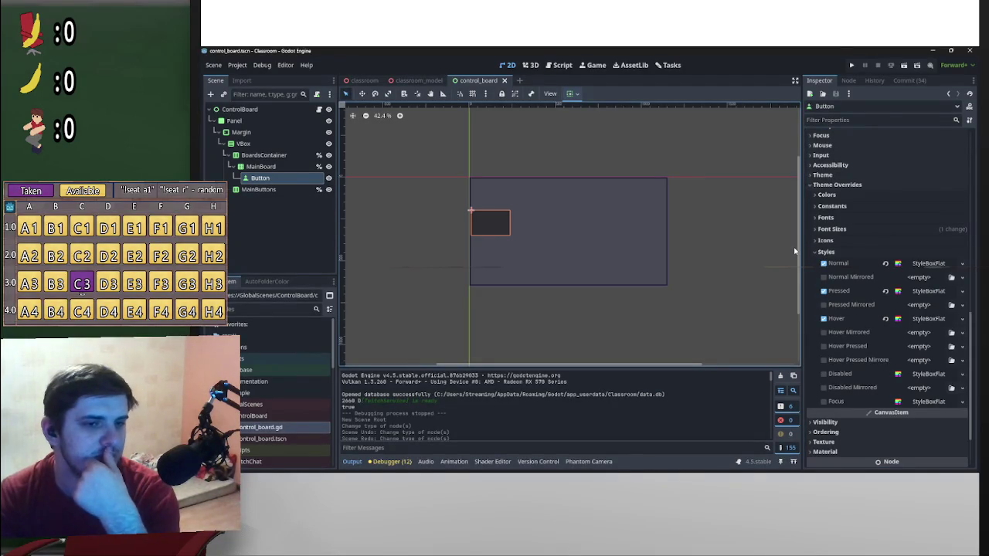
scroll(815, 272, "down", 2)
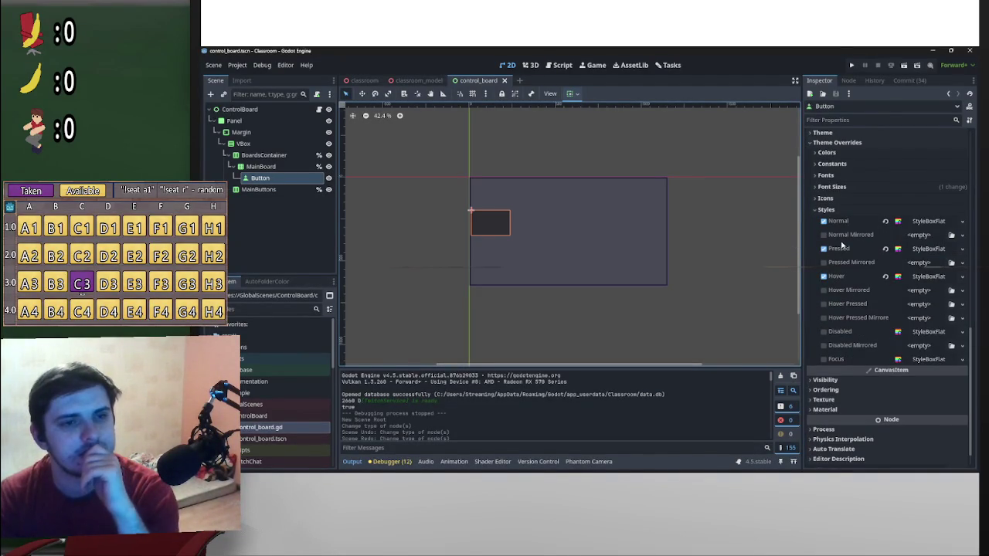
left_click(824, 210)
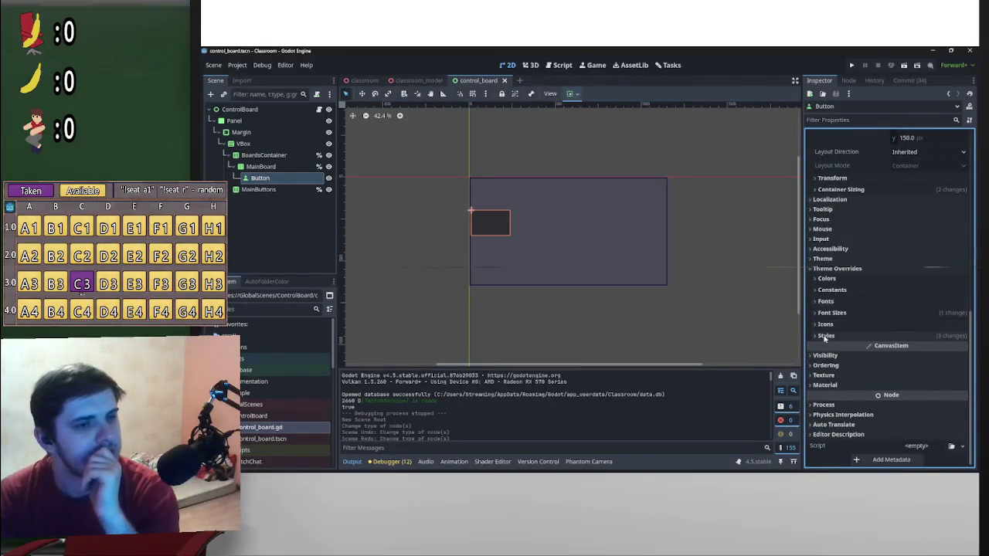
scroll(827, 338, "up", 5)
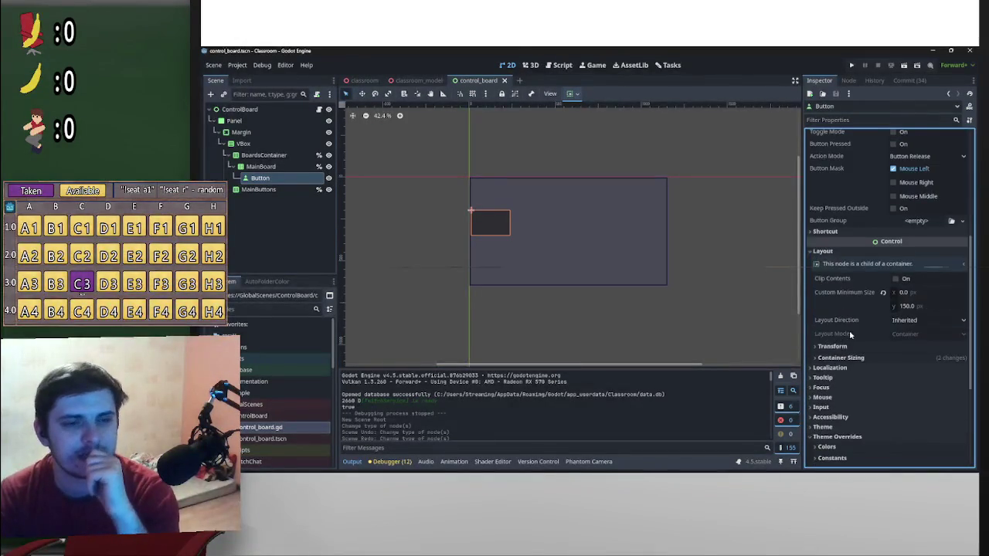
scroll(850, 335, "up", 6)
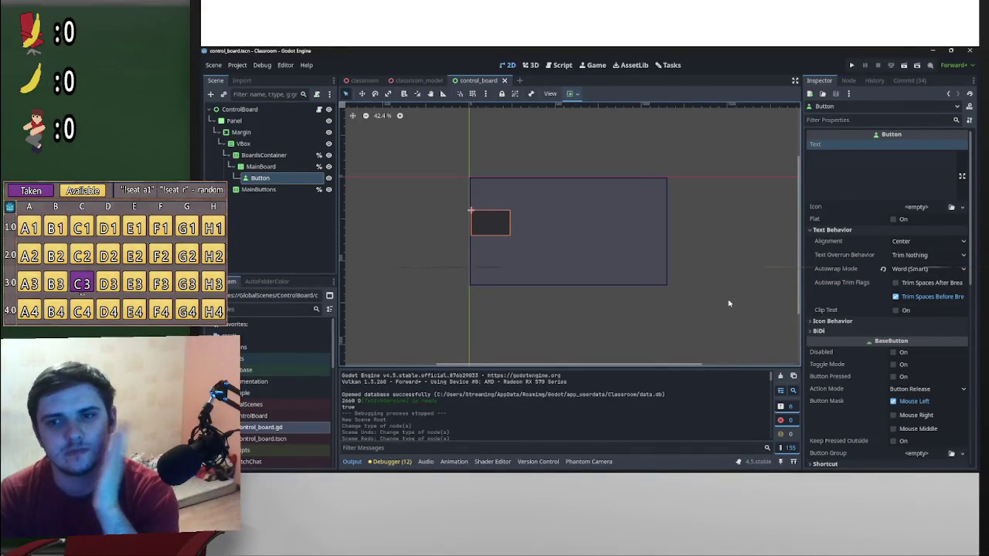
scroll(885, 371, "down", 8)
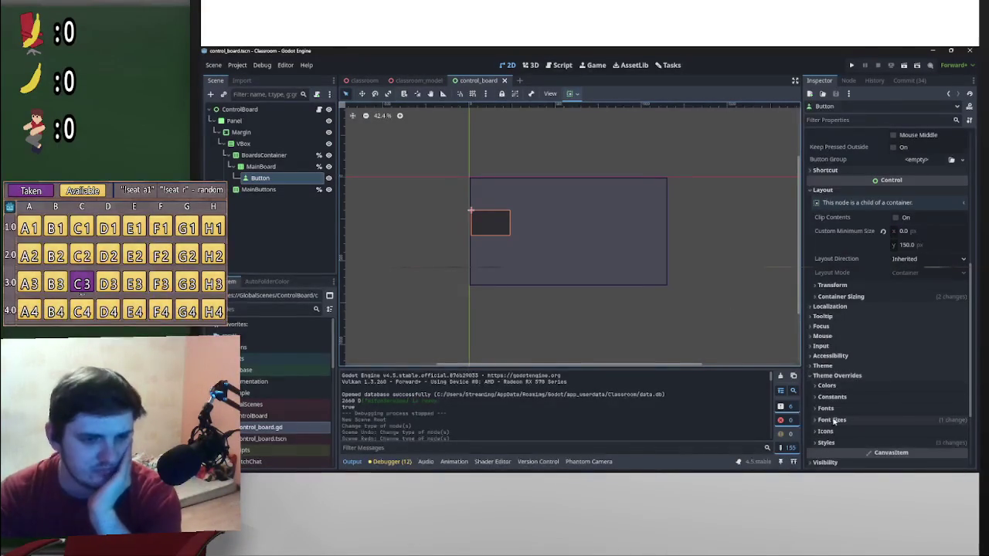
scroll(845, 406, "down", 3)
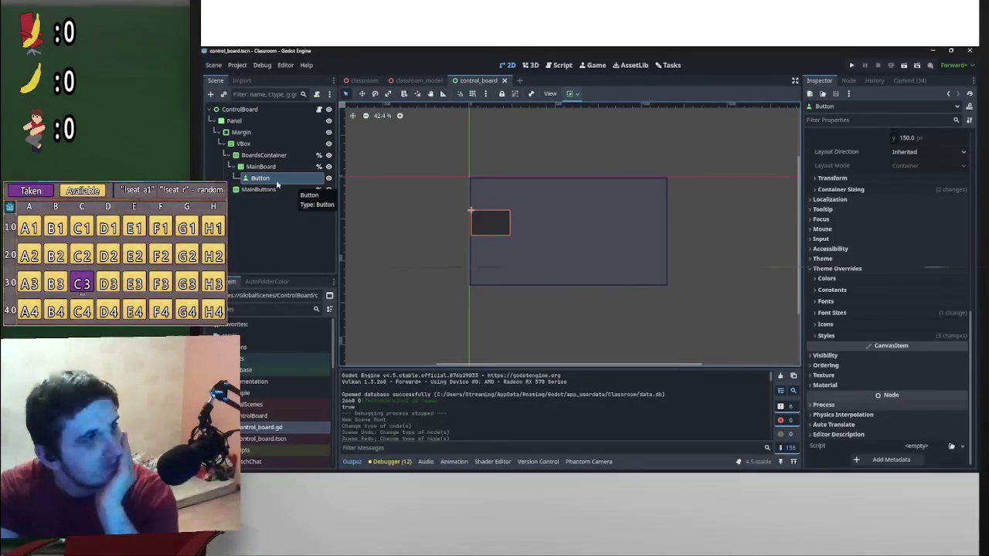
right_click(277, 181)
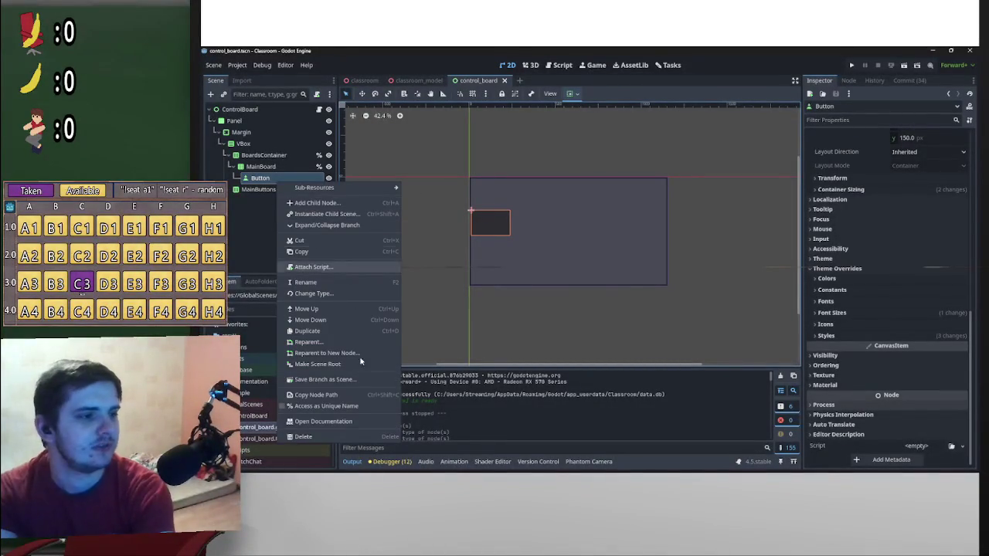
- Save the Button branch as its own scene, control_board_button.tscn
left_click(355, 382)
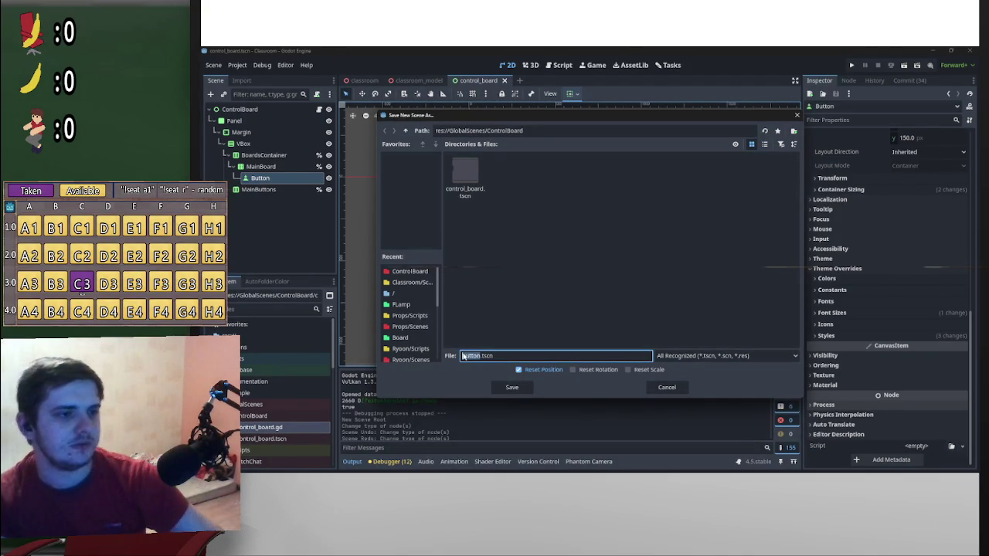
left_click(462, 357)
type("control")
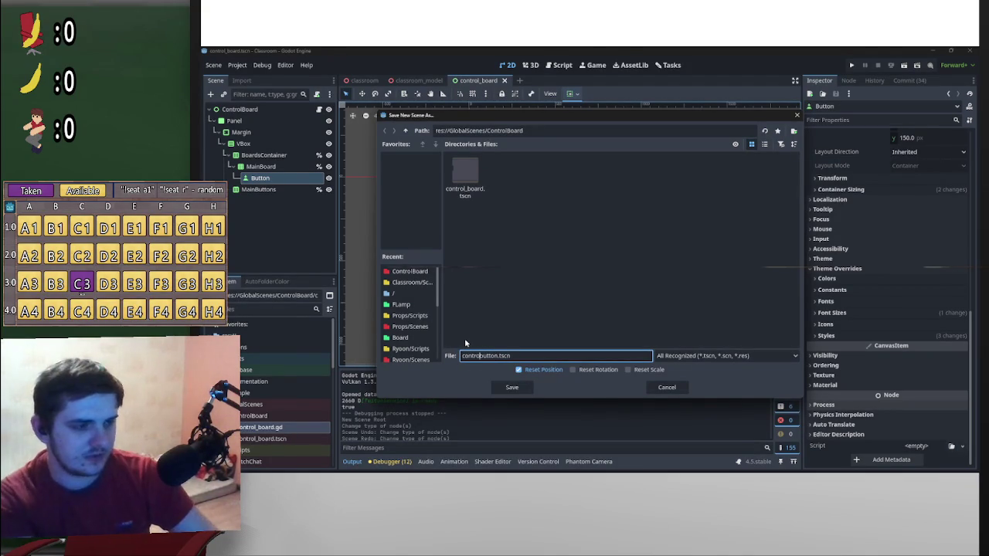
type("_board_")
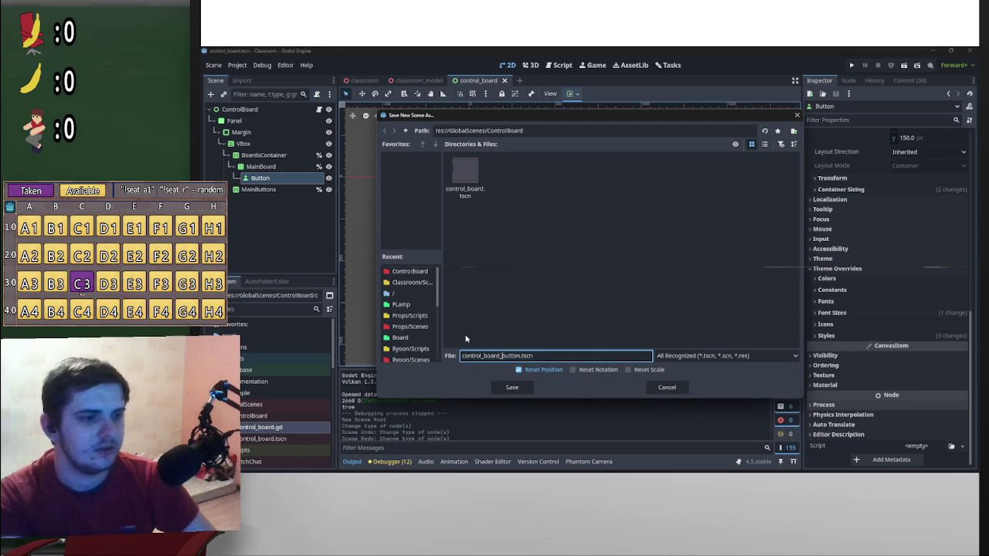
left_click(526, 392)
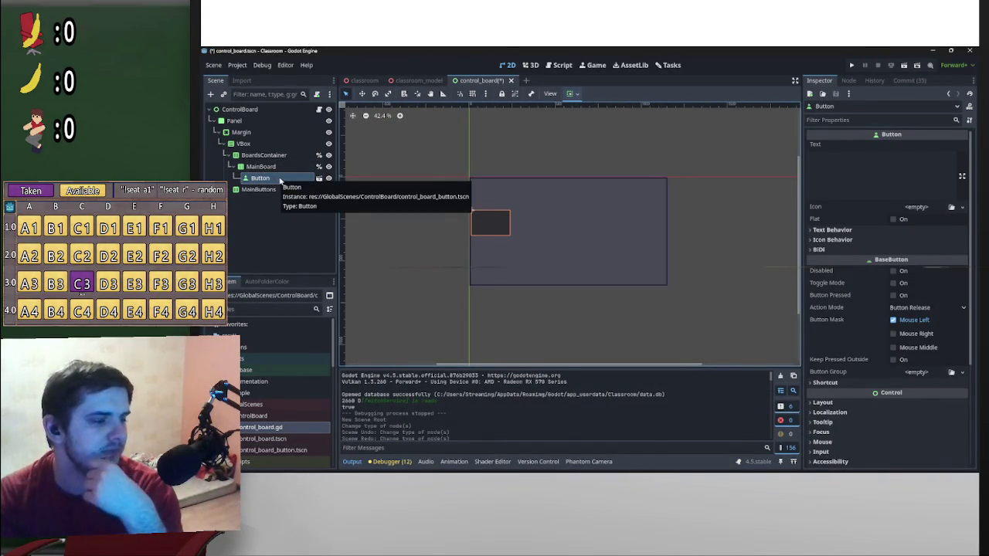
- Delete the Button node from under MainBoard, confirming the removal
left_click(261, 166)
left_click(260, 178)
key("Delete")
left_click(567, 267)
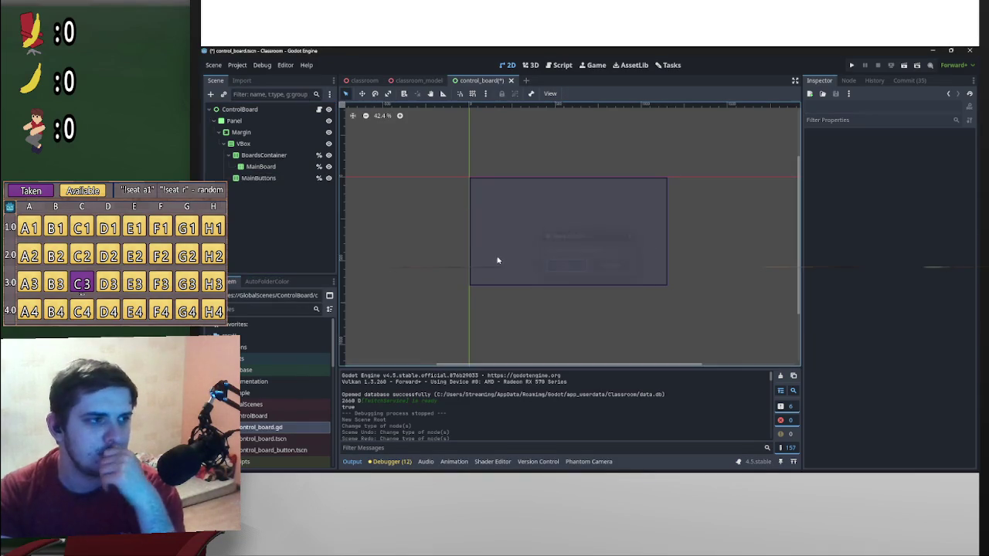
left_click(267, 169)
- Save the MainBoard branch as control_boards.tscn rather than overwriting control_board.tscn
right_click(273, 169)
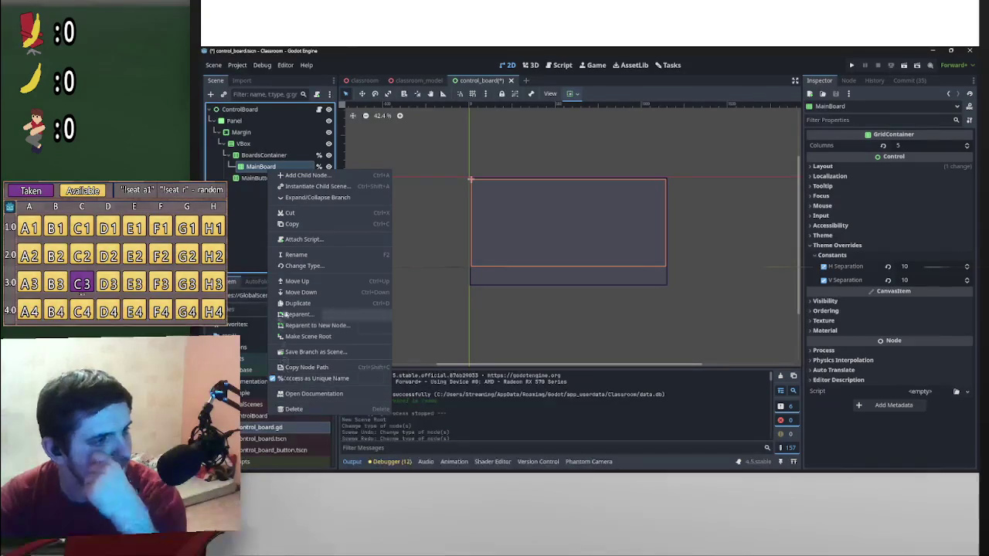
left_click(316, 352)
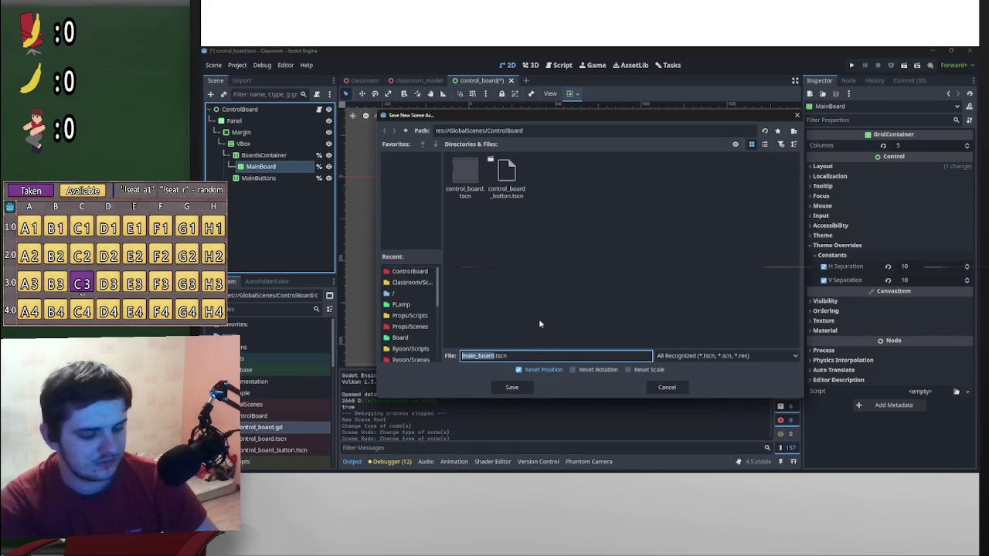
type("control_board")
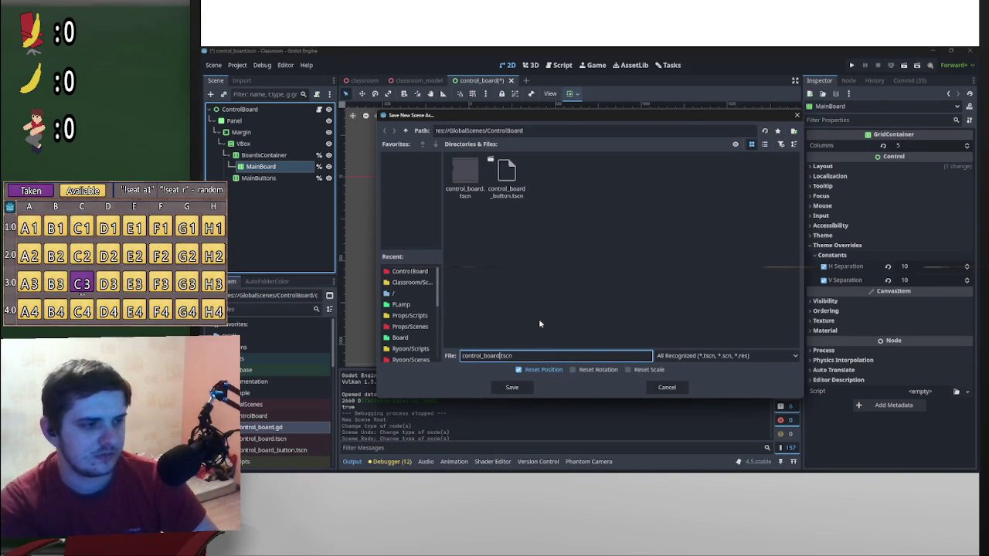
key("Return")
left_click(634, 272)
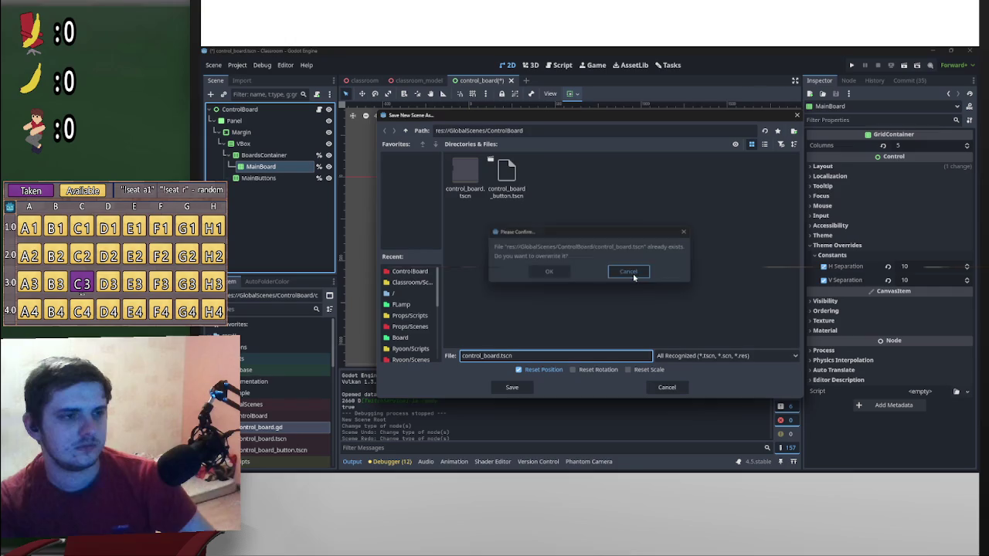
type("s")
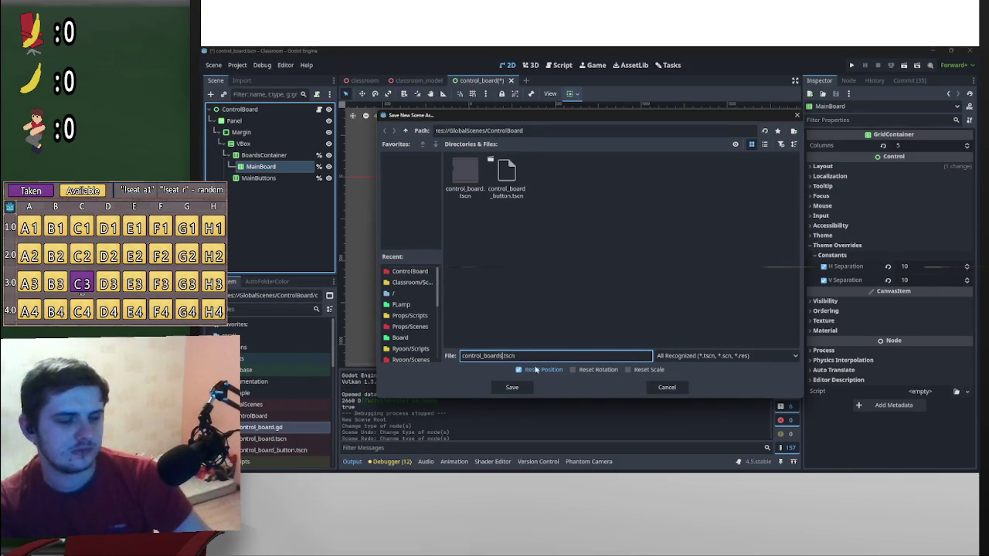
left_click(511, 387)
scroll(280, 450, "down", 3)
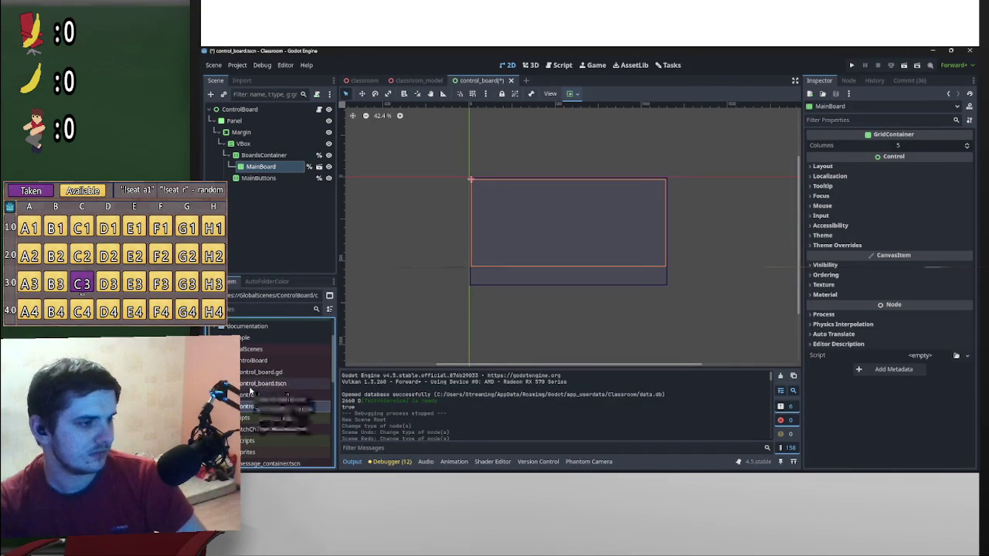
- Duplicate the control_board scene as control_board_main.tscn
right_click(251, 393)
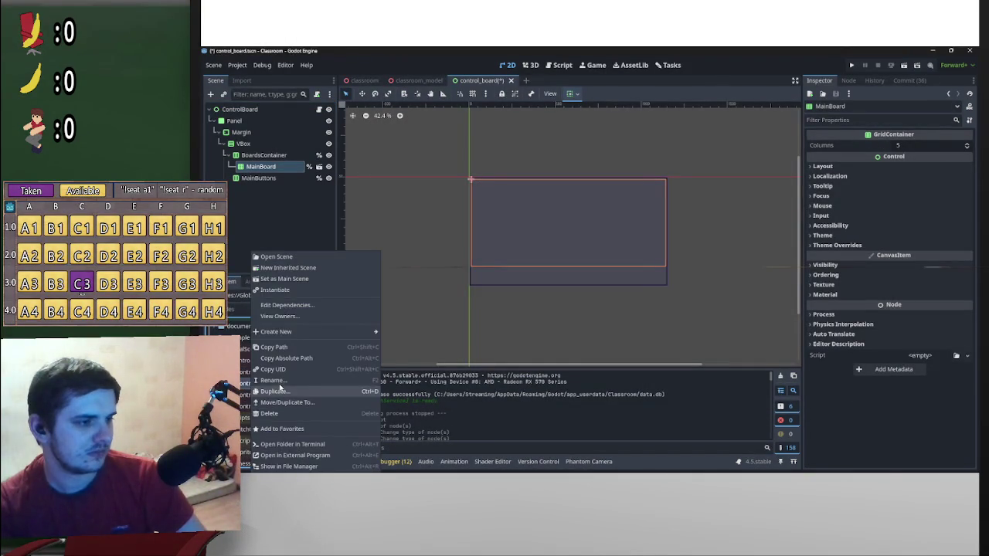
left_click(279, 390)
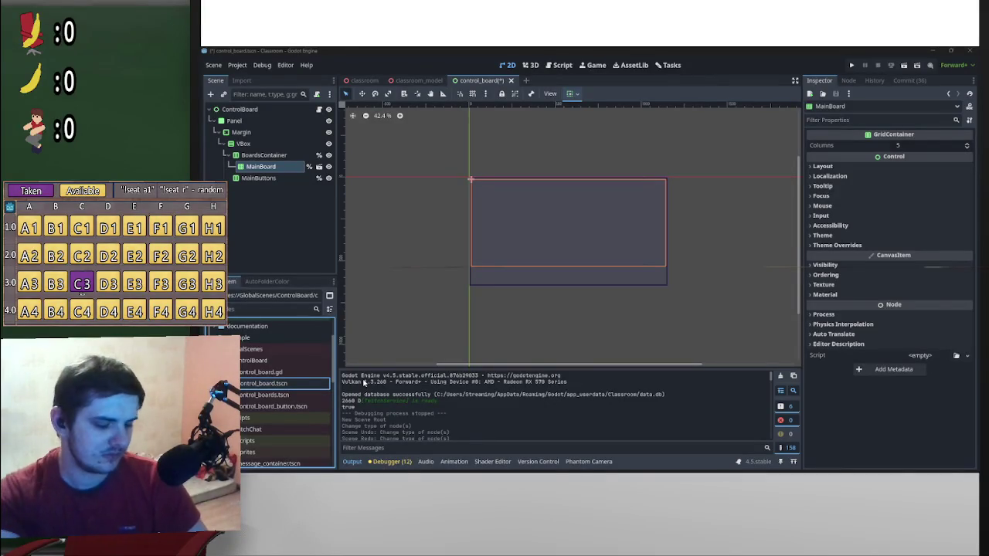
type("_main")
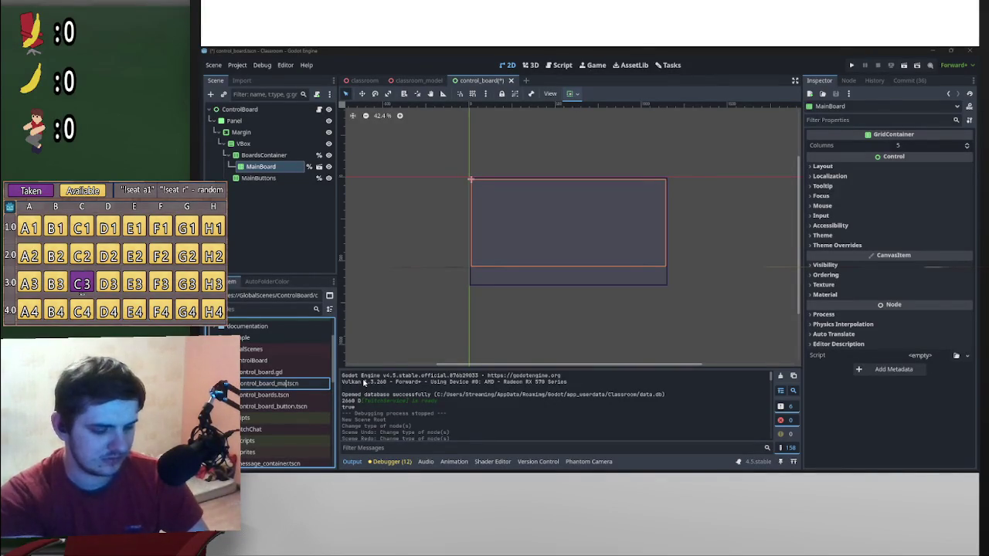
key("Return")
- Rename the control_board script to control_board_main.gd
right_click(263, 372)
left_click(294, 382)
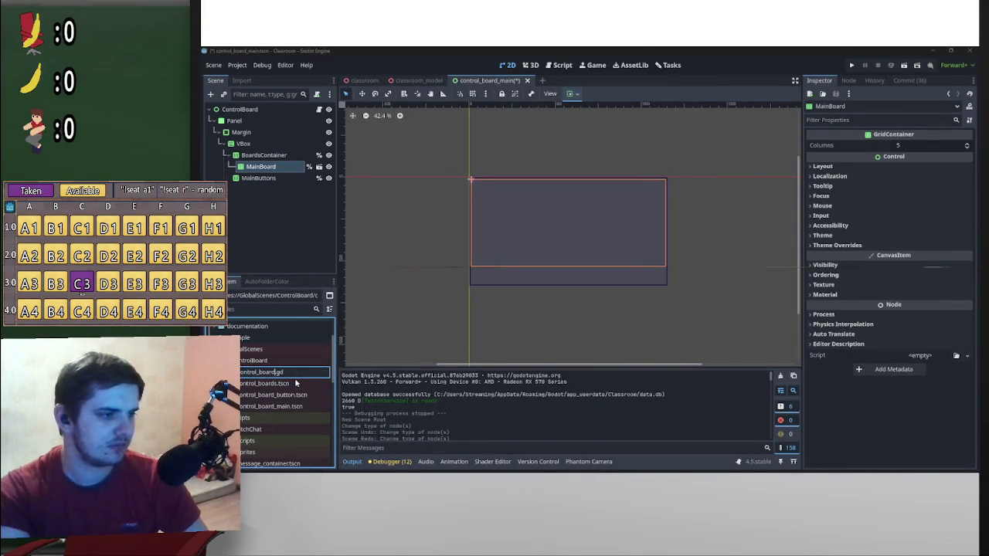
type("_main")
key("Return")
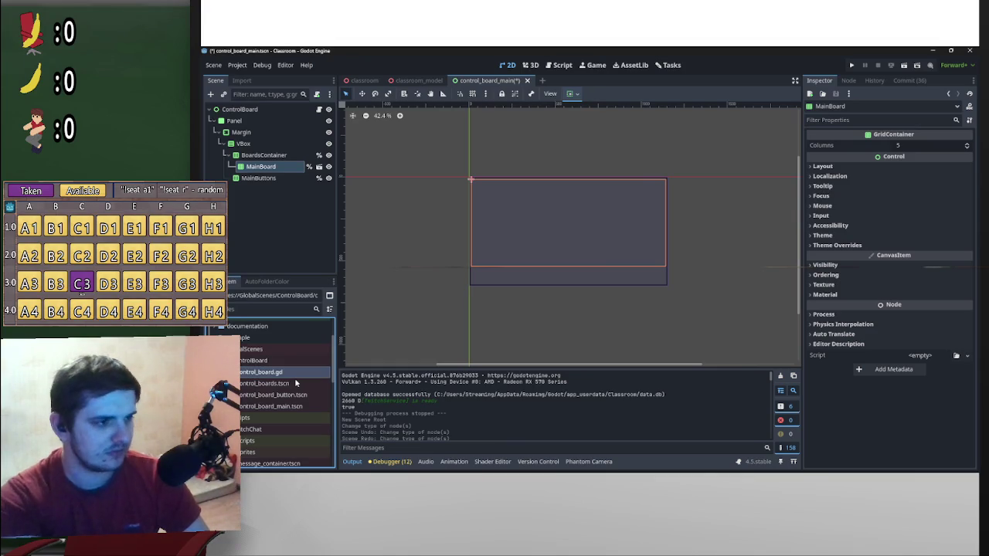
- Rename control_boards.tscn to control_board.tscn
left_click(288, 384)
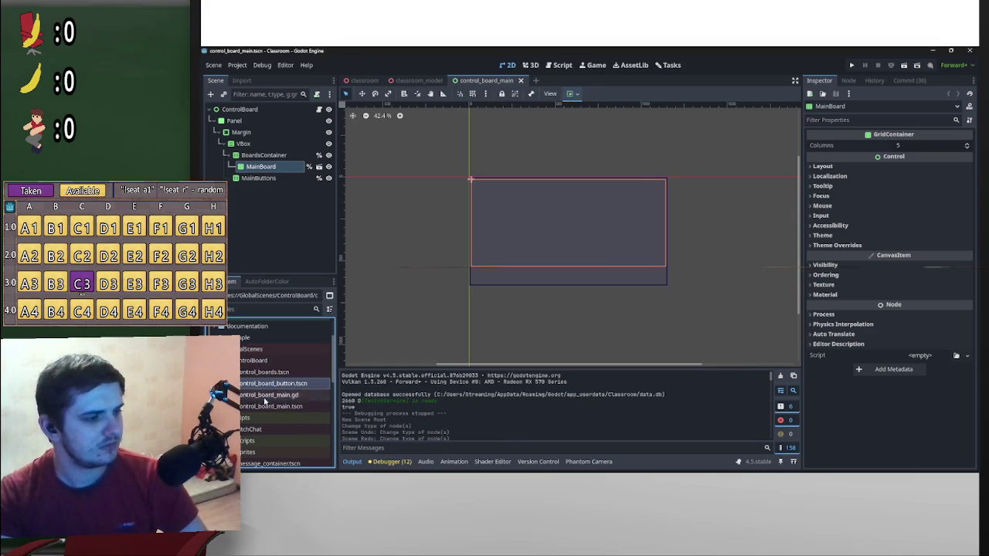
right_click(278, 372)
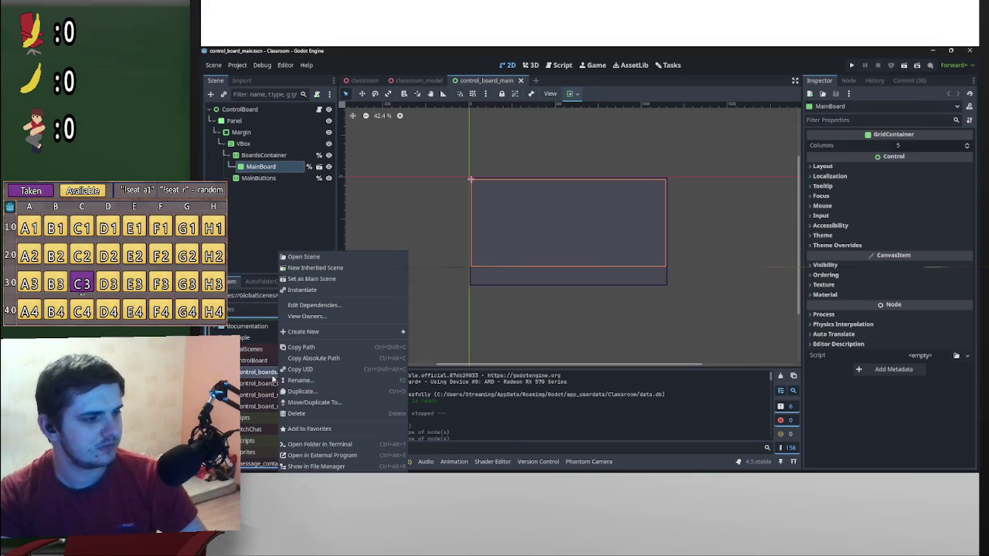
left_click(319, 379)
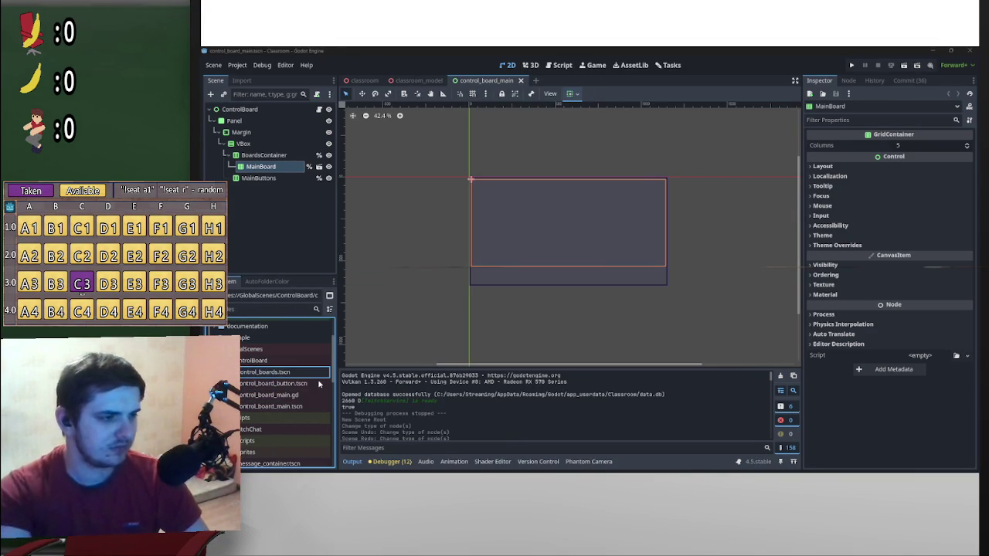
key("BackSpace")
key("Return")
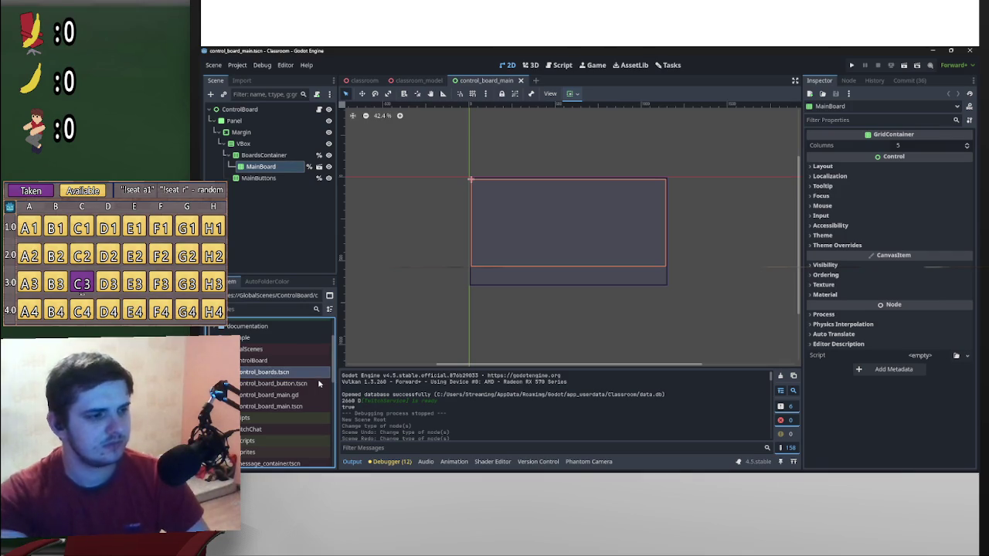
scroll(665, 186, "down", 3)
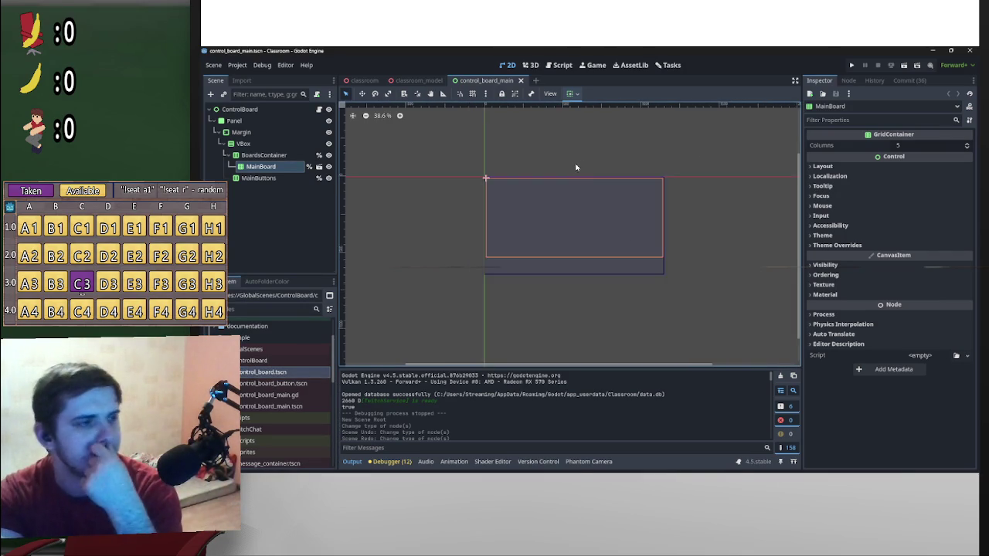
- In control_board_main.gd, add a control_board variable at the top of the script
left_click(319, 109)
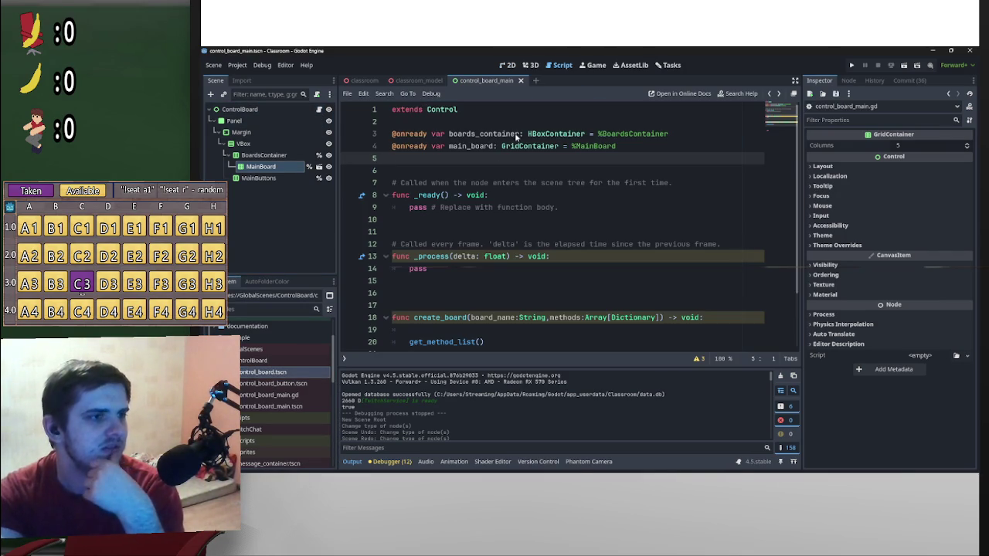
key("Up")
key("Up")
key("Return")
key("Return")
key("Return")
key("Up")
key("Up")
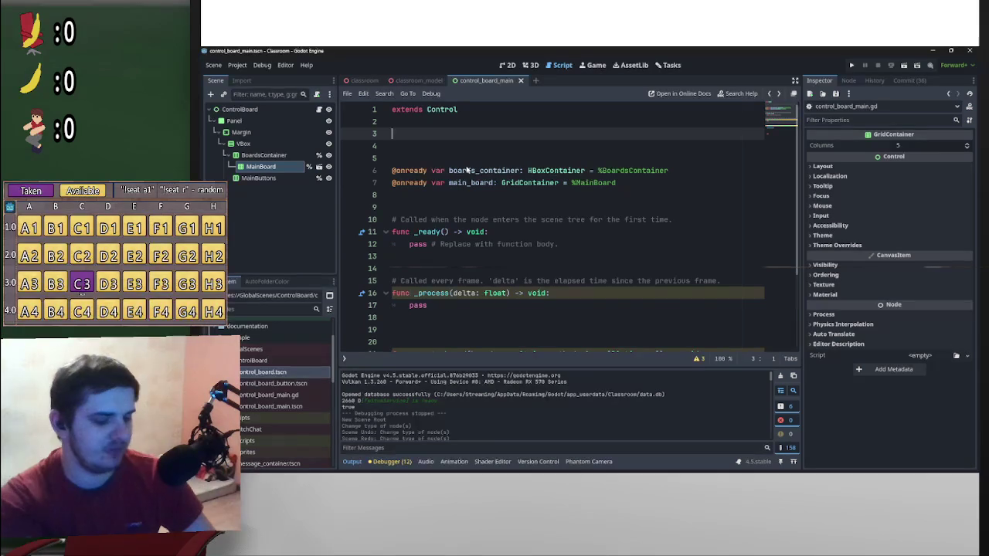
type("var")
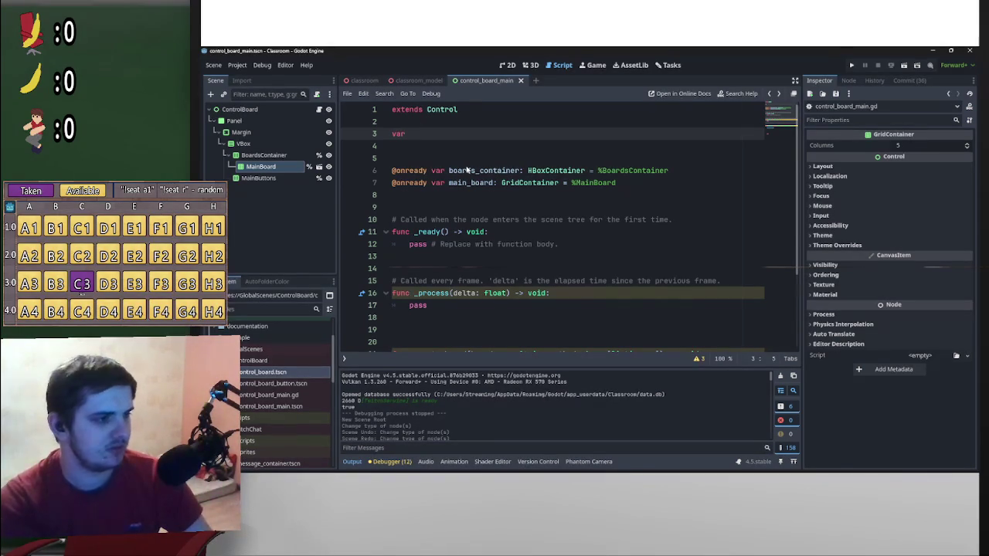
type(" control")
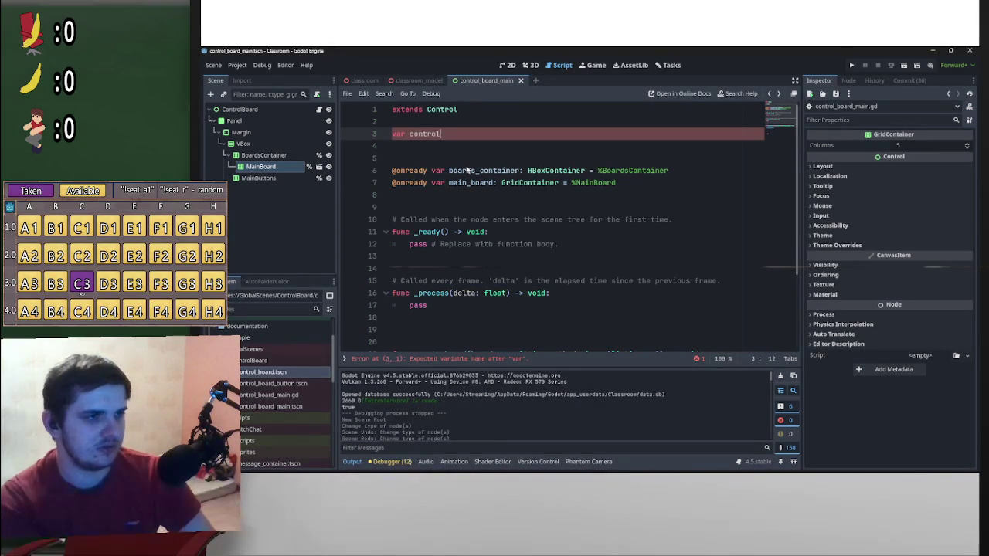
type("_board:")
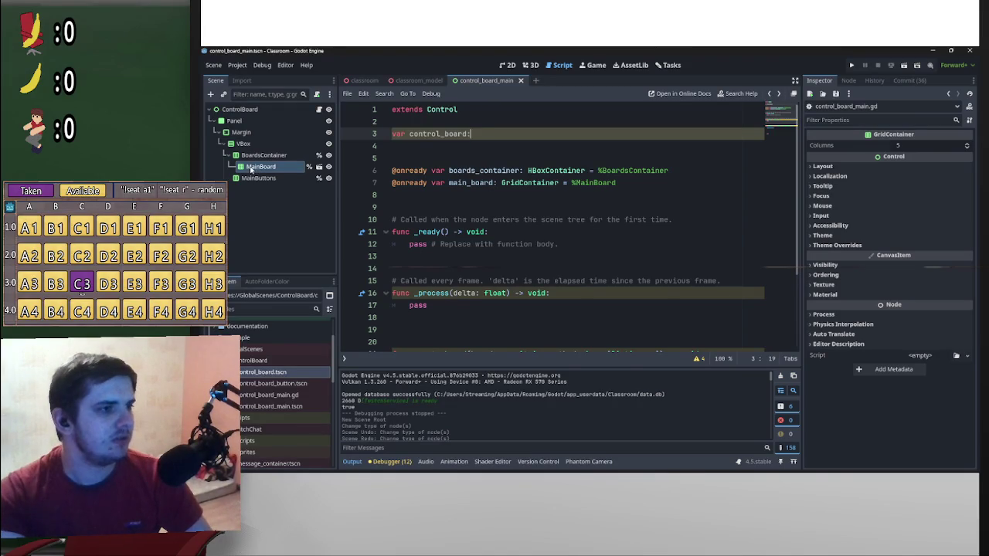
type(" r")
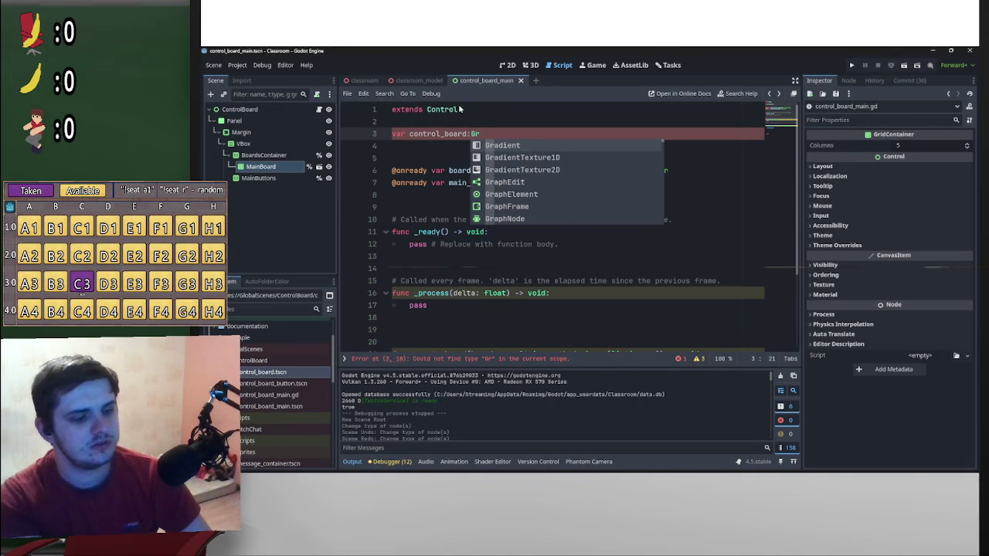
type("od")
key("BackSpace")
key("BackSpace")
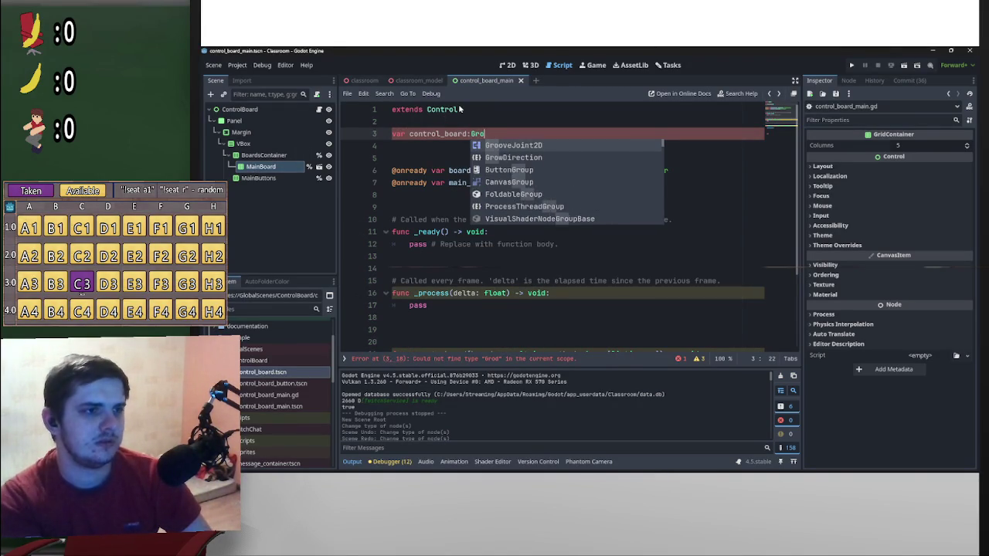
type("id")
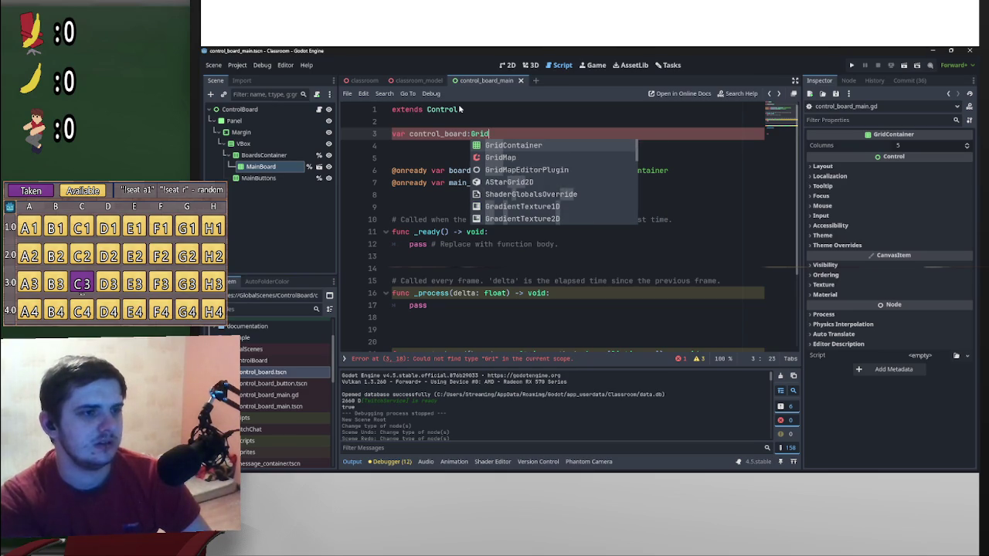
key("Return")
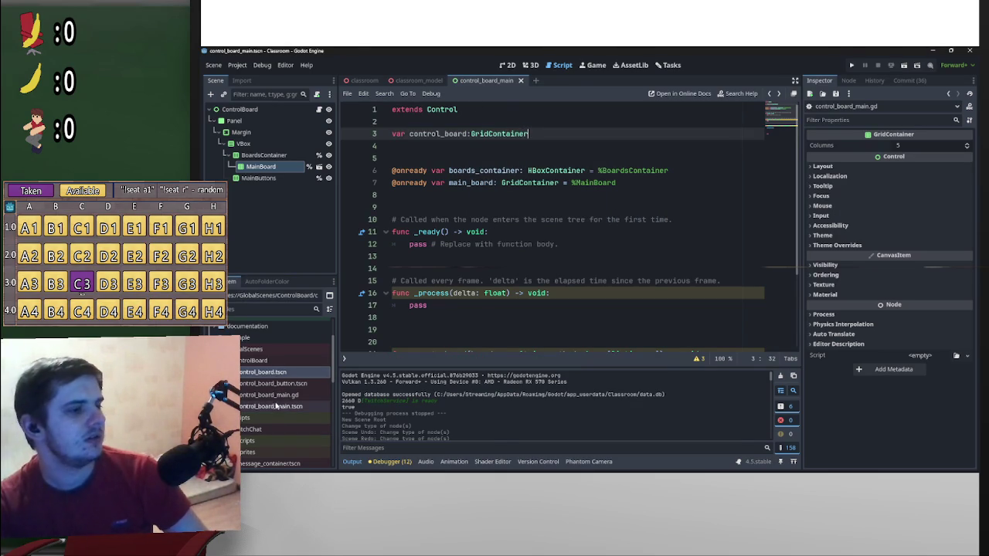
- Add a button_scene variable and rename control_board to control_board_scene
left_click(453, 149)
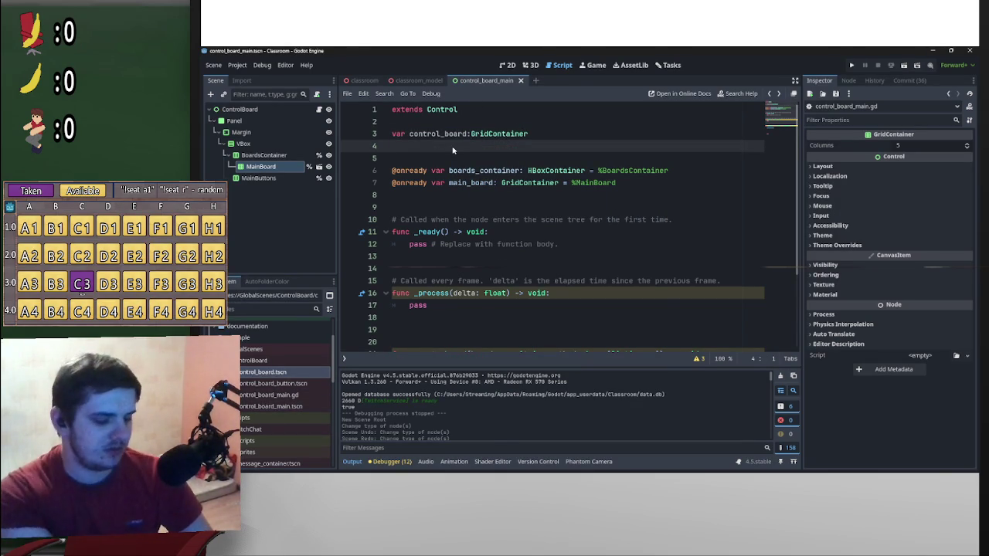
type("var ")
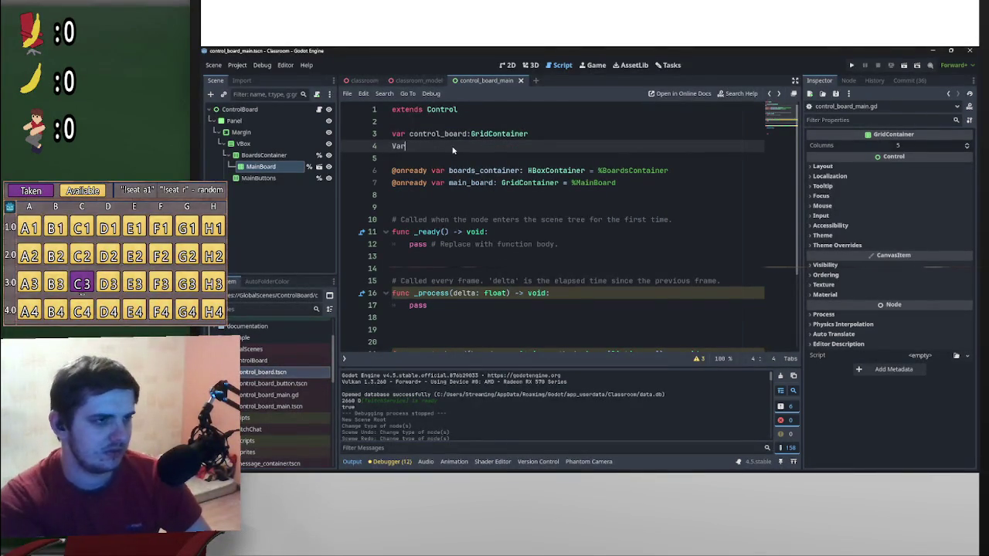
type(" vut")
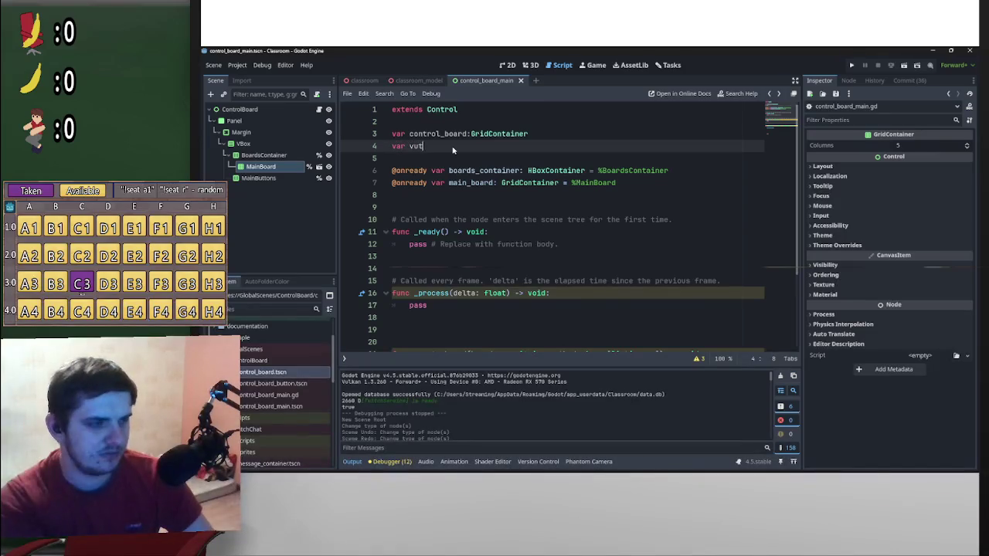
key("BackSpace")
key("BackSpace")
key("BackSpace")
type("bu")
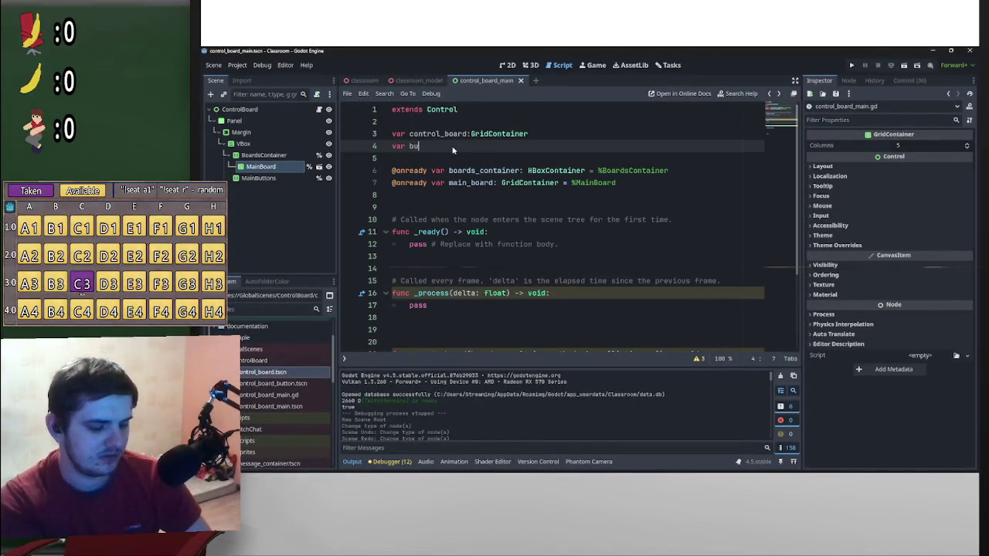
type("tton_scene")
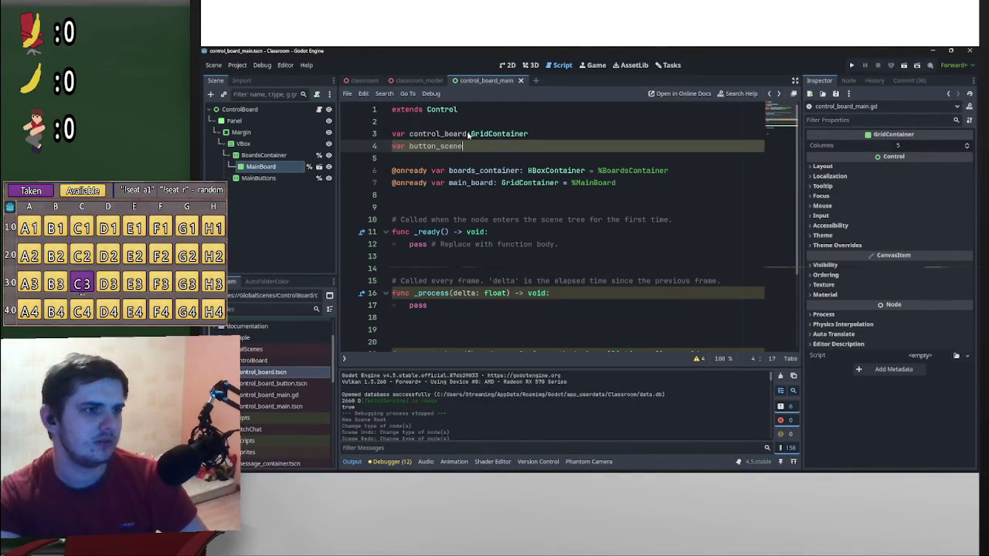
left_click(467, 135)
type("_scene")
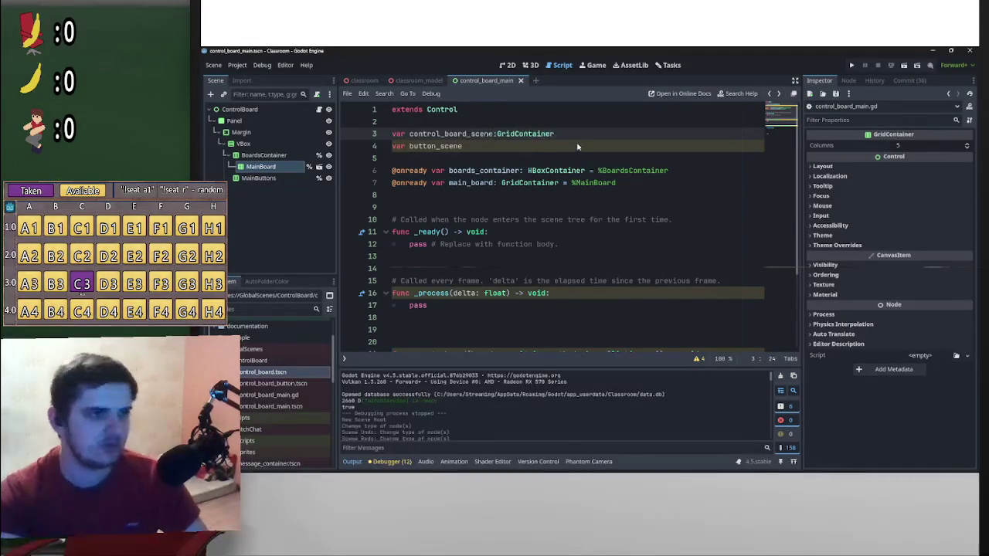
- Type both variables as PackedScene and begin a preload() assignment
double_click(498, 134)
key("BackSpace")
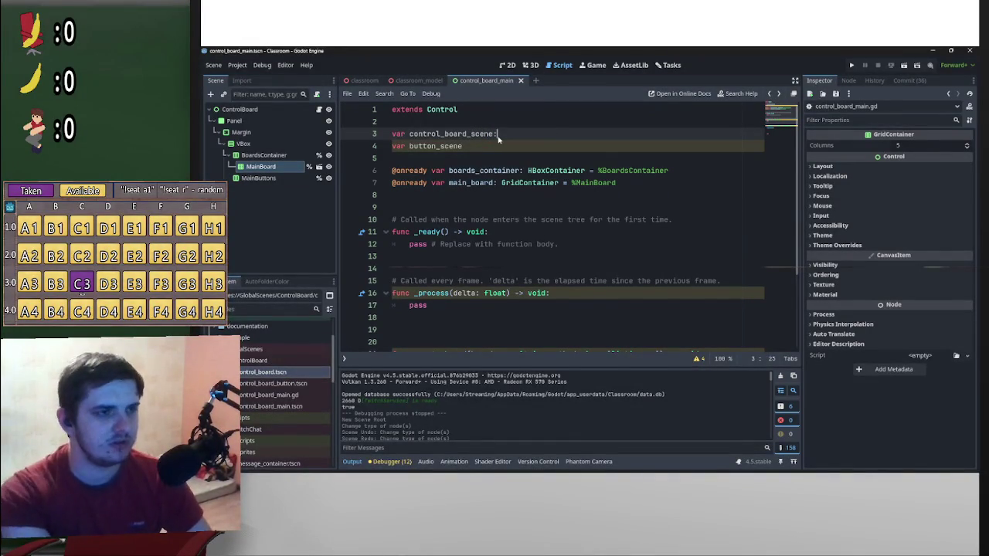
left_click(489, 146)
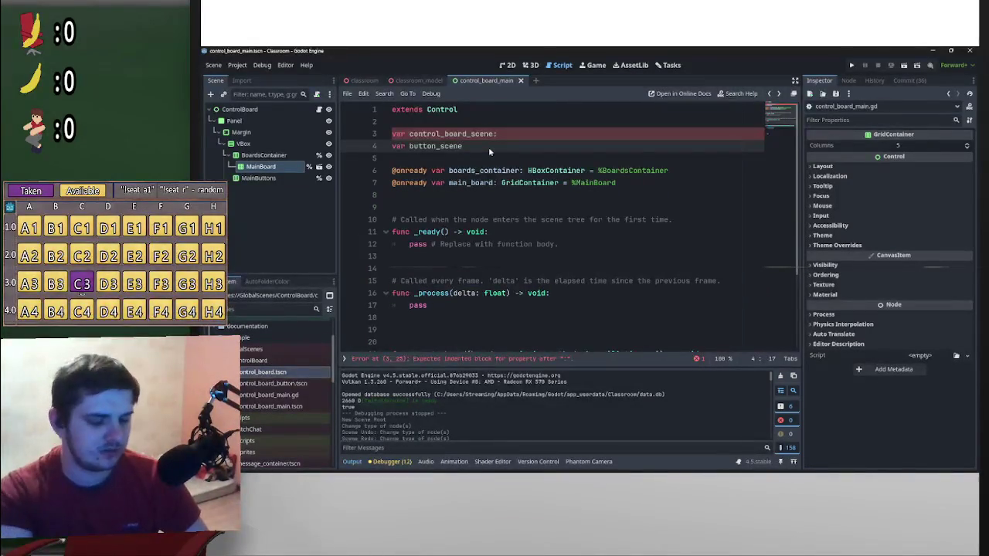
type(":packedScene")
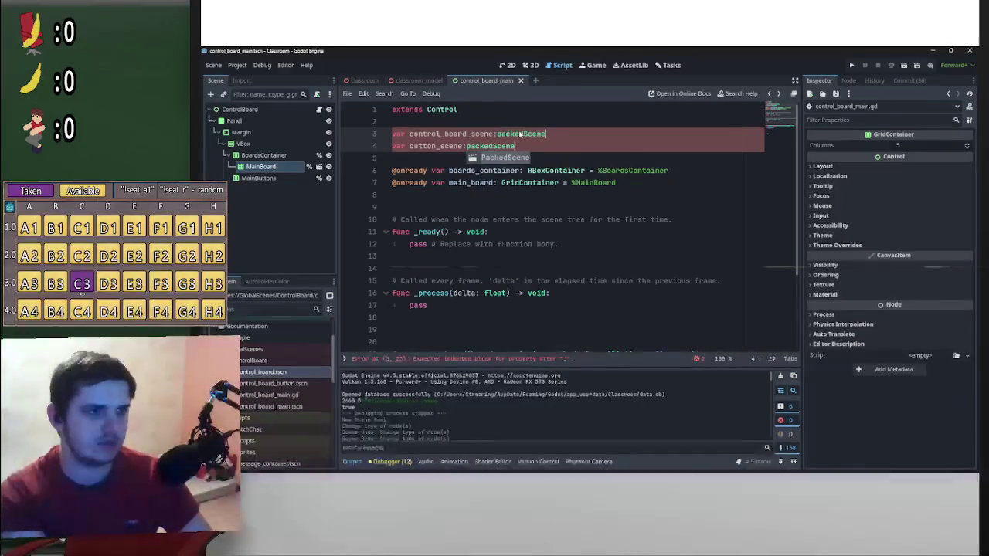
key("Return")
type("= preload(\"res://GlobalScenes/ControlBoard/control_boar")
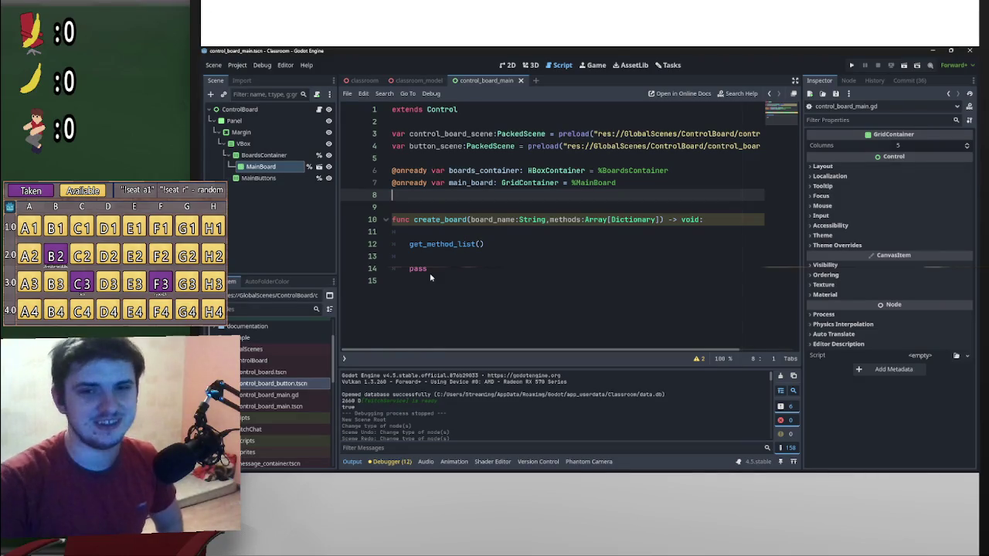
- Add blank lines inside create_board and start typing 'random' in its body
left_click(494, 233)
key("Return")
key("Return")
key("Return")
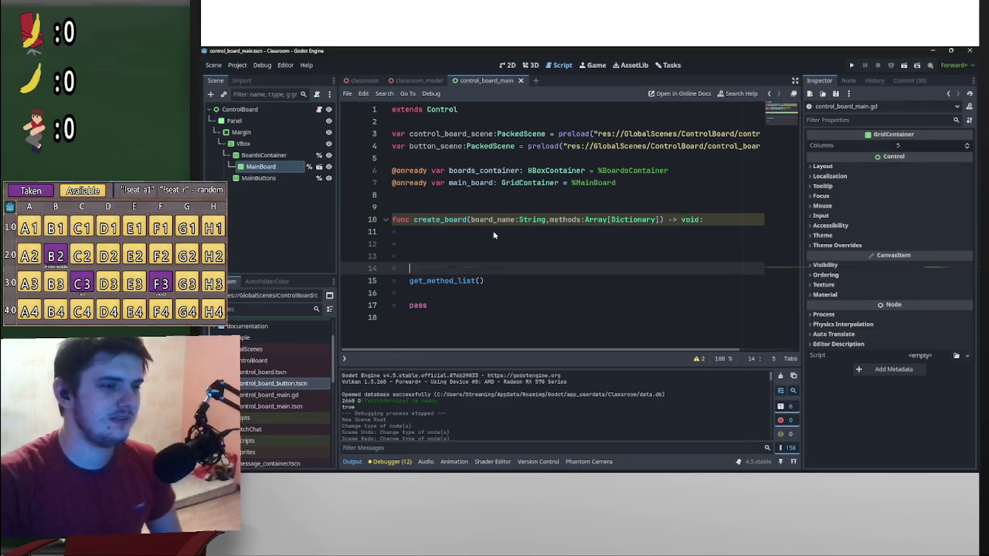
key("Up")
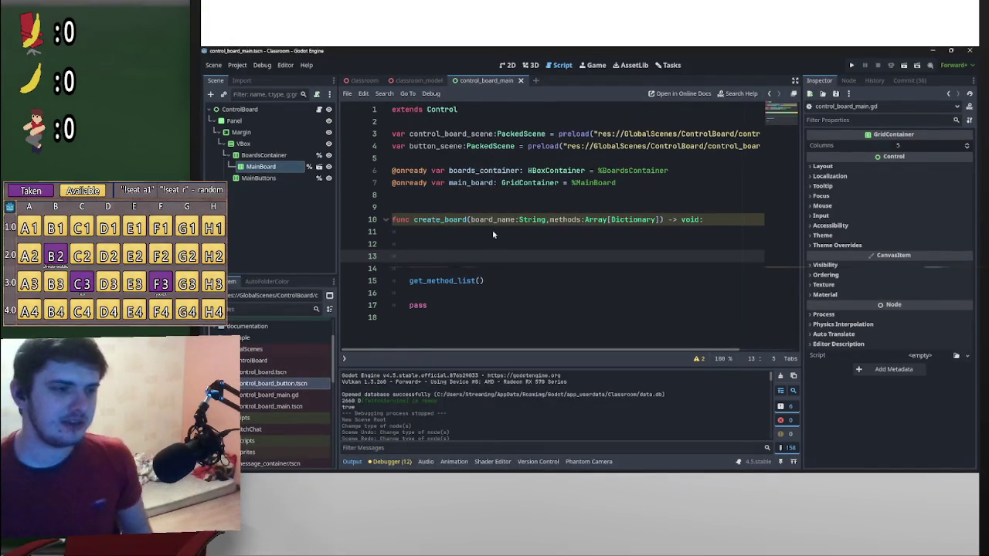
mouse_move(540, 470)
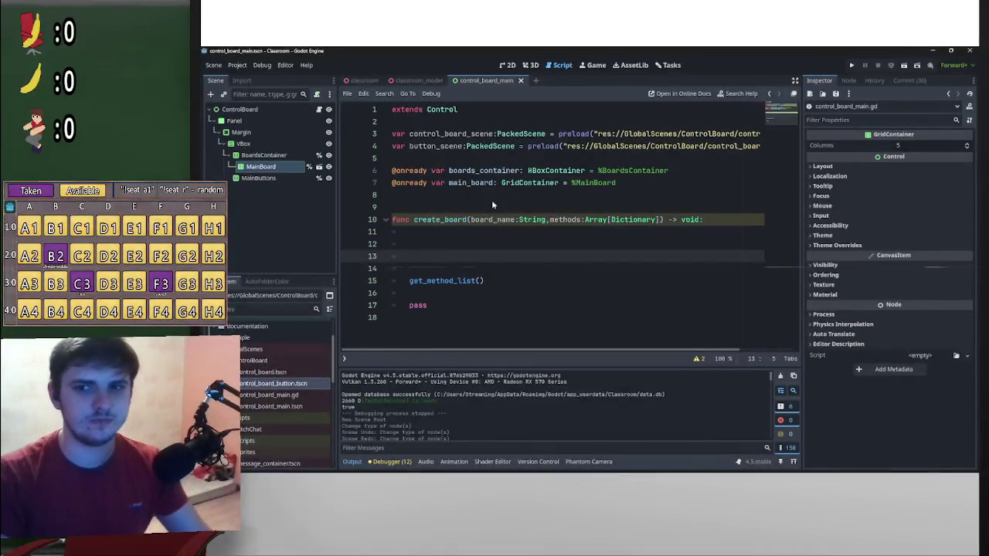
type("random")
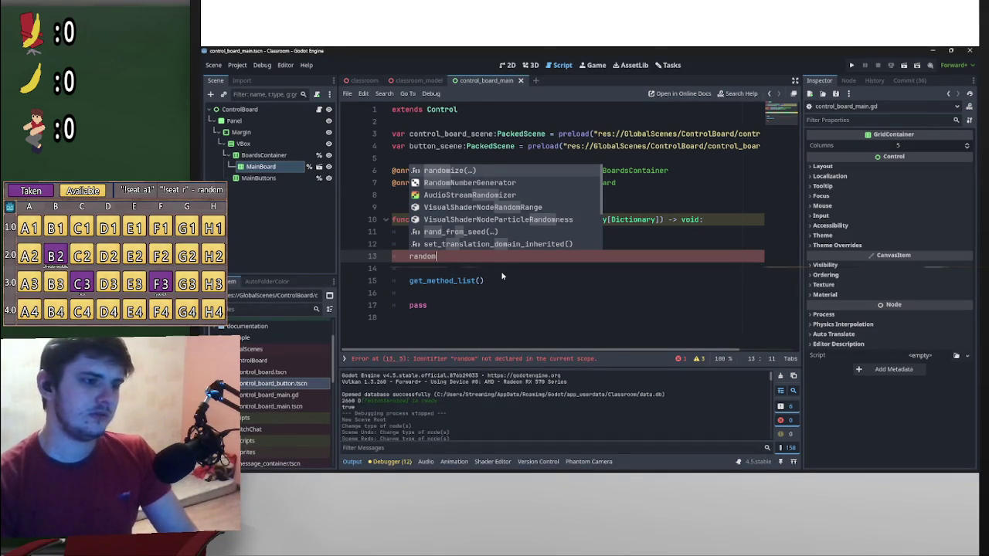
- Replace 'random' with a local 'var button:Button =' declaration in create_board
key("BackSpace")
key("BackSpace")
key("BackSpace")
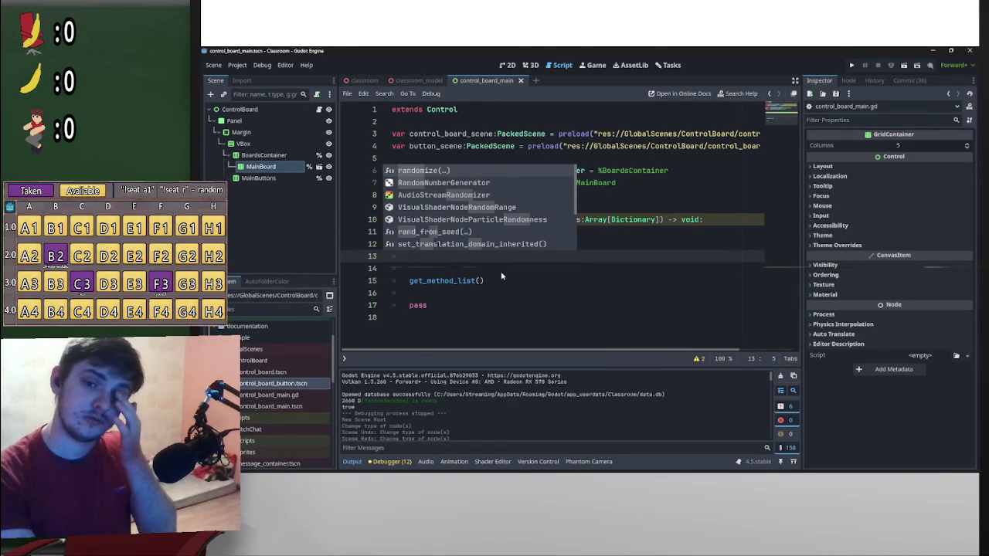
key("Escape")
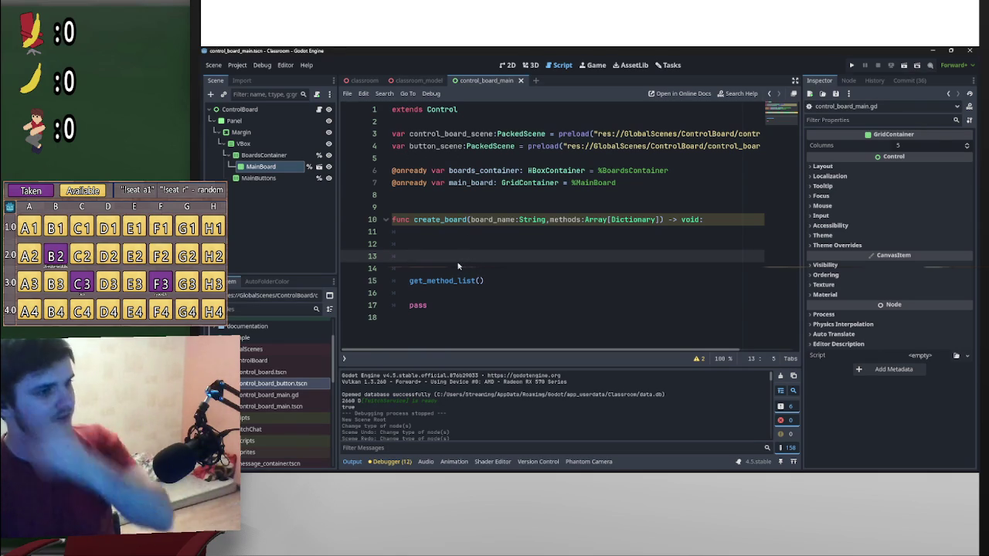
type("var button")
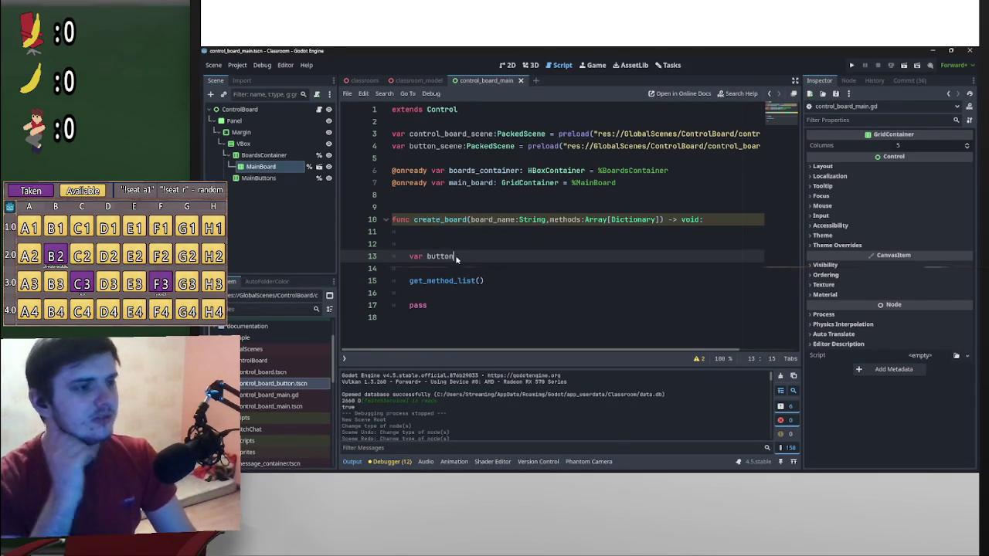
key("Up")
key("BackSpace")
key("BackSpace")
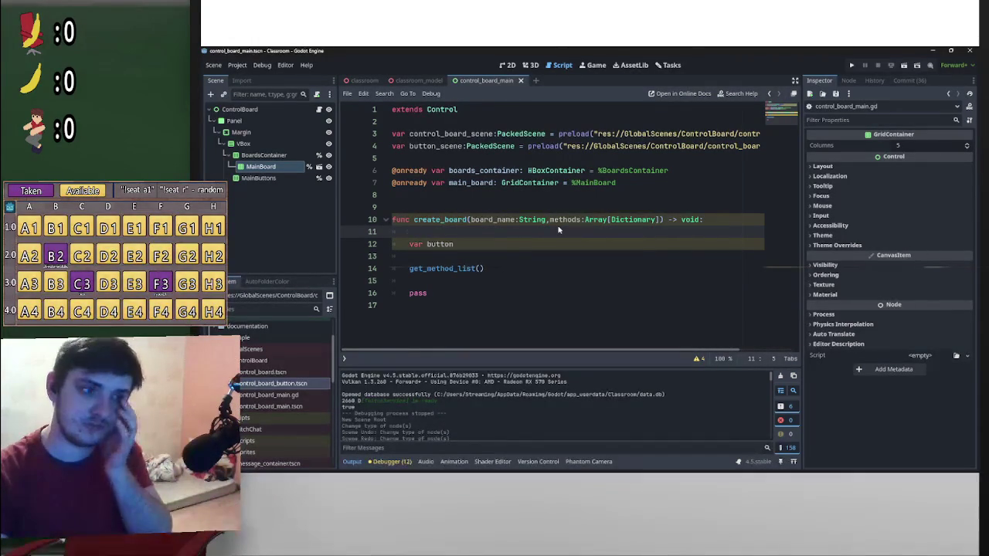
left_click(500, 243)
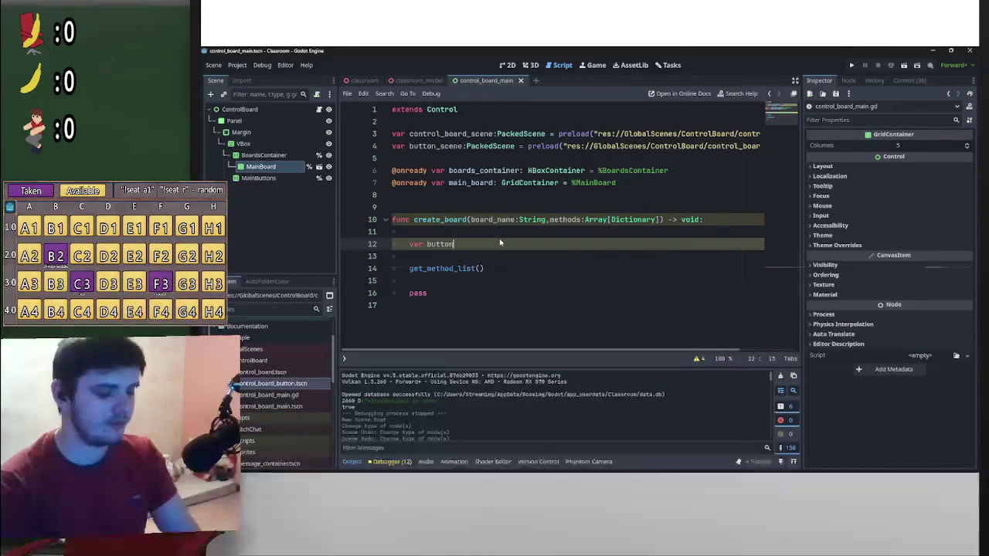
type(":Button")
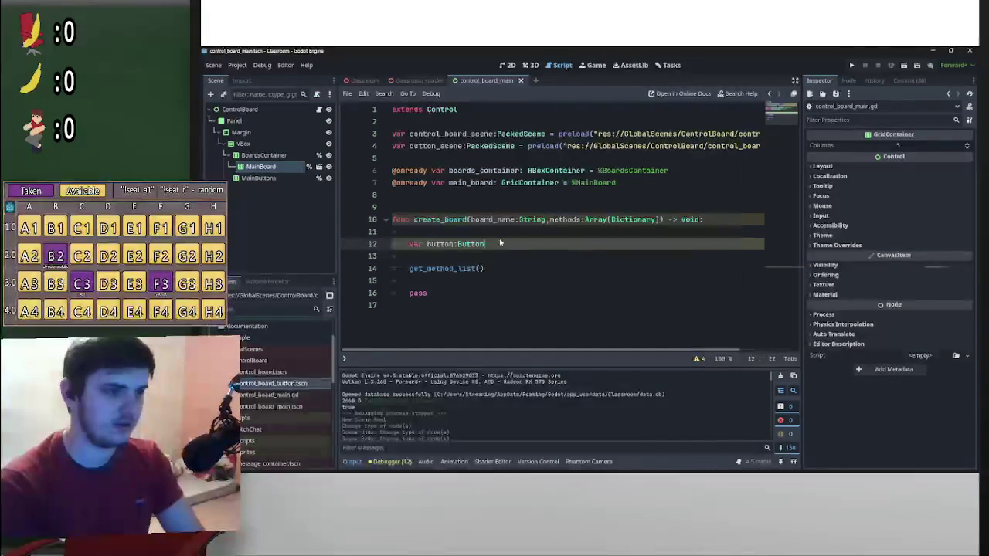
type(" =")
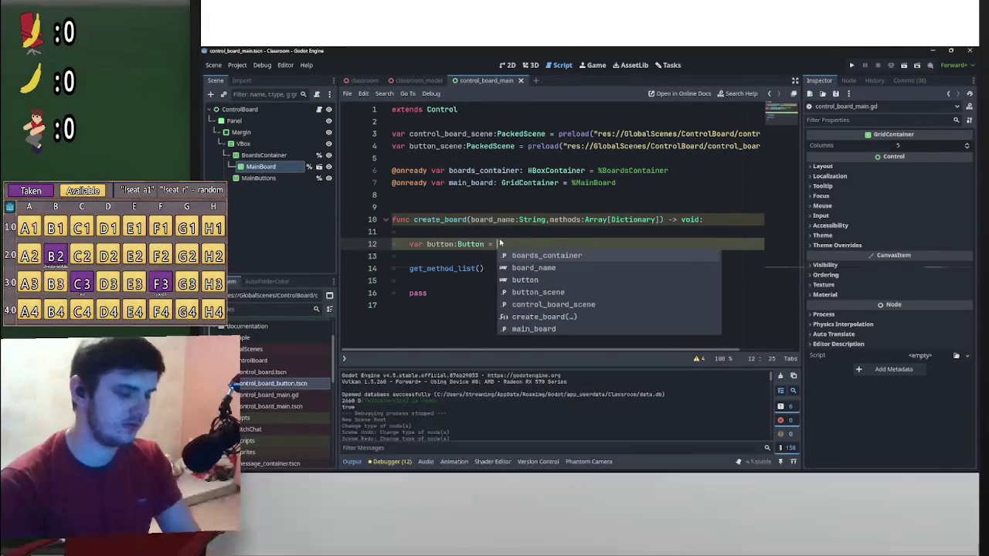
- Assign button = button_scene.instantiate() via autocomplete and begin a 'var random_color' line below
key("Down")
key("Down")
key("Down")
key("Return")
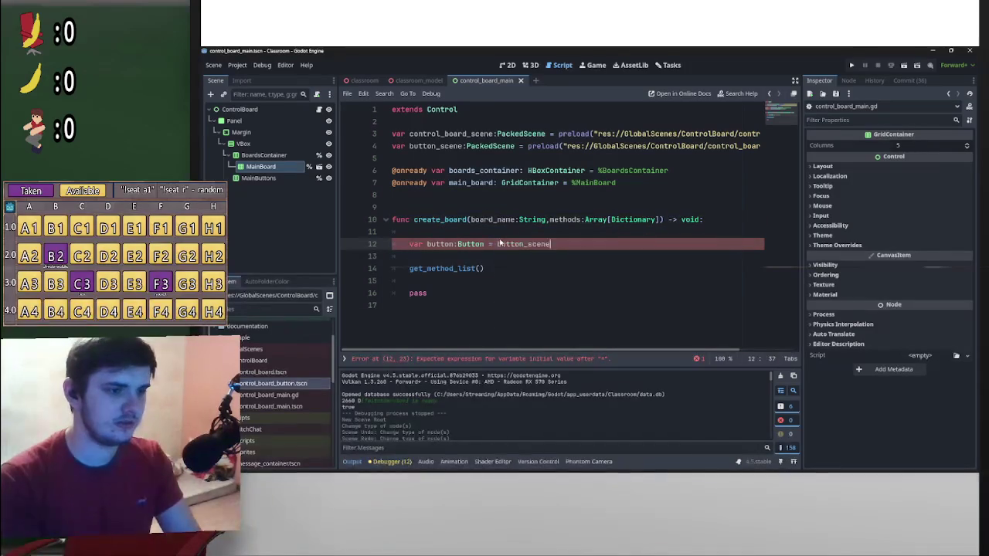
type(".ins")
key("Return")
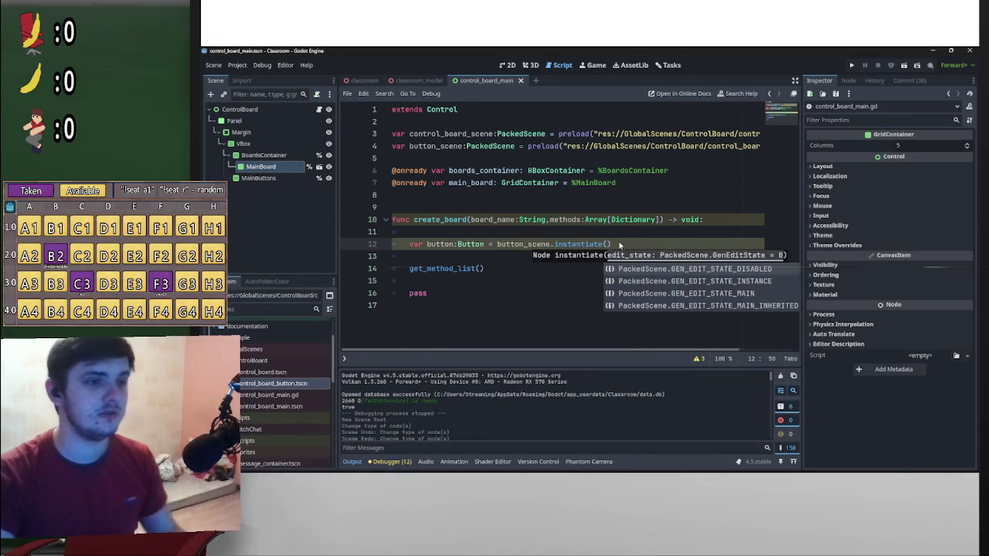
left_click(619, 244)
key("Return")
key("Return")
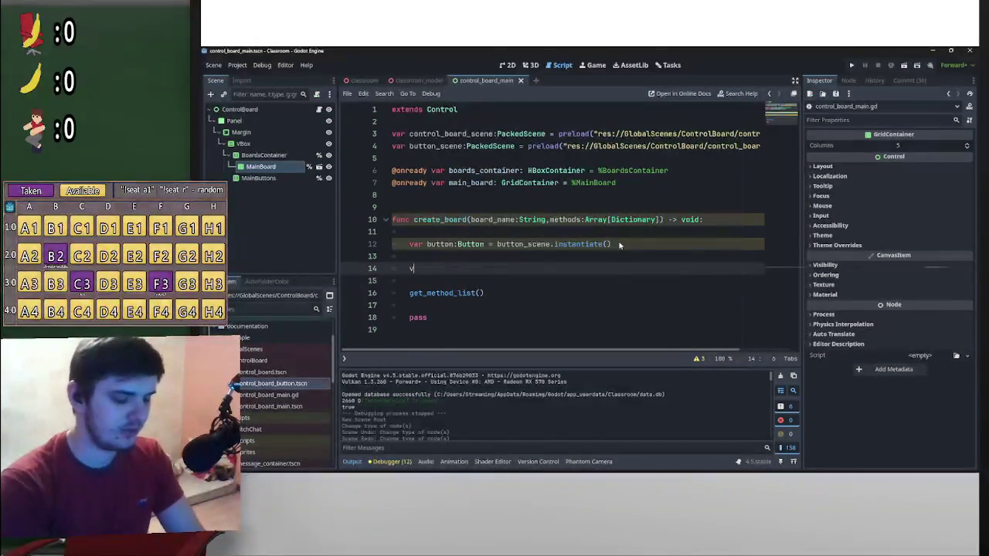
type("var random_")
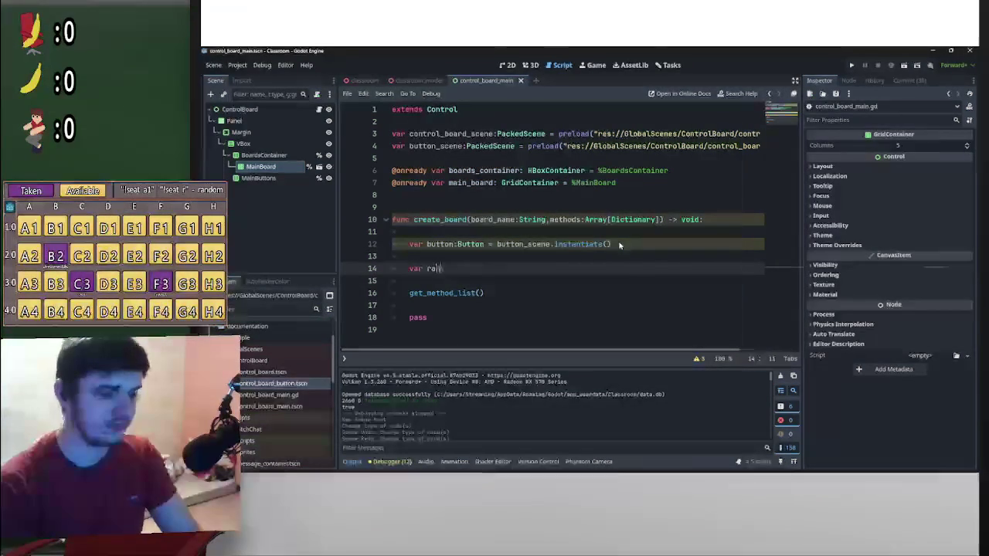
type("color")
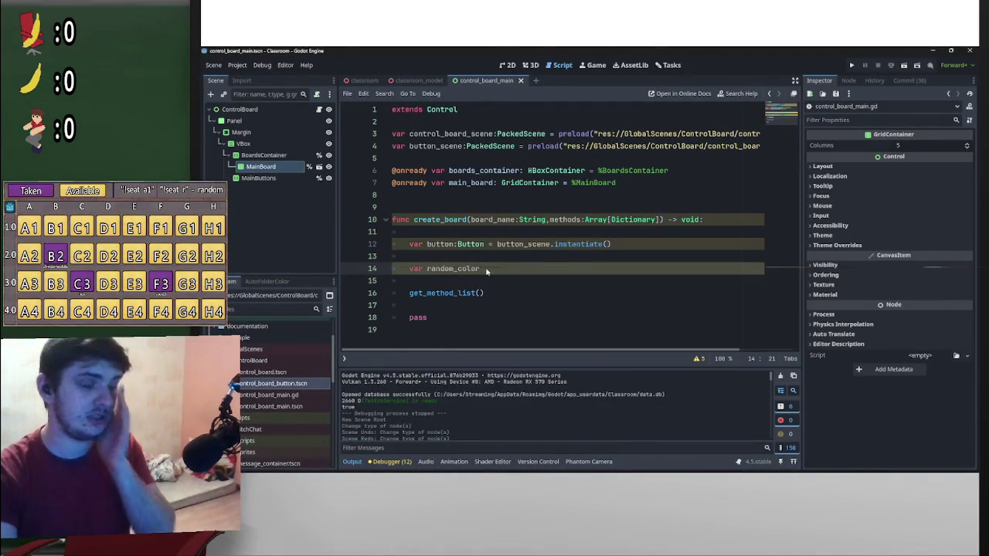
- Add a color:String parameter to the create_board function signature
left_click(661, 219)
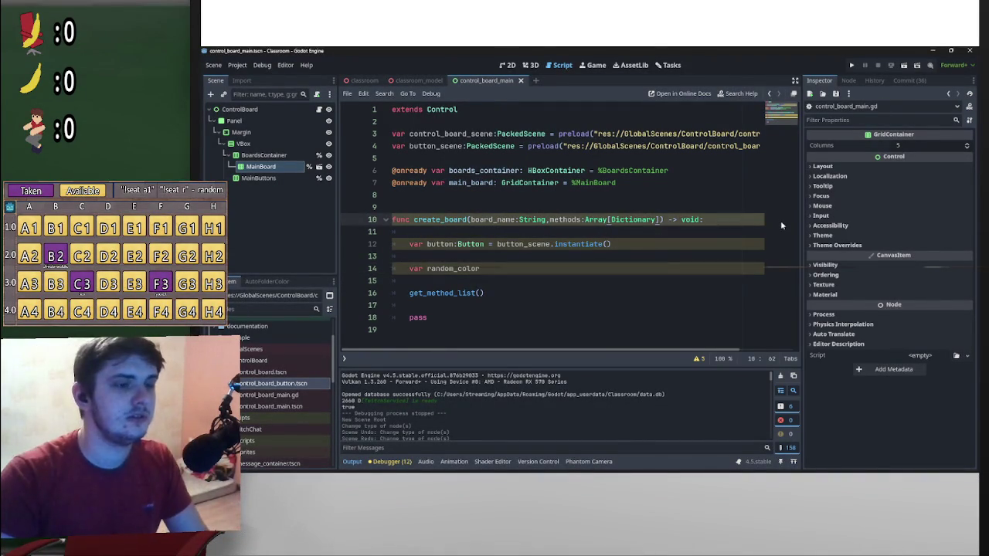
left_click(549, 219)
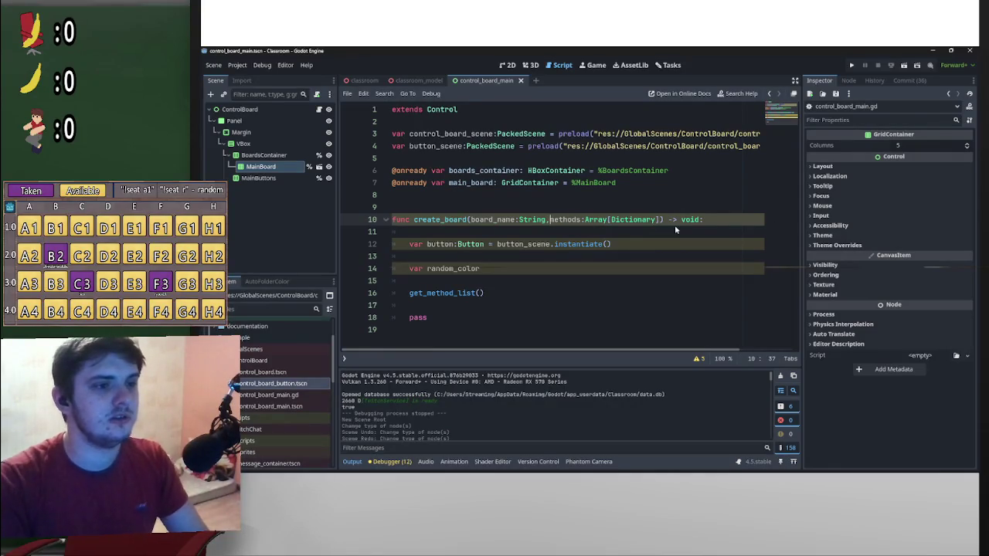
left_click(663, 220)
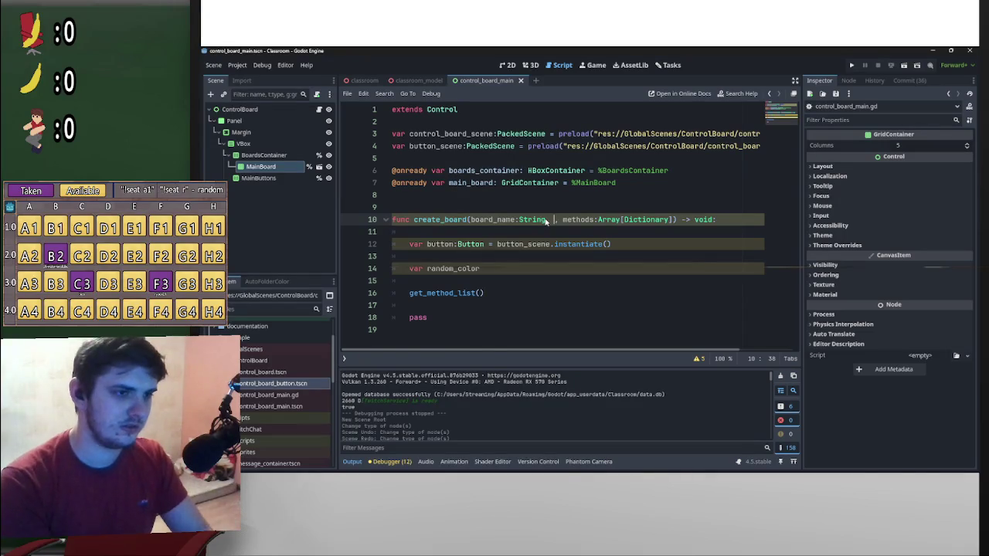
type("color:String")
- Delete the random_color line and start a 'button.' member access on line 13
left_click_drag(484, 268, 380, 268)
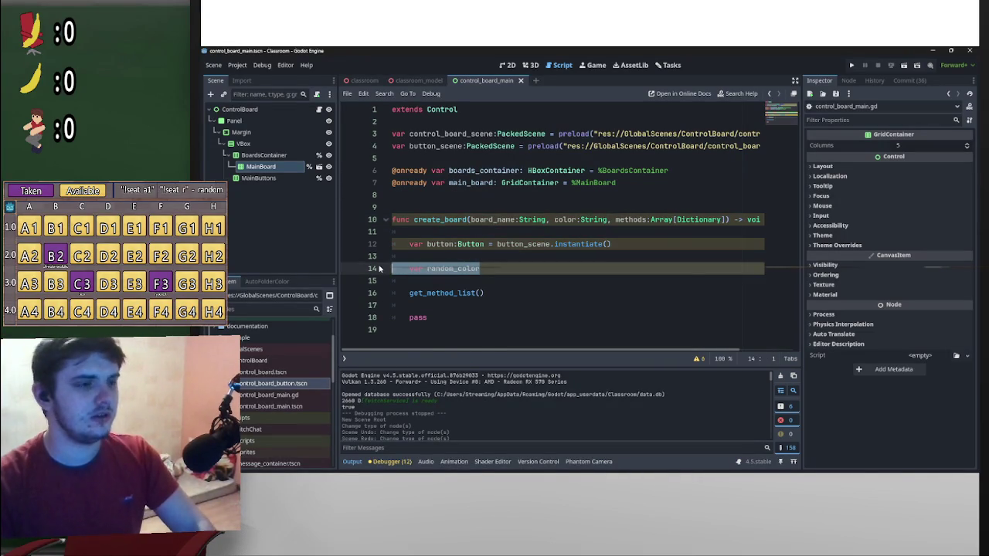
key("BackSpace")
key("BackSpace")
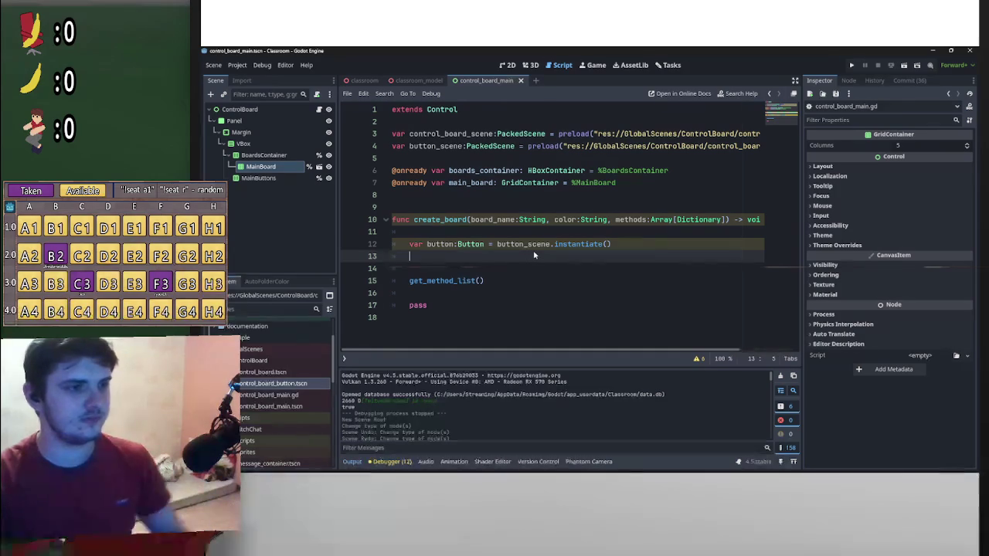
type("button.")
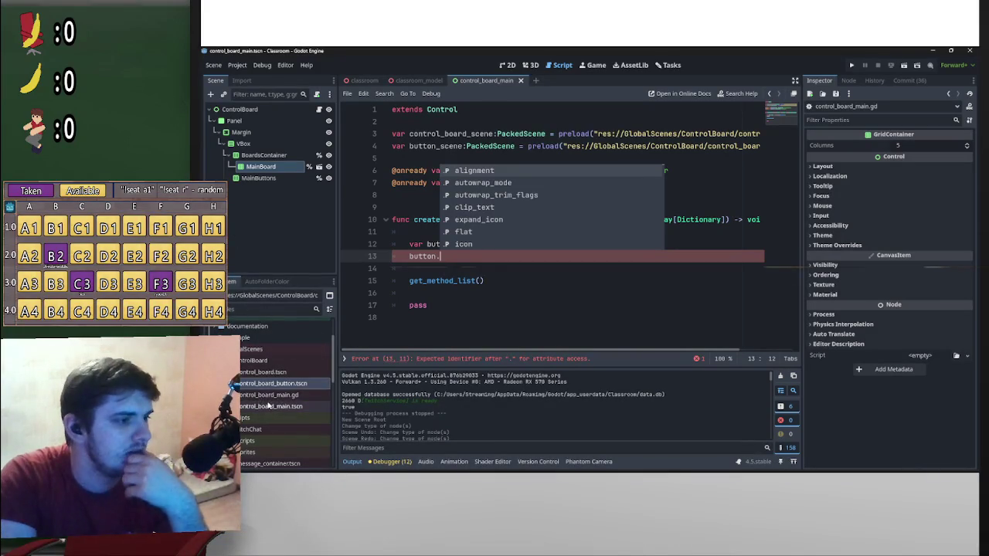
- Drop control_board_button.tscn under MainBoard and expand its Theme Overrides > Styles in the Inspector
mouse_move(232, 384)
left_mouse_down()
mouse_move(289, 208)
mouse_move(302, 207)
left_mouse_up()
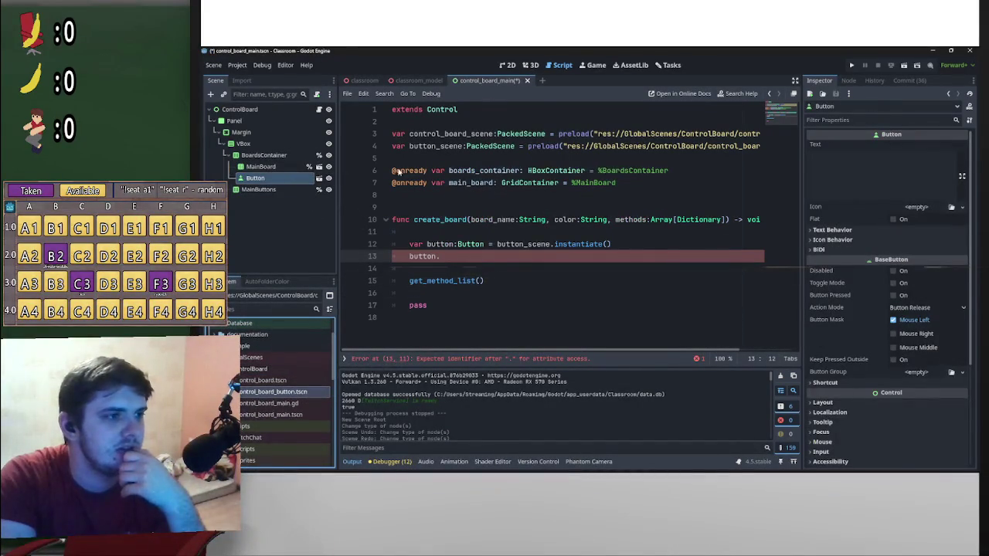
scroll(838, 389, "down", 5)
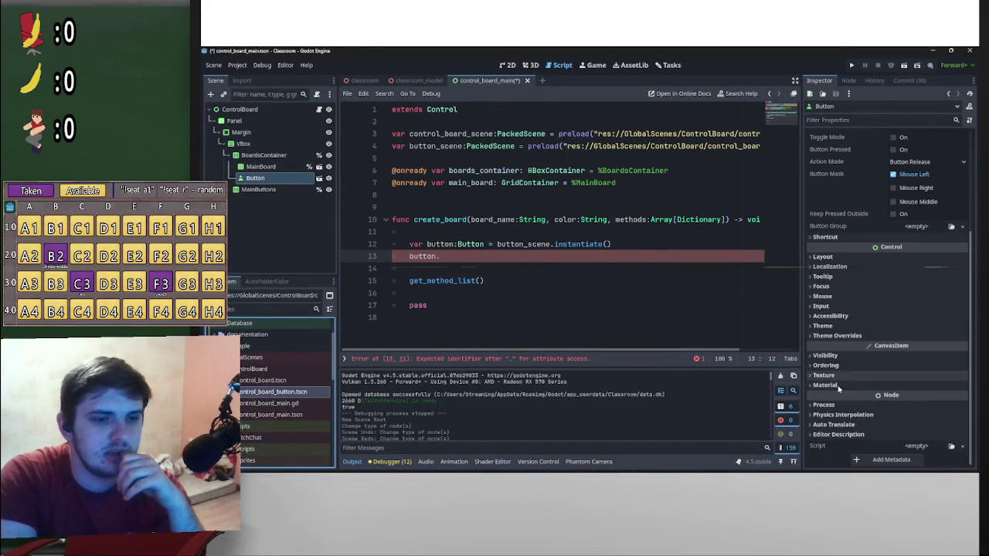
left_click(827, 326)
left_click(840, 362)
scroll(840, 364, "down", 3)
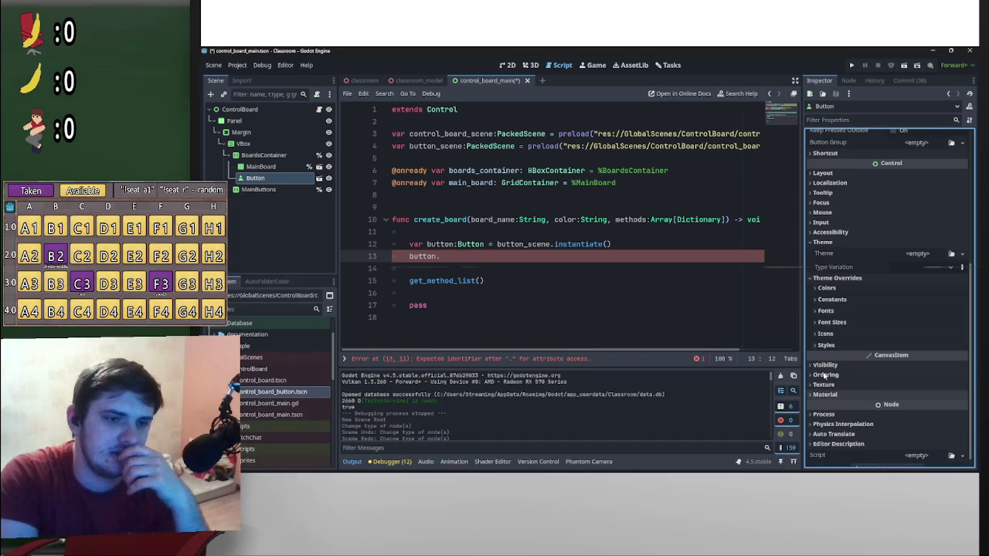
left_click(826, 345)
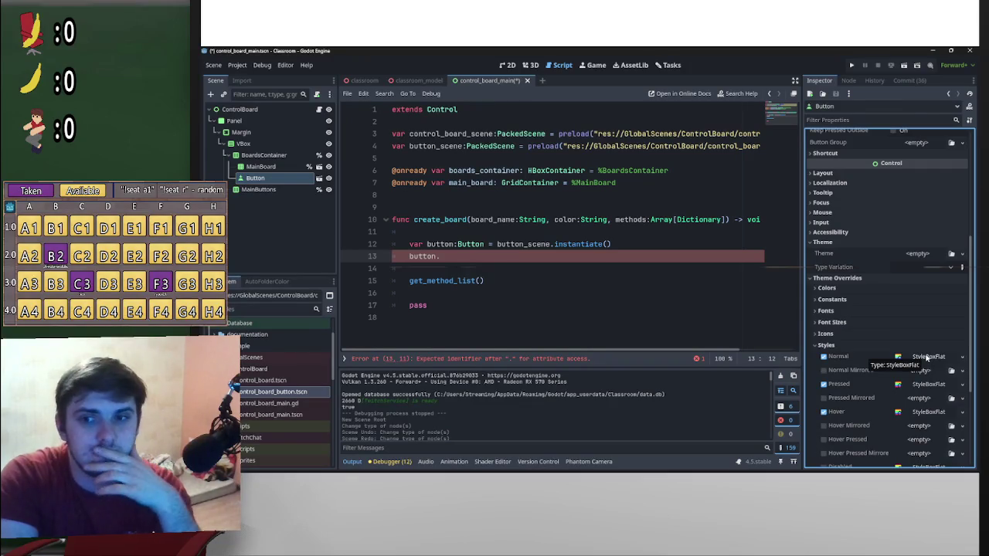
scroll(928, 356, "down", 2)
scroll(928, 357, "down", 2)
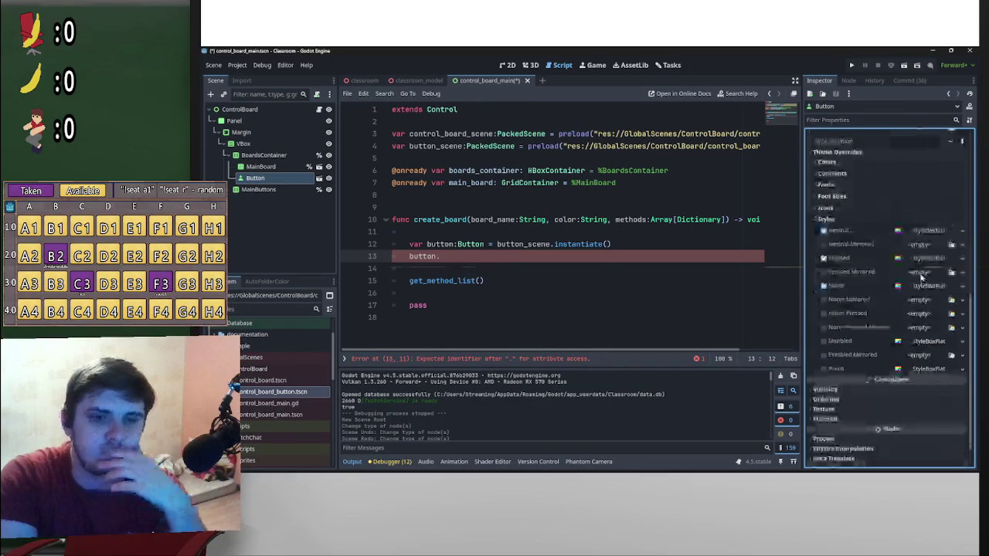
right_click(927, 233)
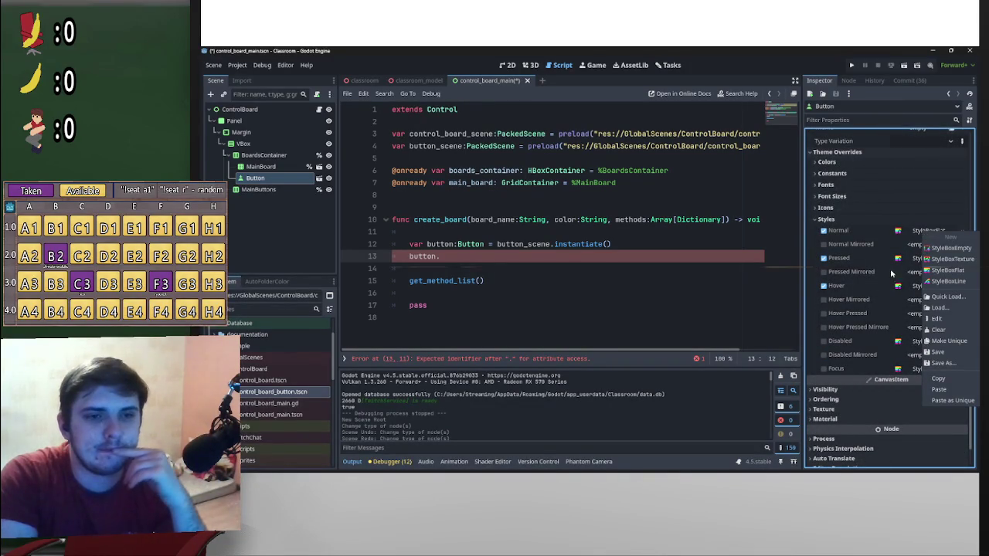
left_click(855, 285)
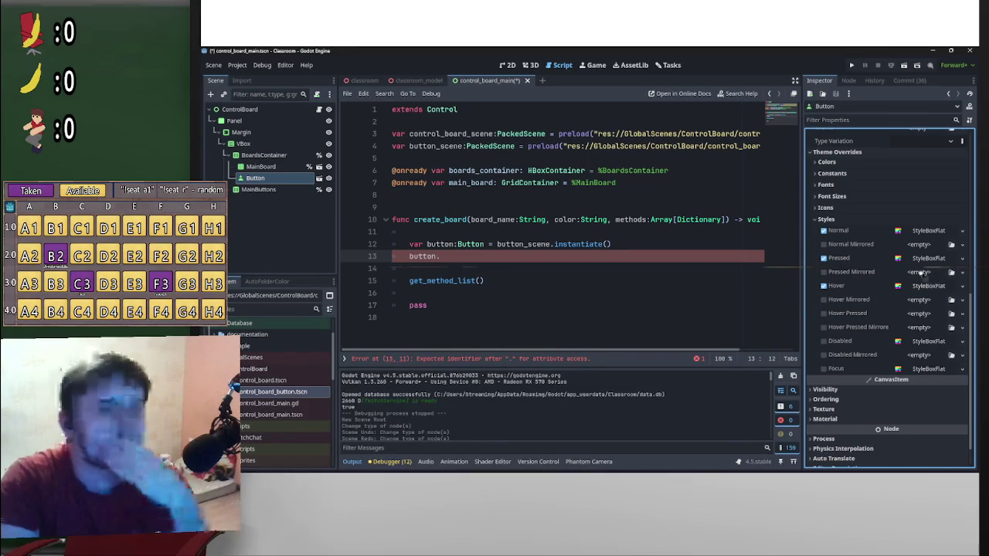
right_click(927, 260)
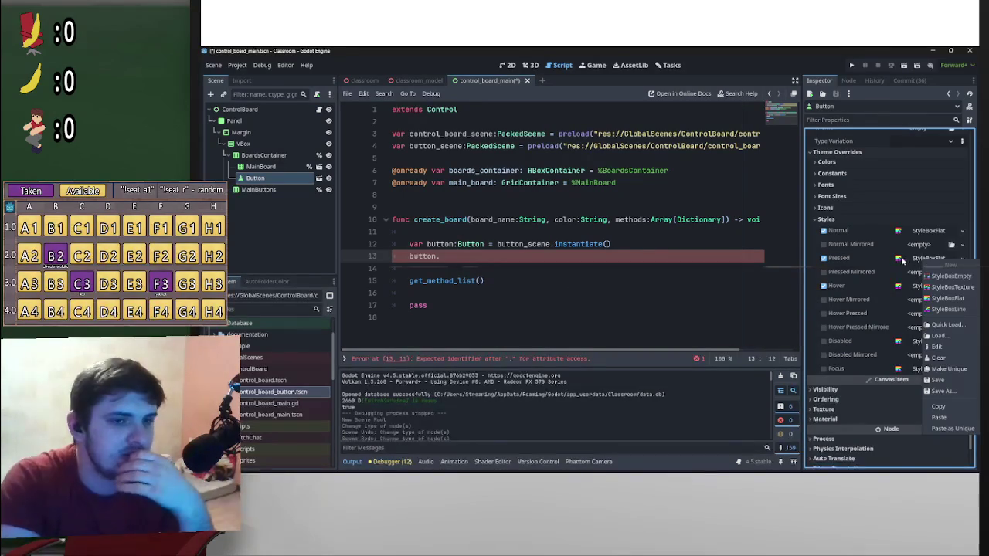
right_click(859, 260)
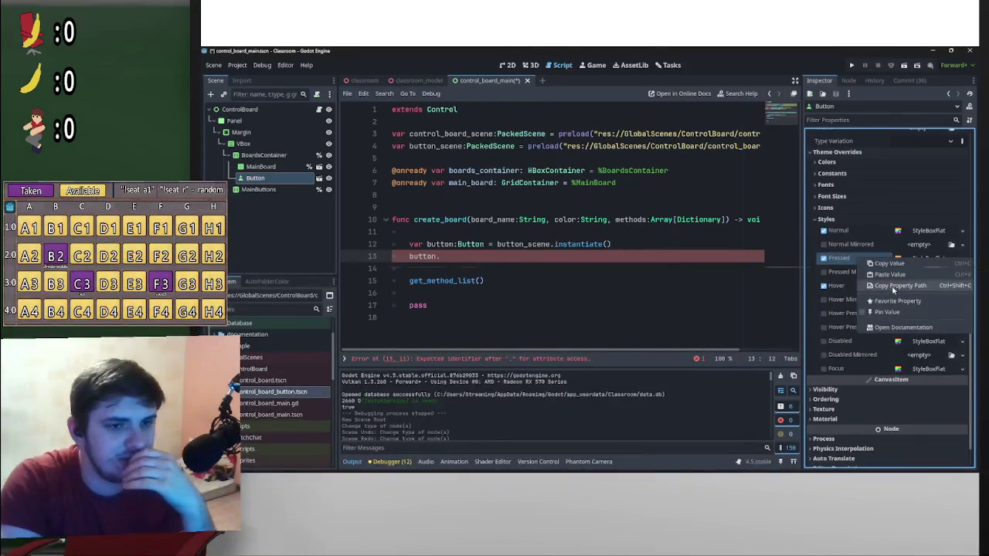
left_click(896, 285)
left_click(471, 270)
key("ctrl+v")
key("ctrl+z")
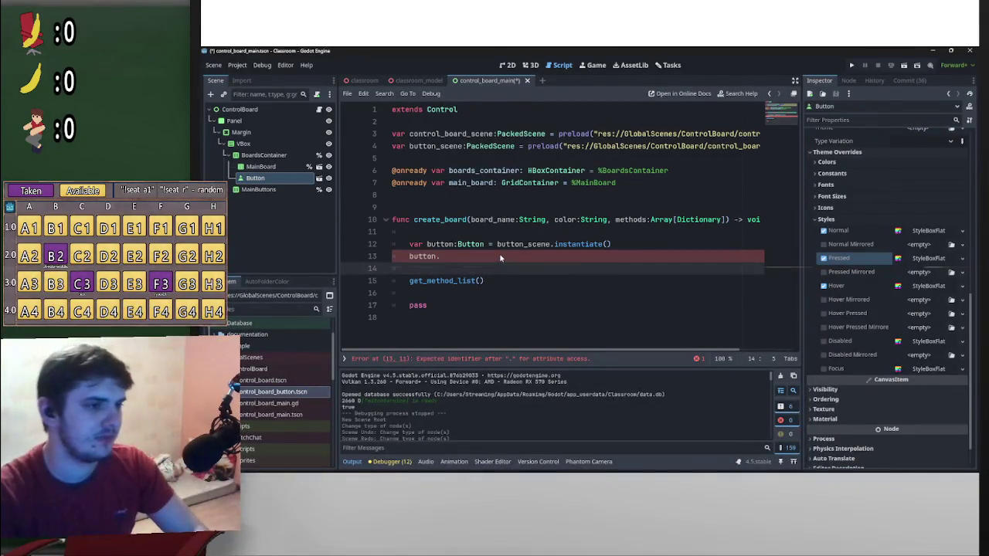
- Extend line 13 to 'button.get', dismissing the autocomplete suggestions
left_click(501, 256)
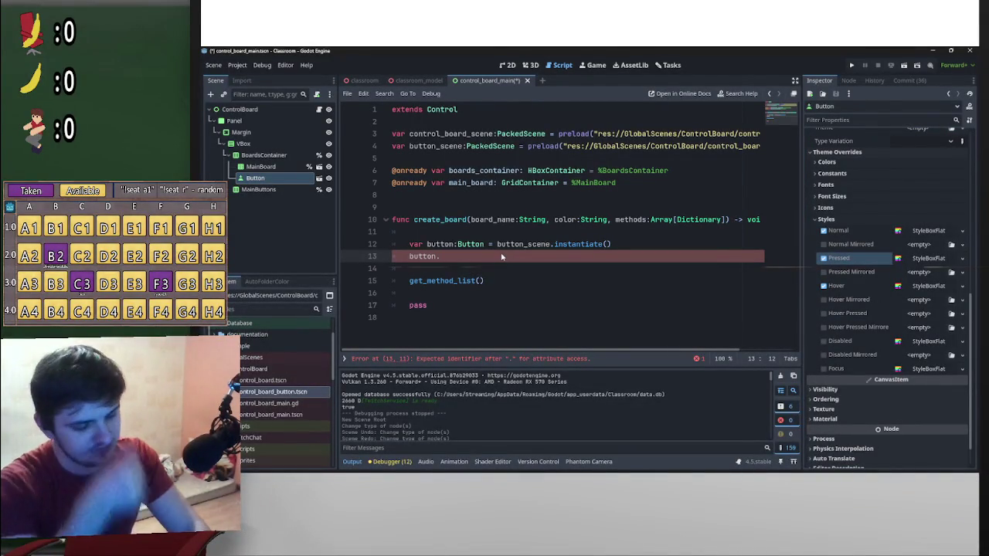
type("get")
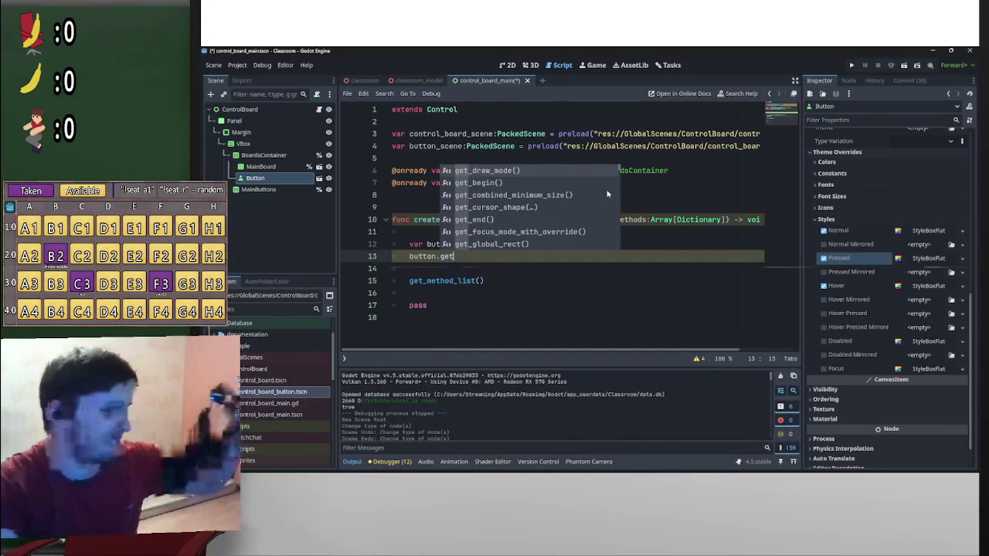
key("Escape")
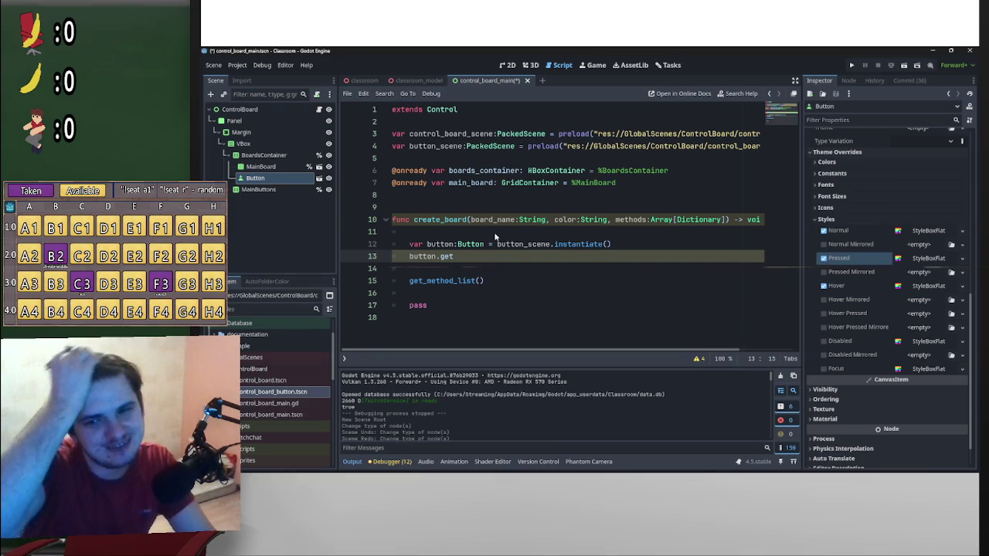
left_click(409, 260)
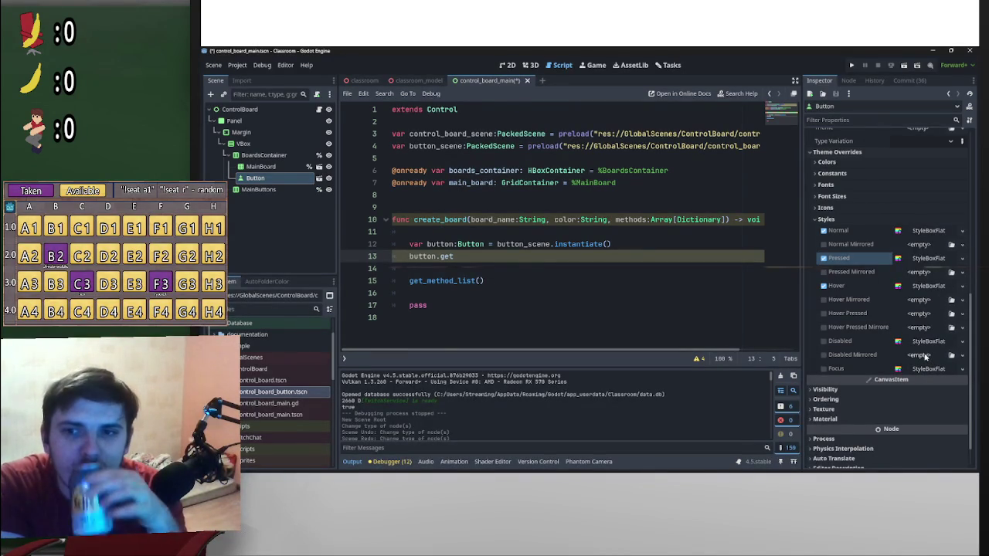
left_click(920, 288)
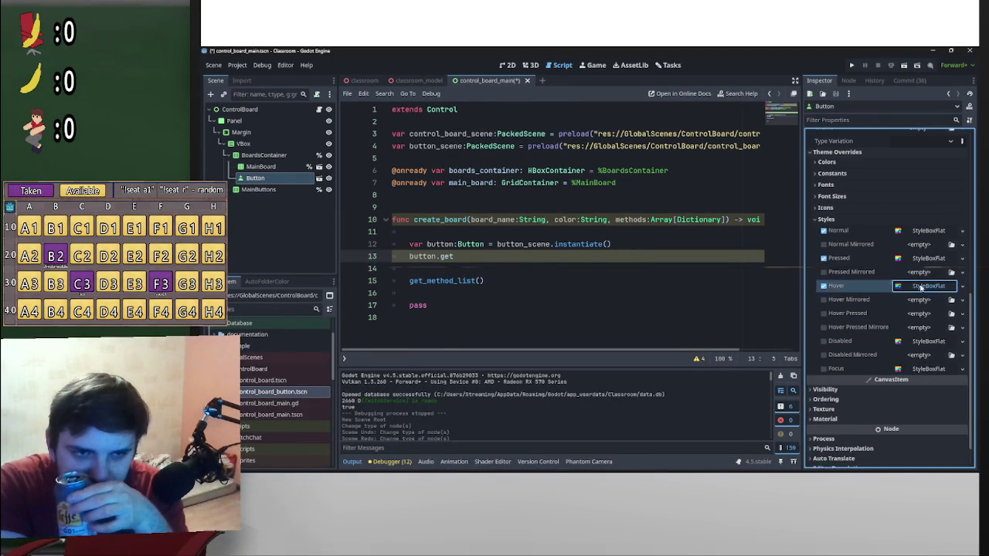
- Expand the Normal StyleBoxFlat override and open its resource dropdown menu
scroll(858, 309, "down", 3)
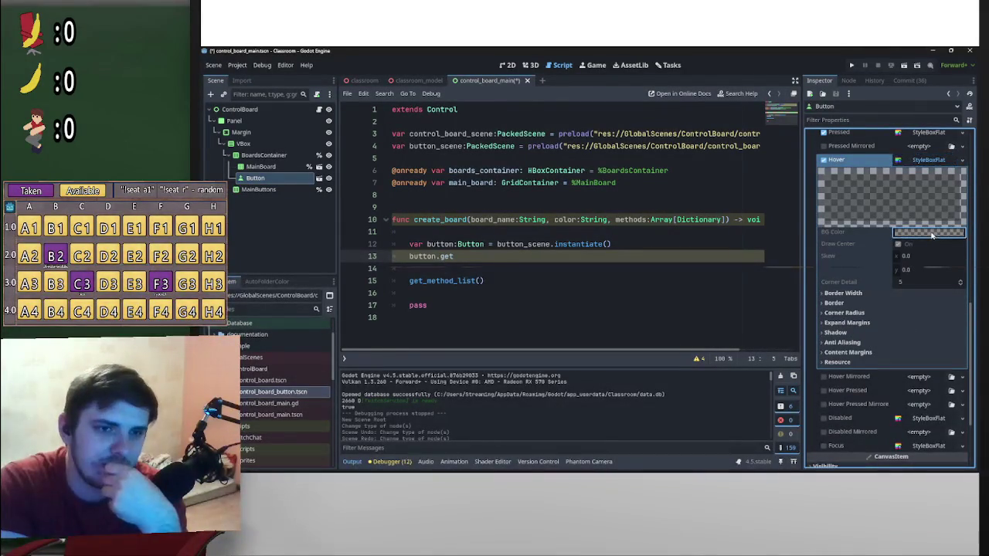
left_click(924, 159)
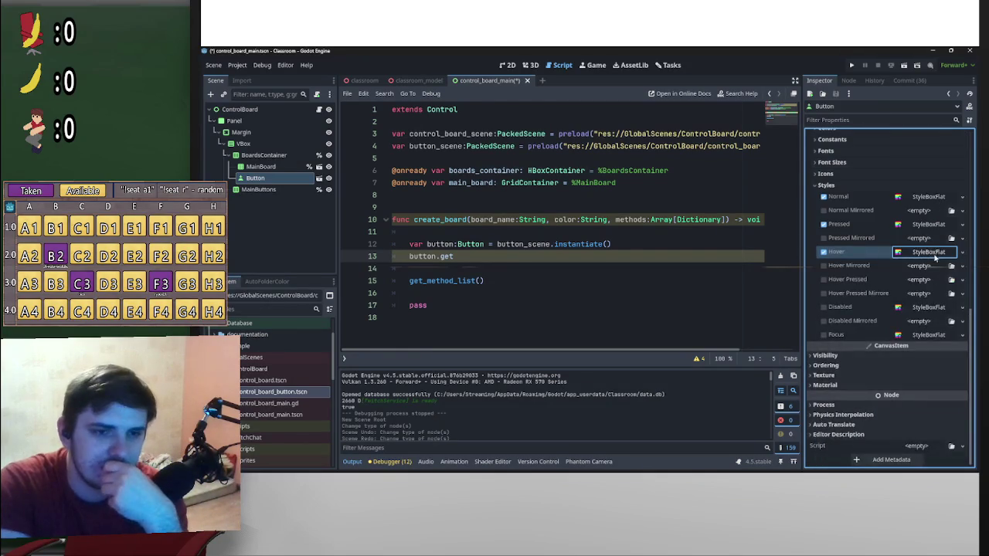
left_click(931, 253)
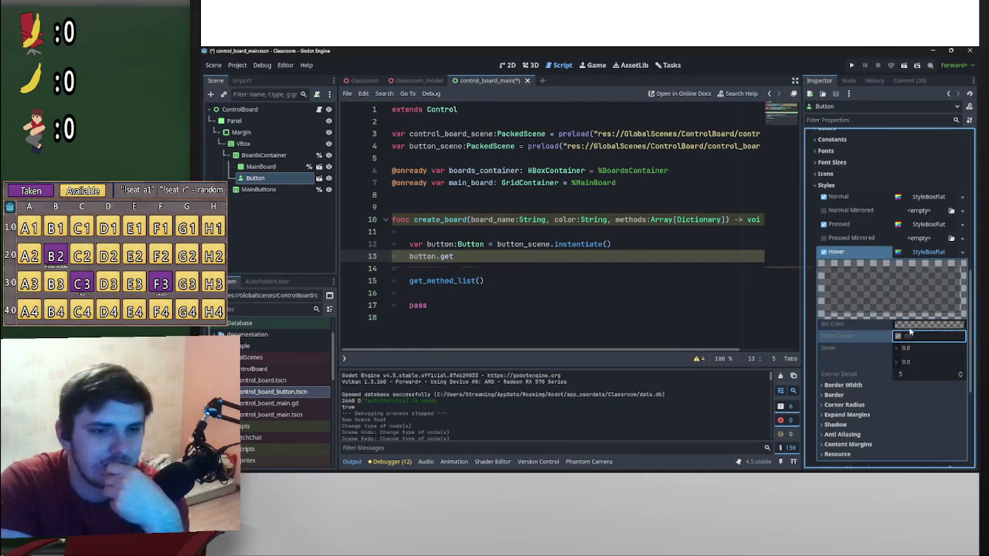
left_click(841, 389)
left_click(842, 385)
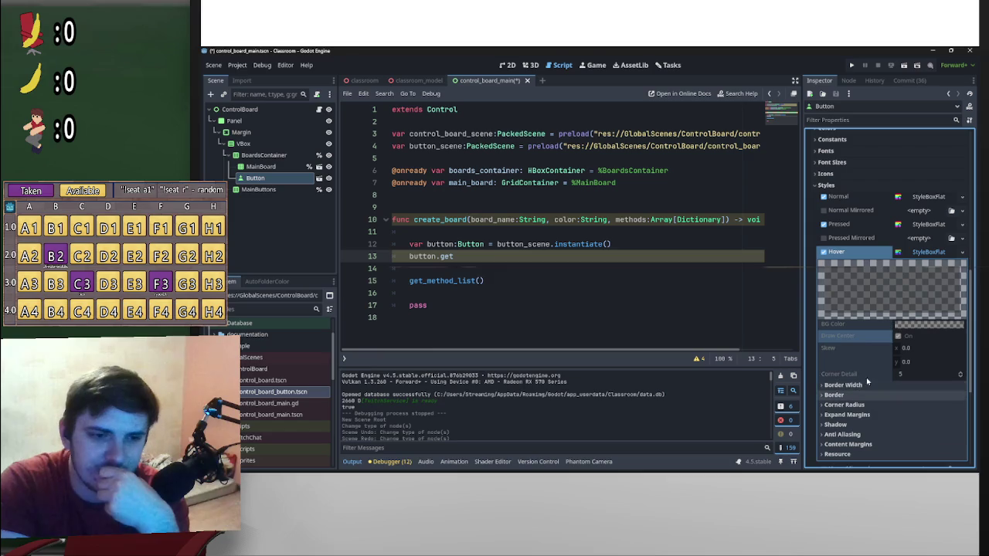
left_click(931, 197)
left_click(931, 197)
left_click(930, 198)
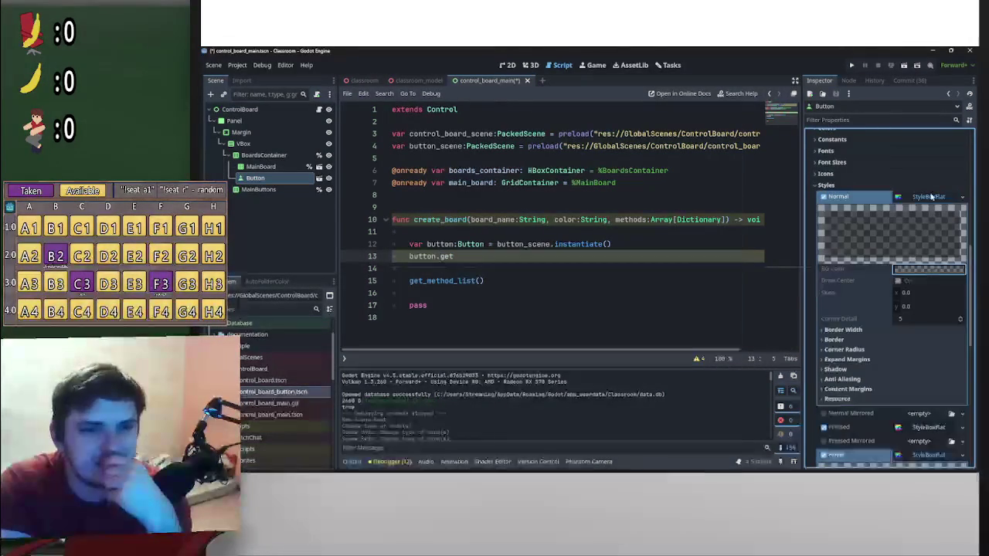
left_click(931, 197)
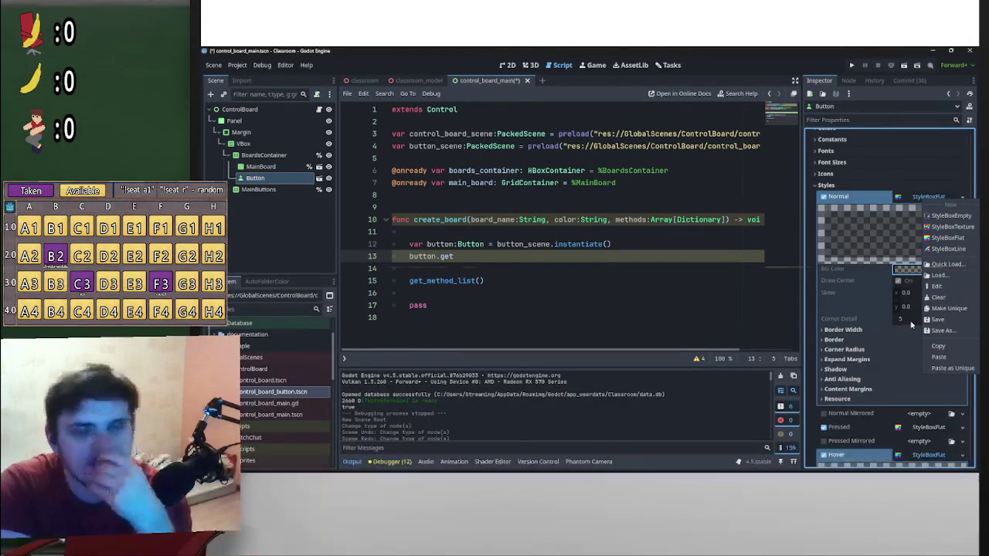
- Make the Normal StyleBoxFlat unique and view its BG Color 1a1a1a99 as RGB and HSV
left_click(952, 309)
left_click(927, 269)
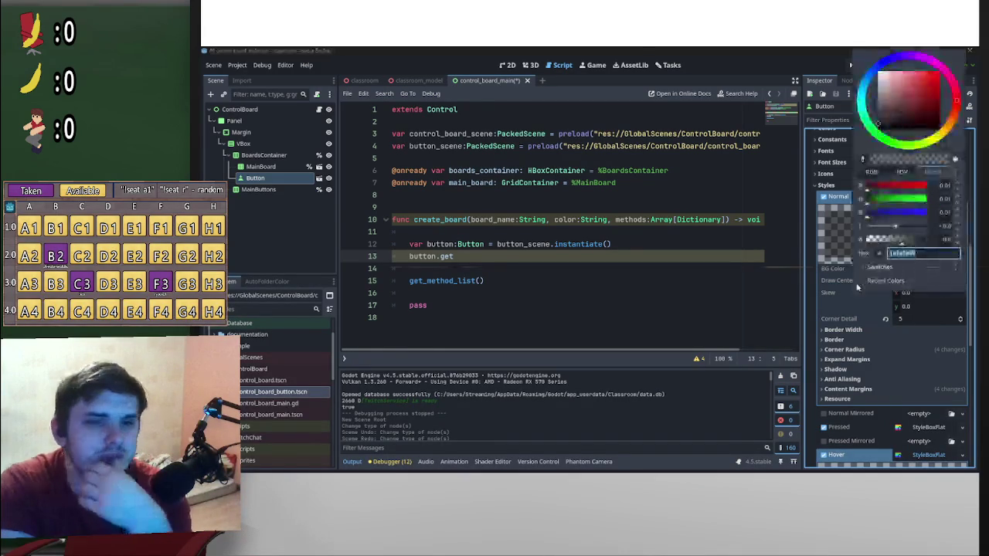
left_click(845, 286)
left_click(926, 269)
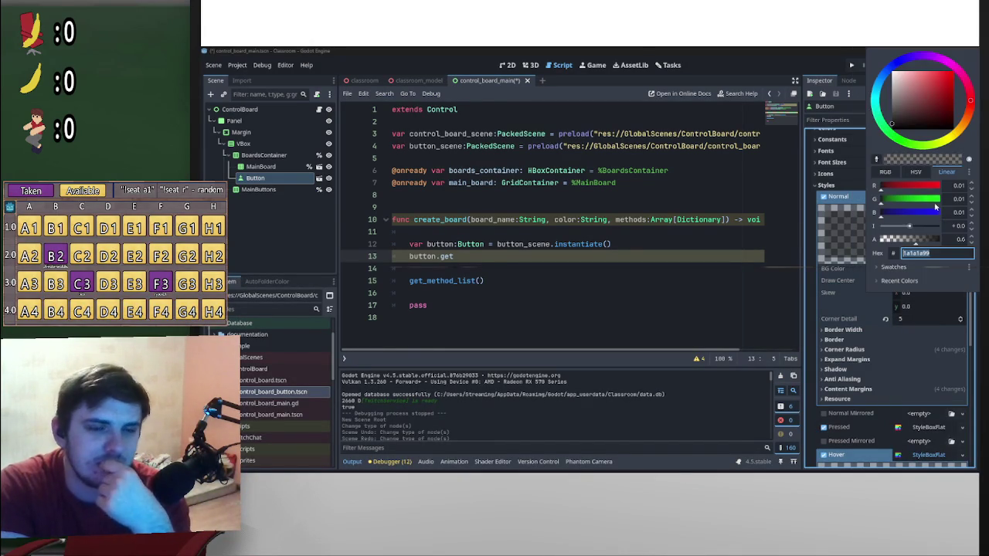
left_click(885, 172)
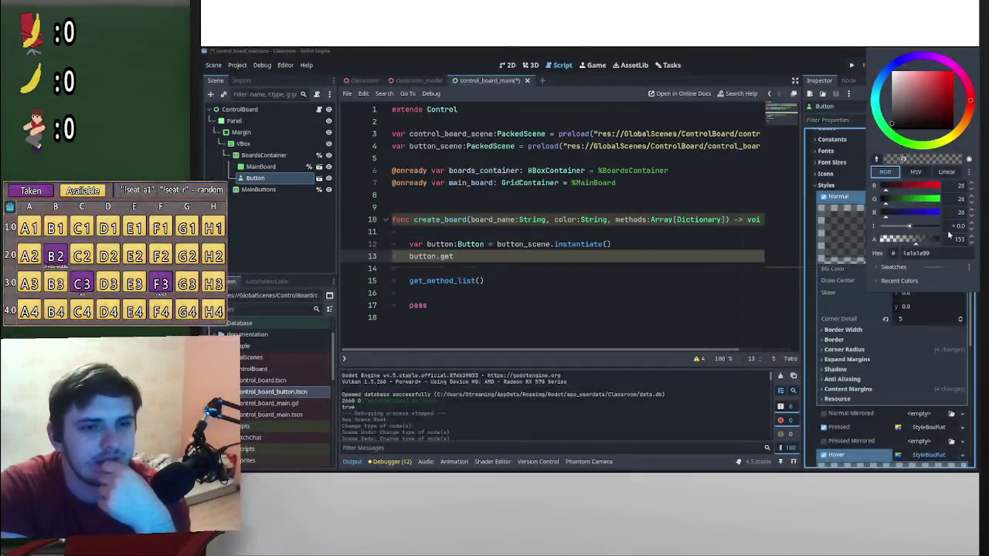
left_click(914, 172)
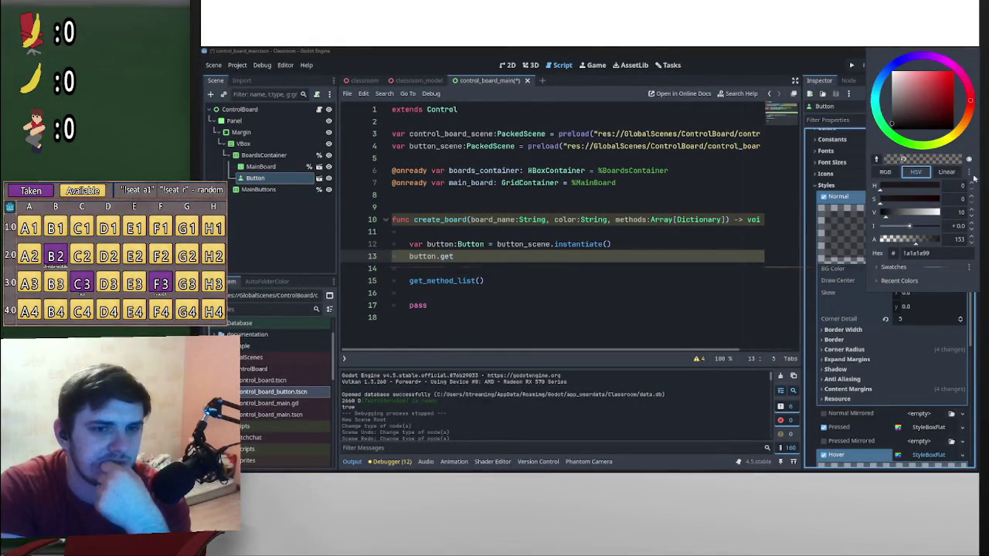
left_click(885, 172)
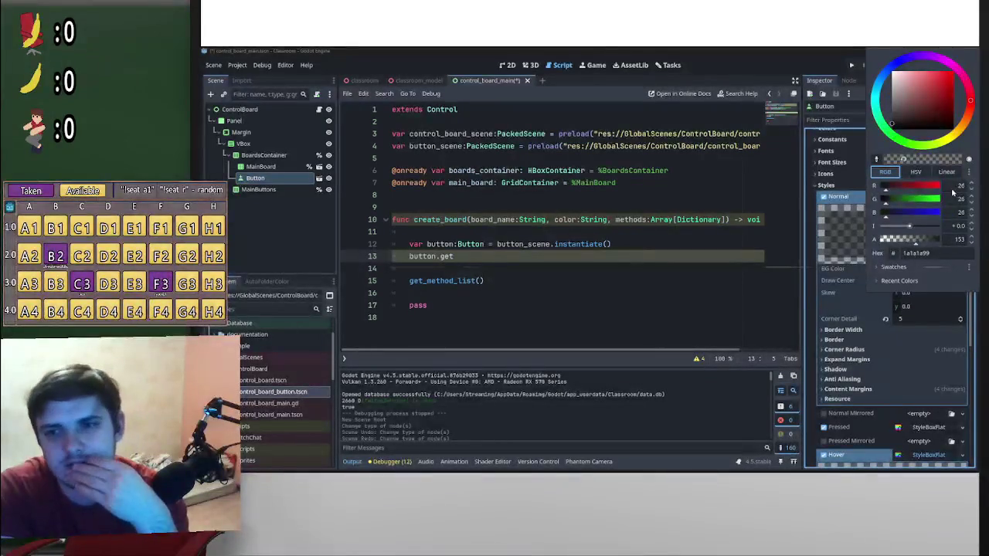
left_click(912, 172)
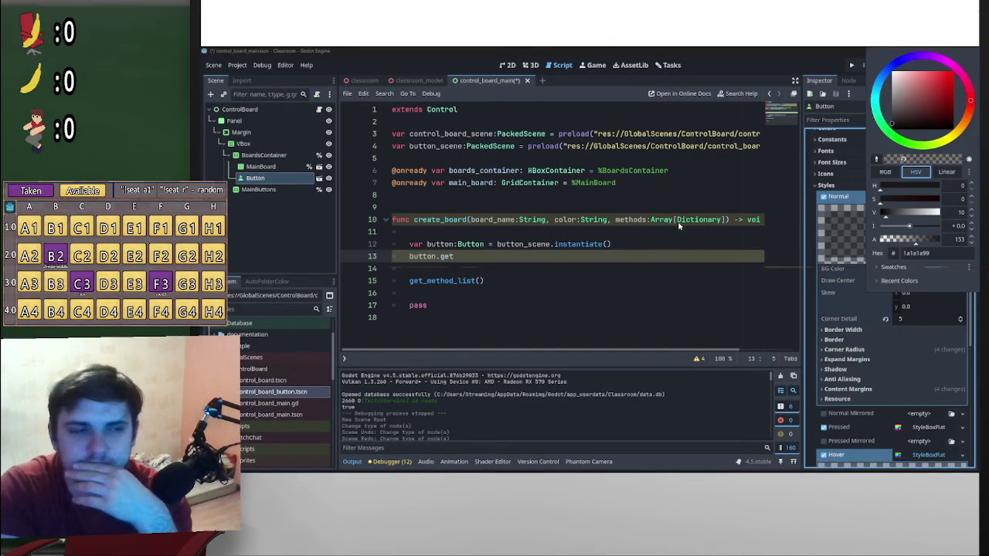
- Recheck the Normal style's background colour unchanged, then expand the Hover style box
left_click(758, 295, "shift")
left_click(716, 282)
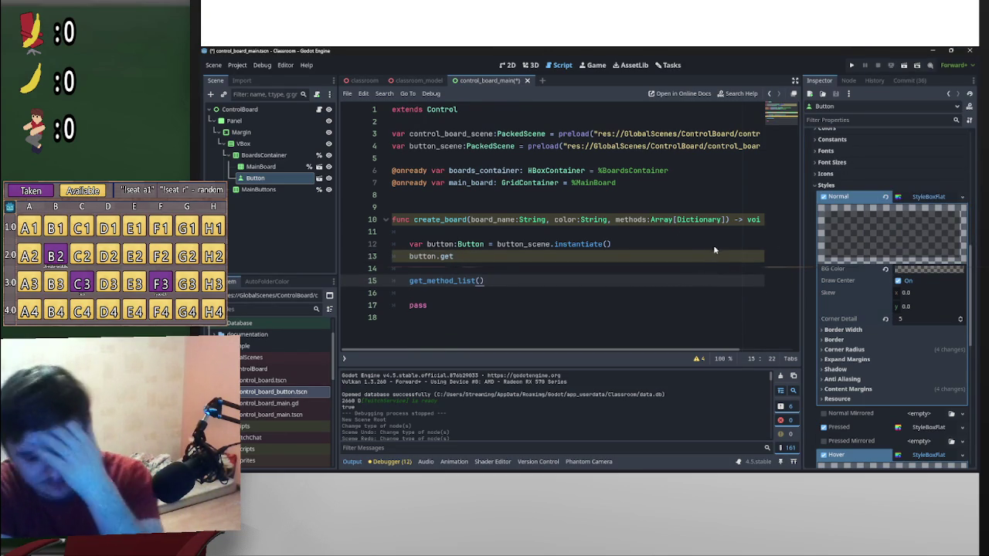
left_click(924, 198)
left_click(924, 200)
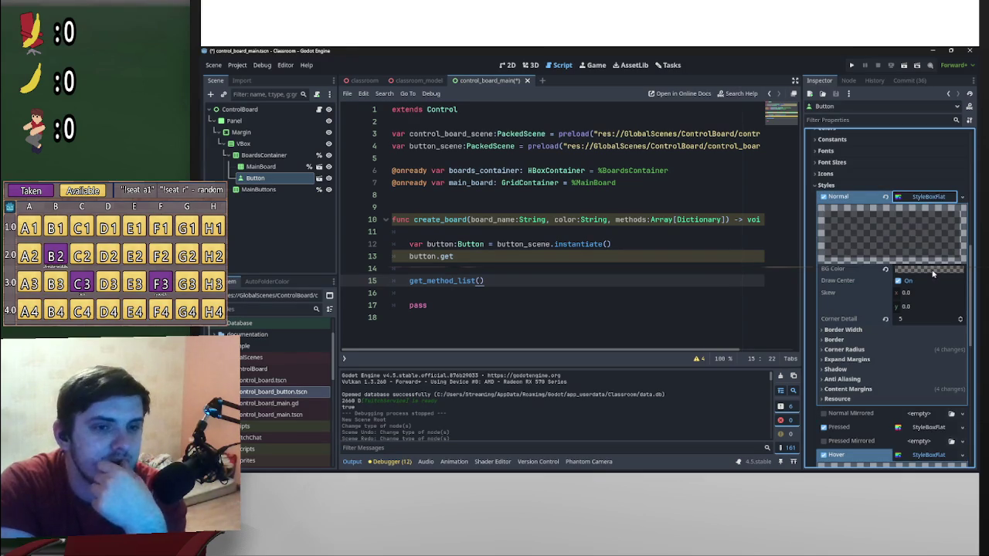
left_click(933, 271)
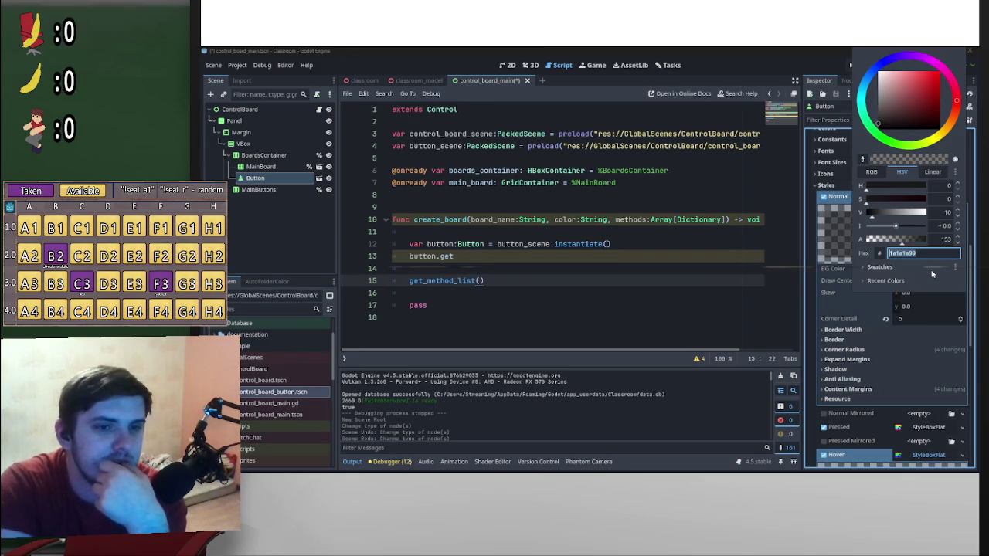
left_click(766, 313)
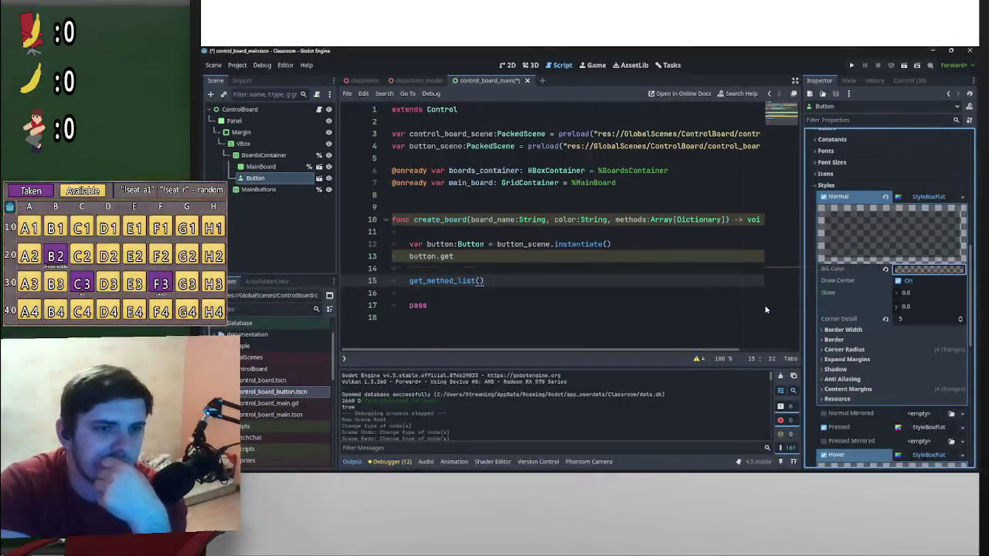
left_click(937, 198)
left_click(936, 252)
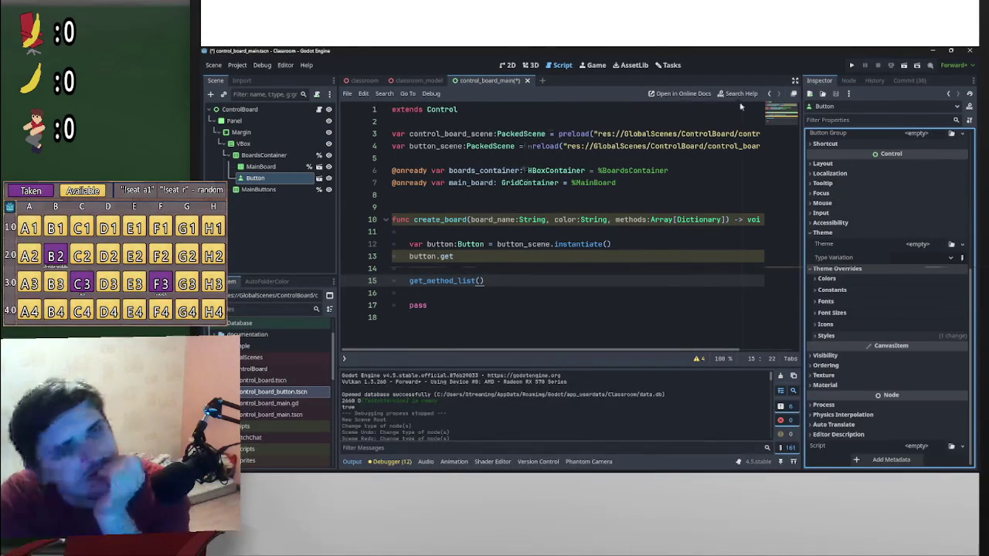
- Test-run the scene, then pick red for the Normal style's background colour
left_click(904, 66)
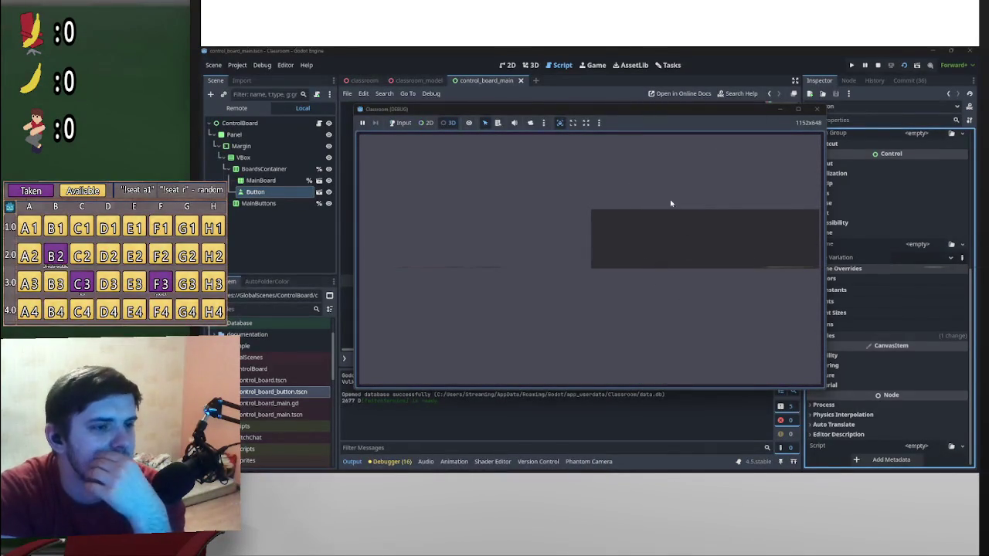
left_click(816, 108)
left_click(826, 335)
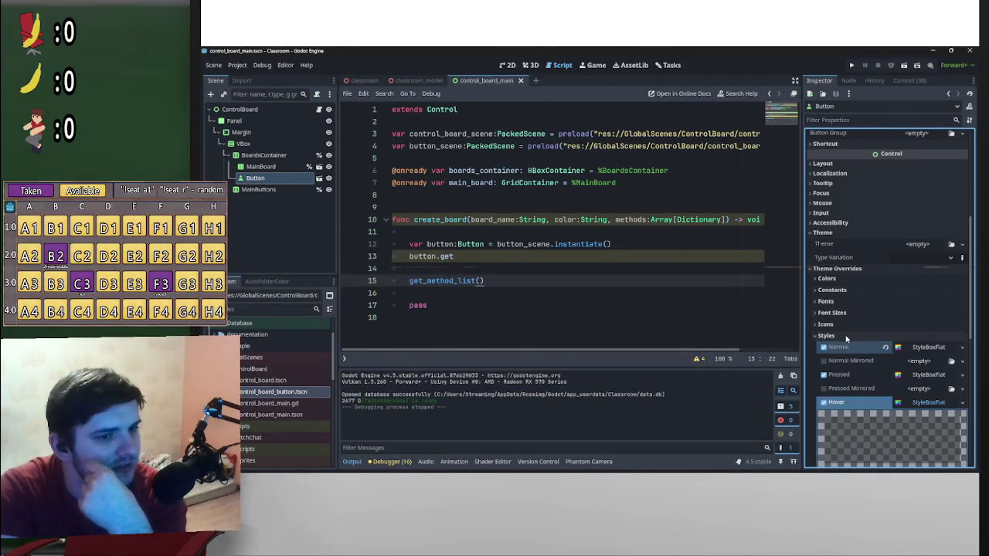
left_click(924, 349)
left_click(938, 424)
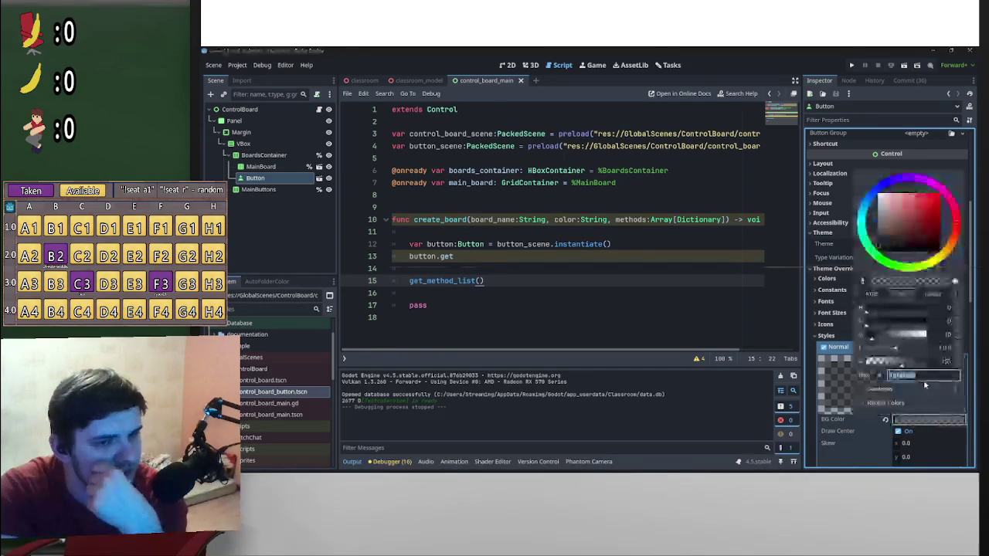
left_click(937, 198)
- Run the current scene to view the red button, then stop it
left_click(682, 294)
left_click(904, 65)
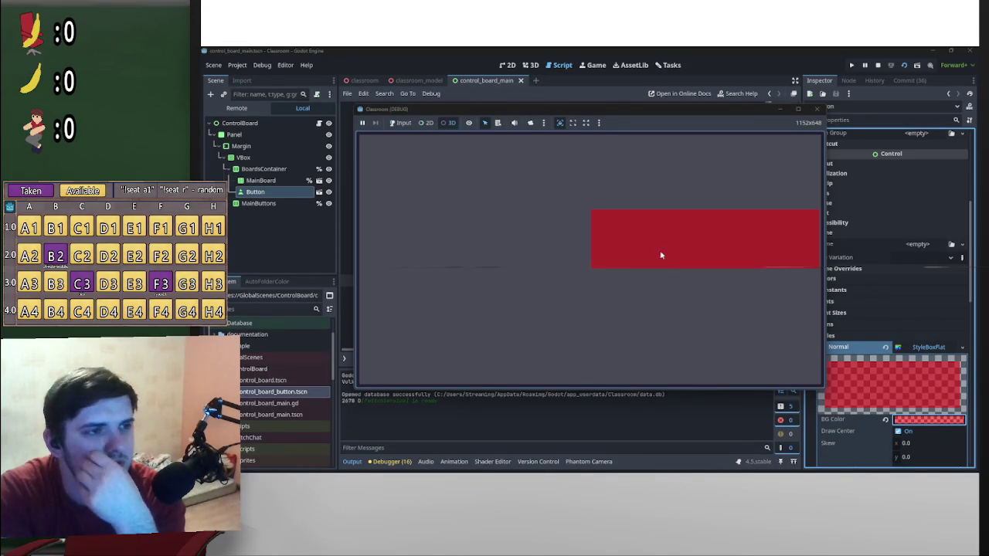
left_click(397, 125)
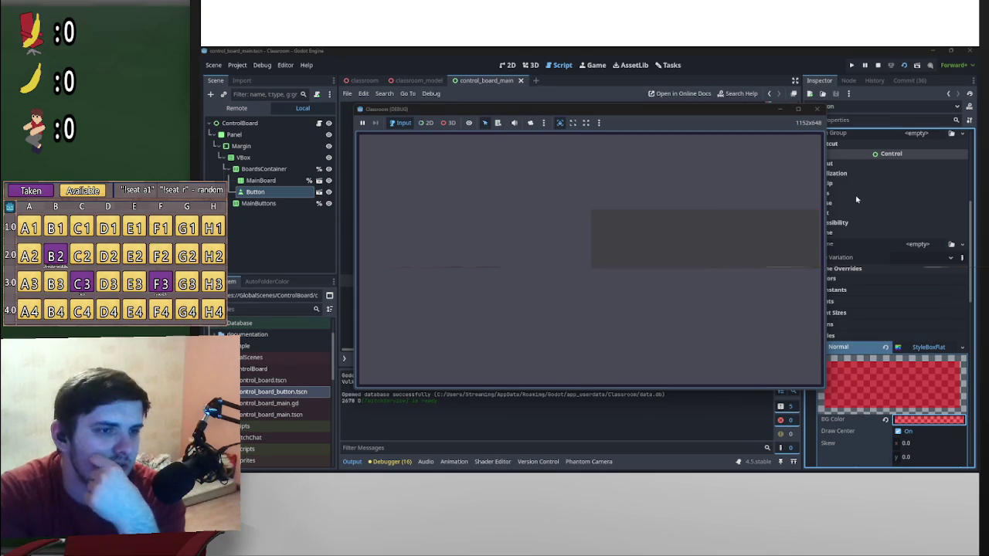
left_click(878, 65)
- Raise the red background's alpha to 255 and test the opaque red button in-game
scroll(867, 301, "down", 1)
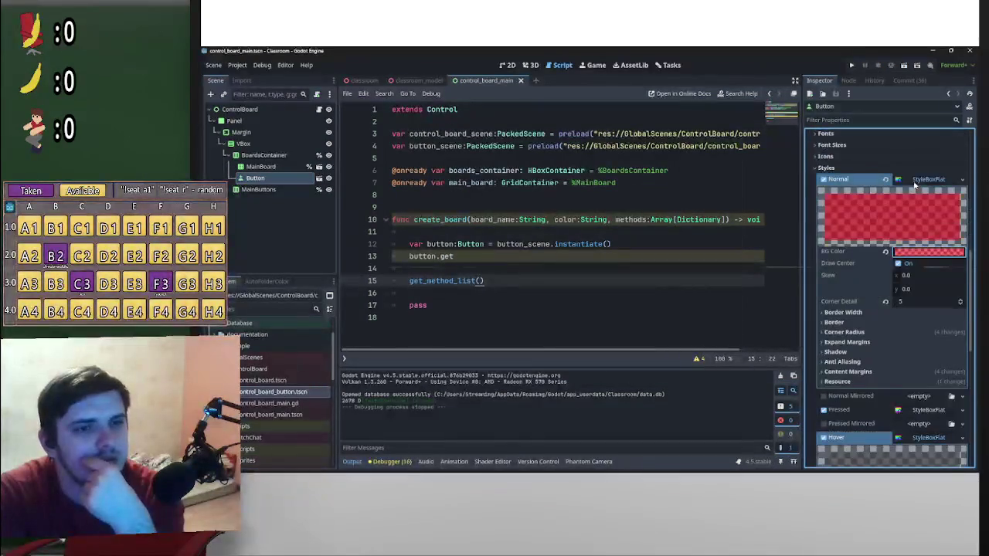
left_click(917, 181)
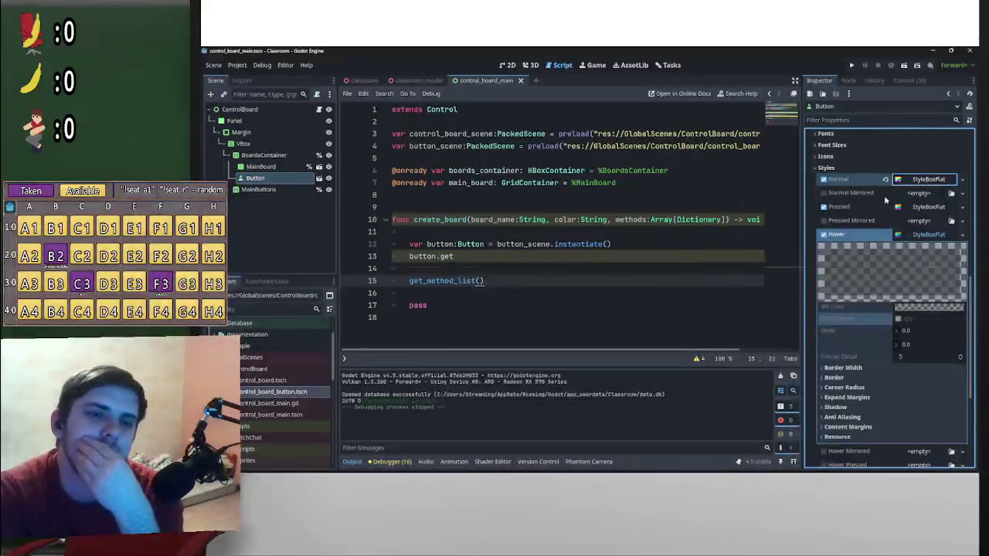
left_click(916, 182)
left_click(933, 255)
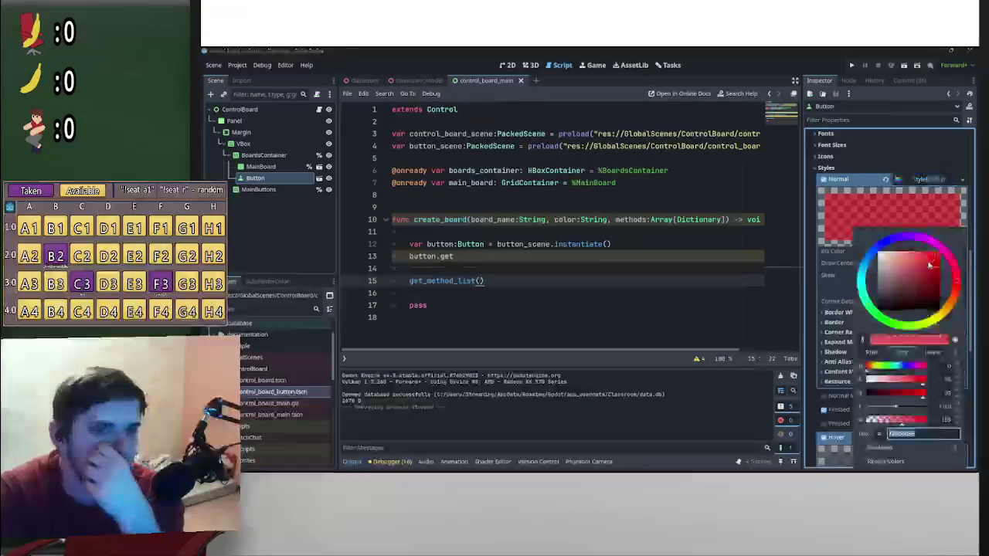
left_click(928, 420)
left_click(905, 71)
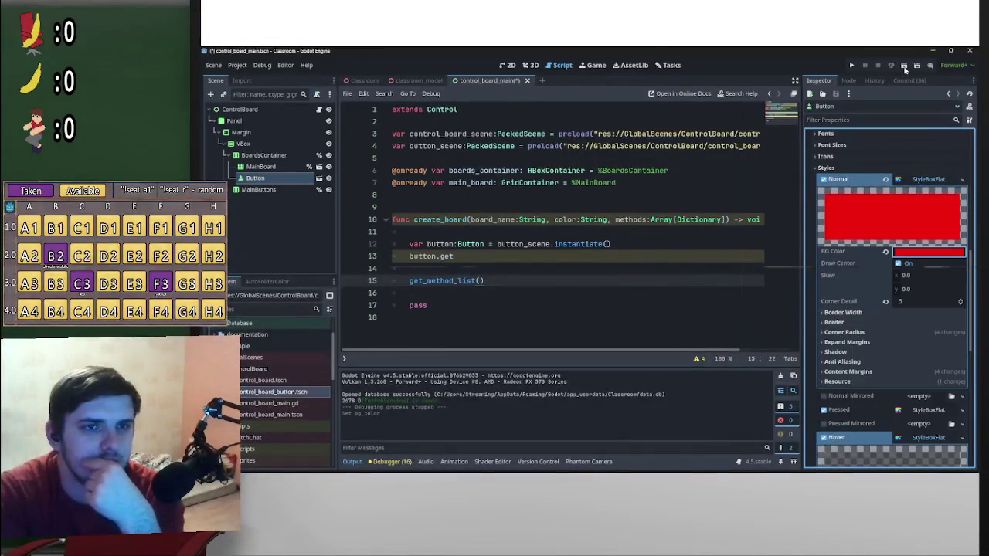
left_click(904, 67)
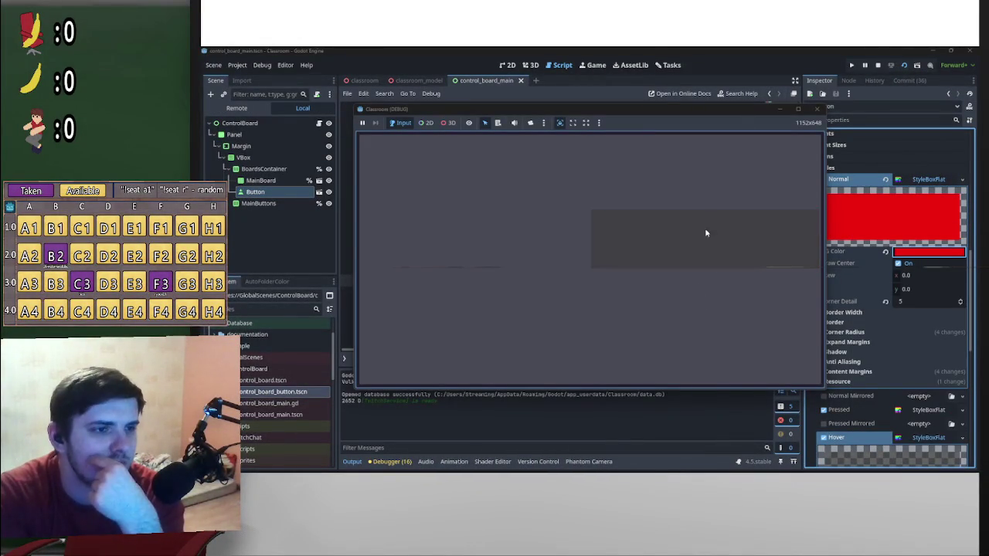
left_click(902, 71)
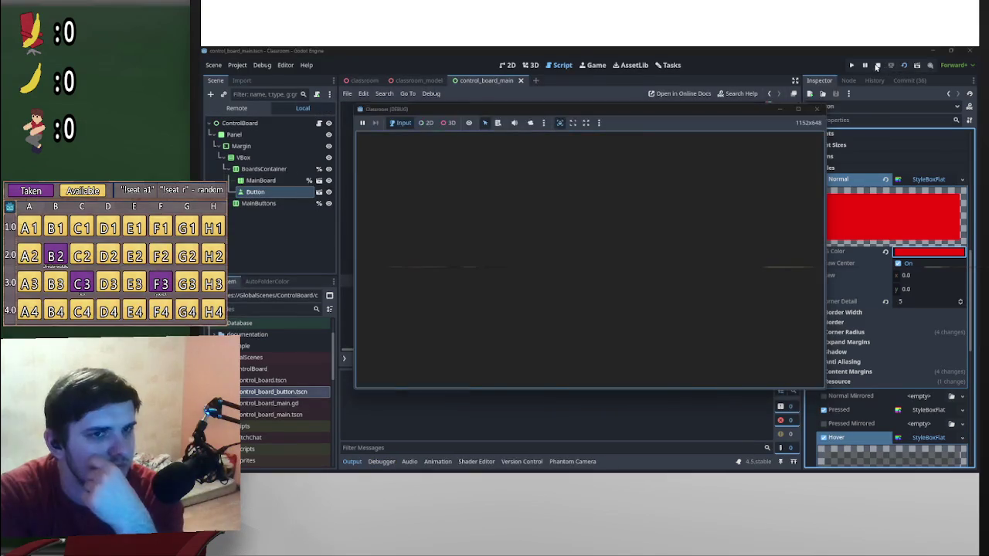
left_click(918, 253)
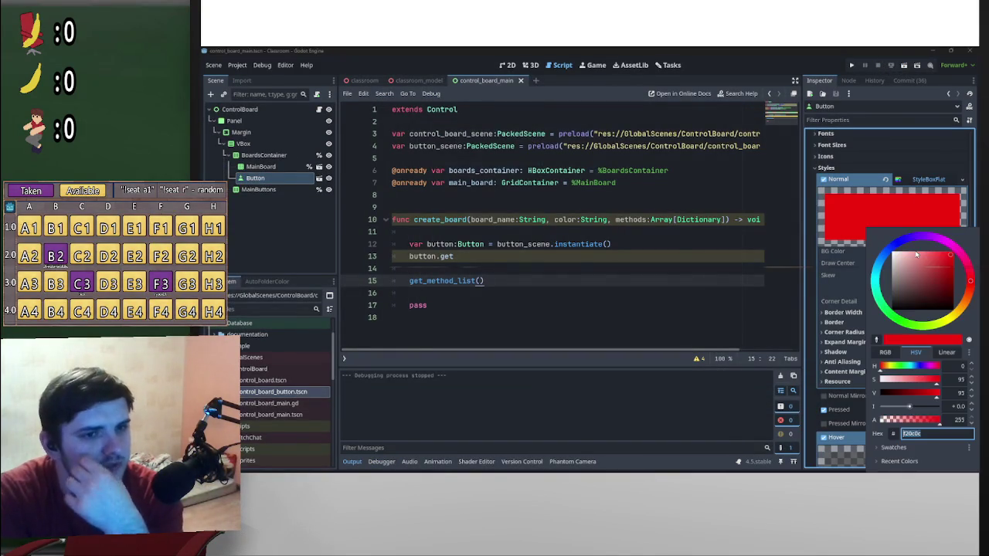
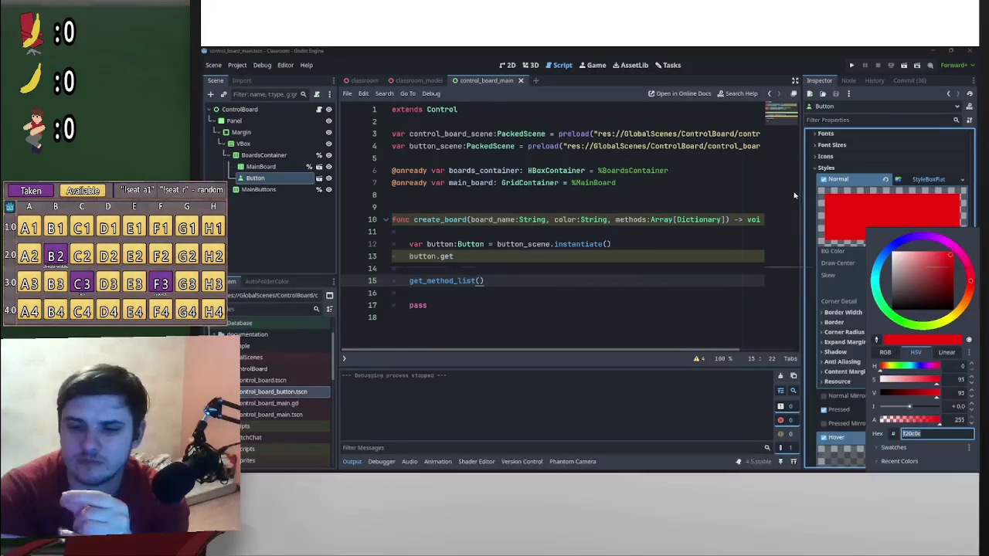
- Close the Button's BG Color picker and collapse the Normal StyleBoxFlat in the Inspector
left_click(923, 180)
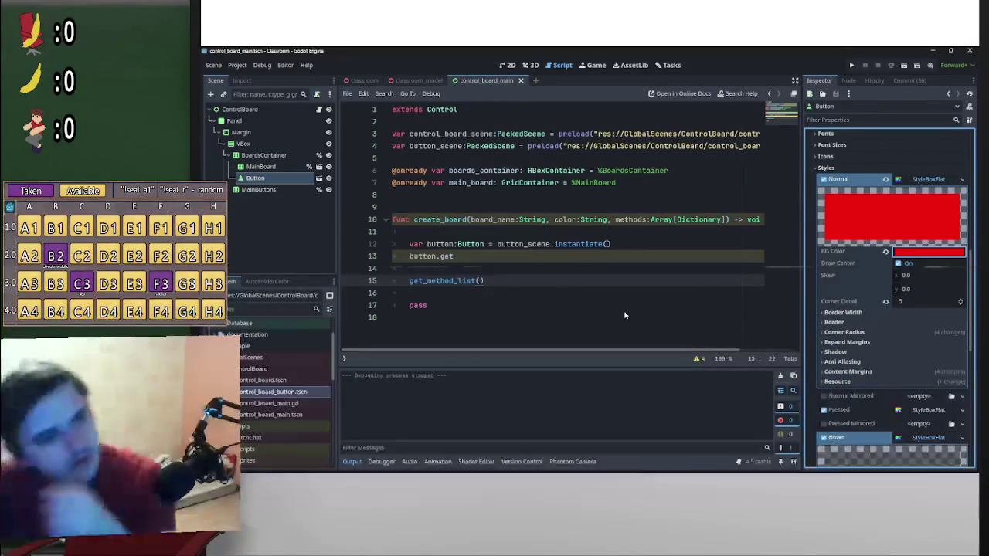
scroll(930, 356, "down", 3)
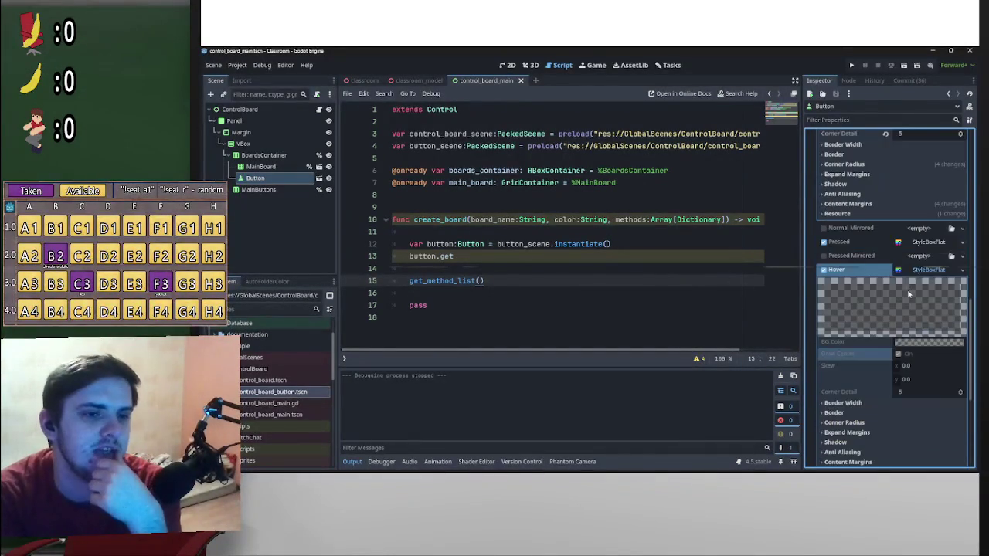
scroll(930, 356, "up", 2)
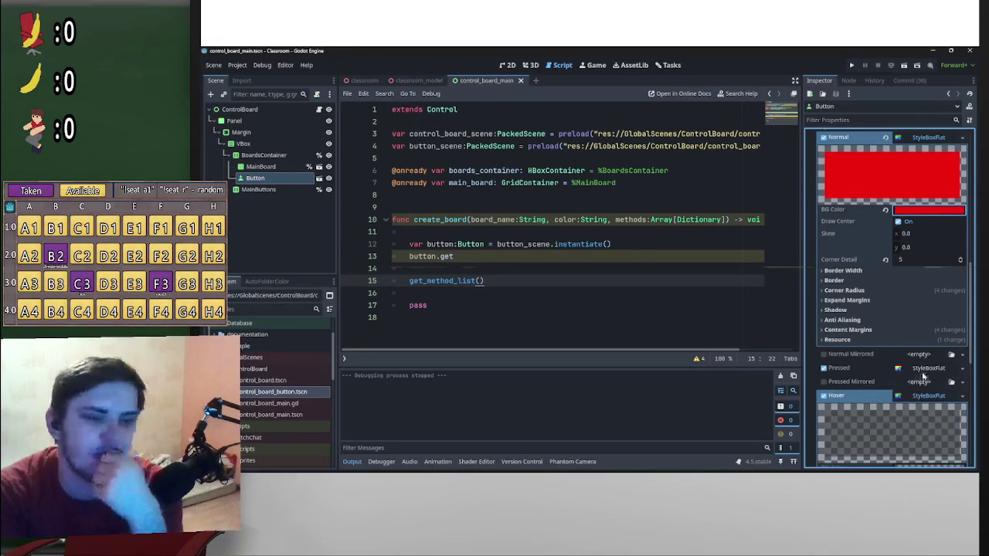
scroll(929, 377, "up", 4)
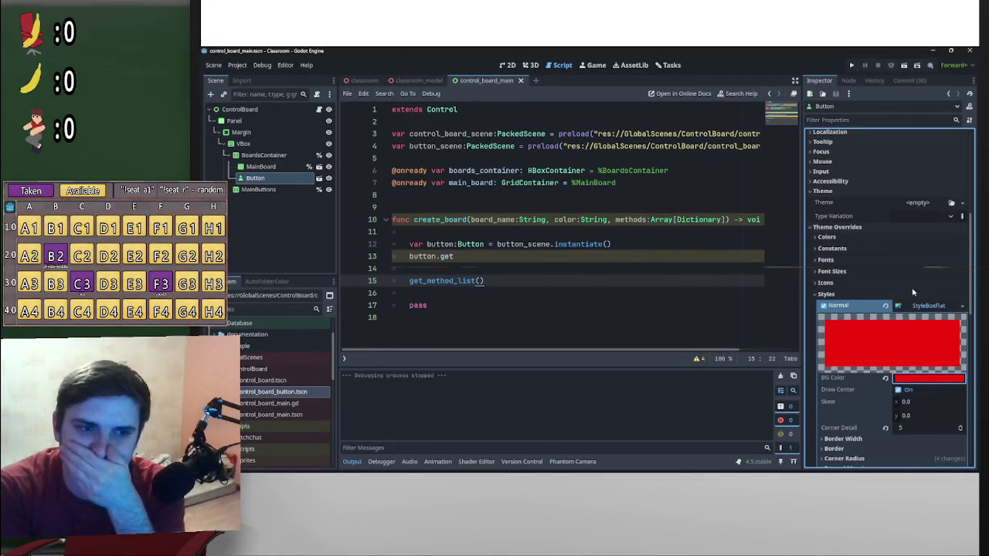
scroll(908, 380, "down", 3)
scroll(908, 380, "down", 3)
scroll(928, 293, "up", 5)
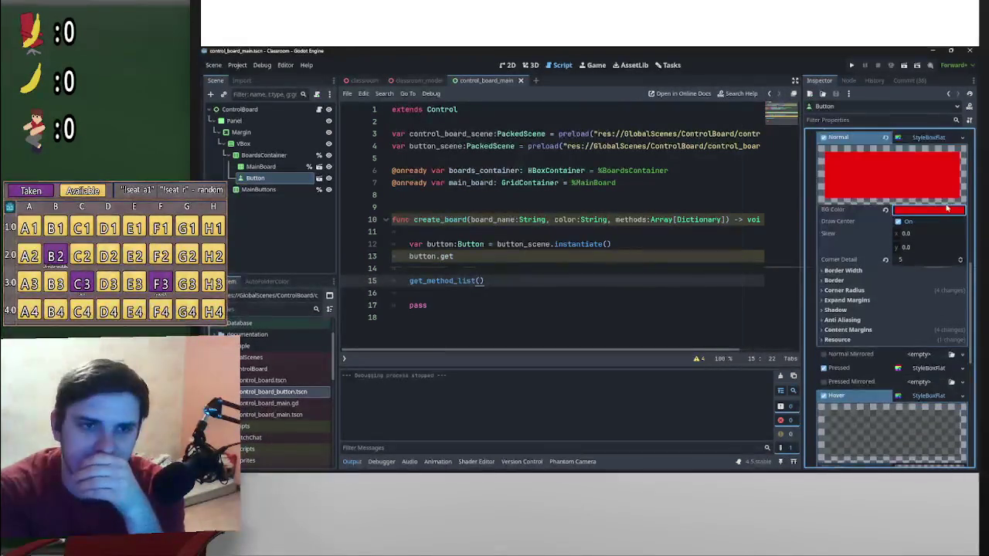
left_click(931, 222)
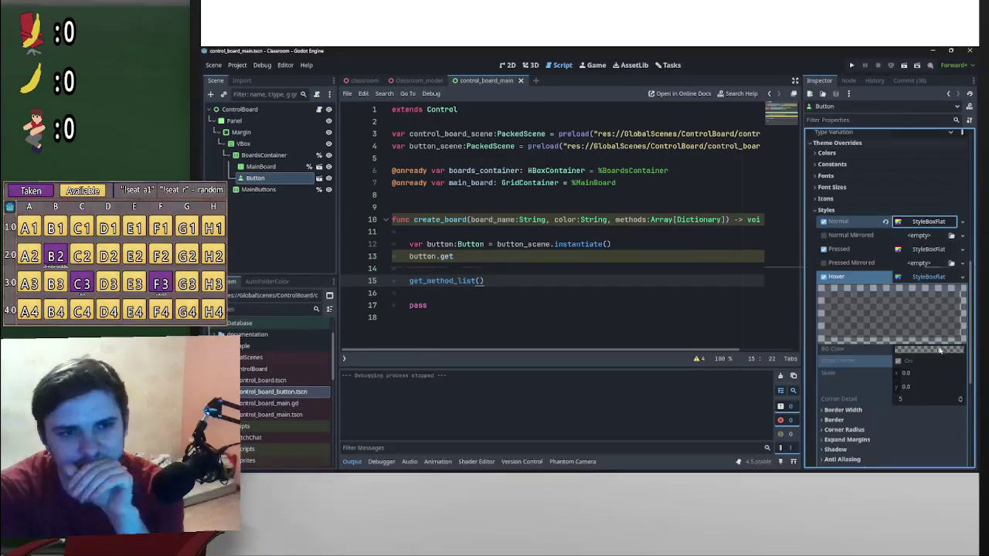
- Dismiss the Button node's context menu and place the caret at the end of create_board
right_click(295, 178)
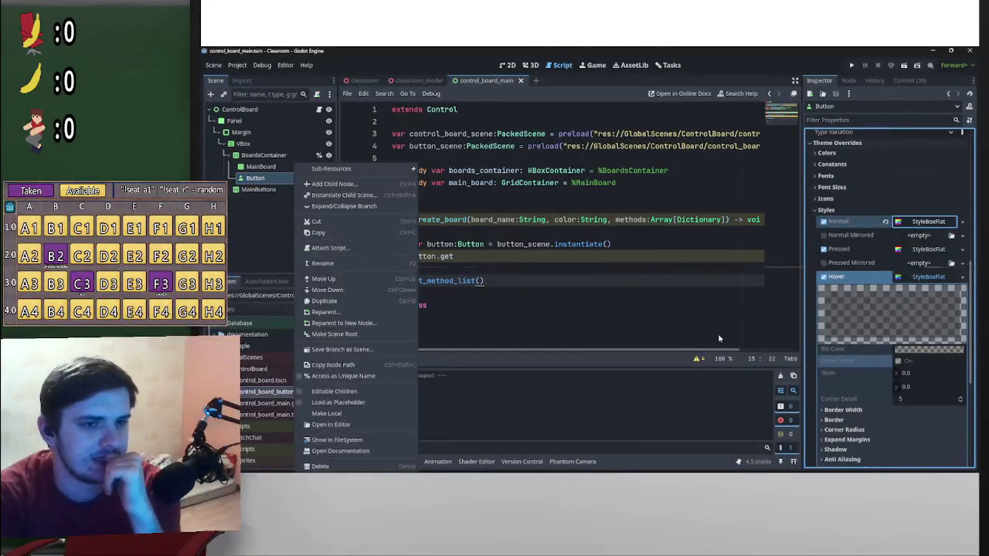
left_click(462, 248)
left_click(475, 206)
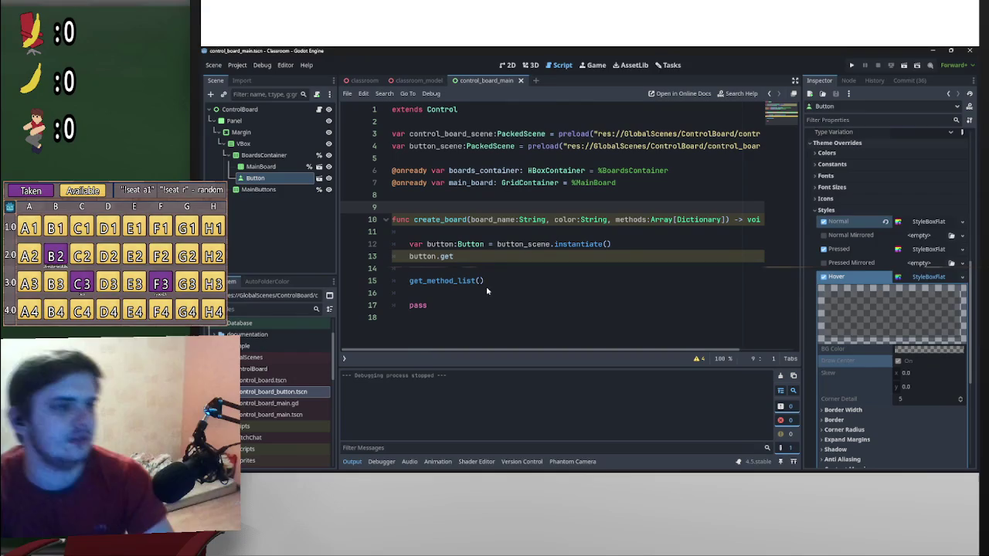
left_click(456, 320)
- Add a new func _create_button() -> Button: below create_board with an empty indented body
key("Return")
key("Return")
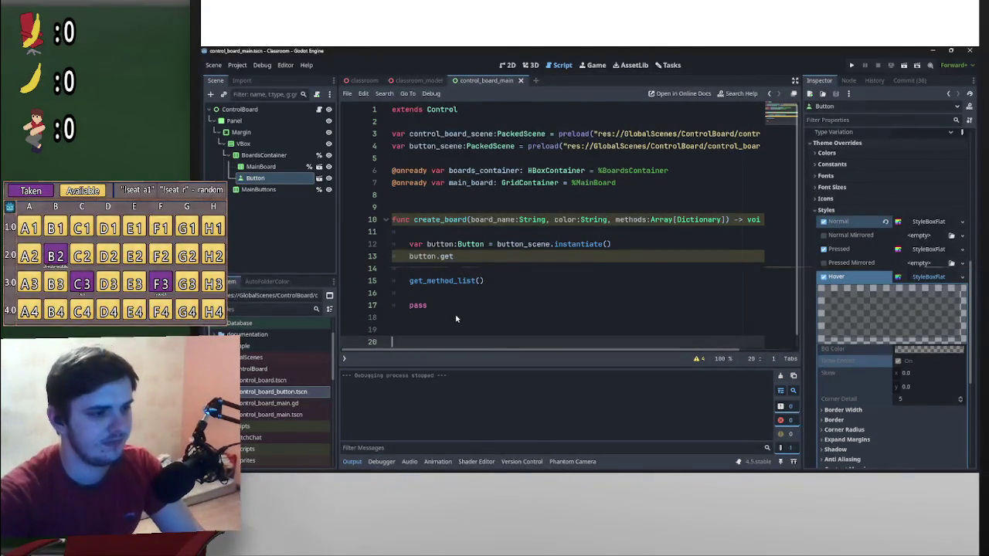
key("Up")
type("crea")
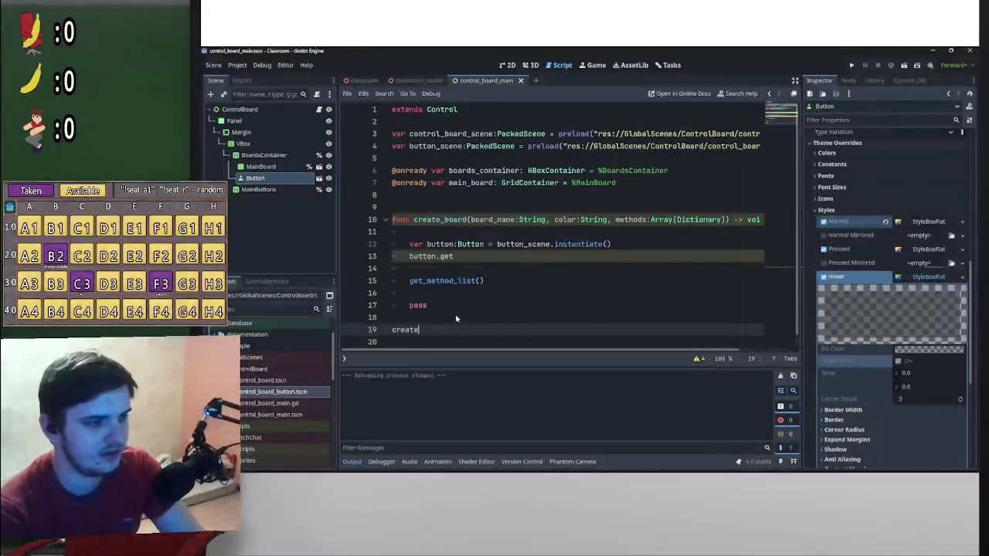
key("BackSpace")
key("BackSpace")
key("BackSpace")
type("fu")
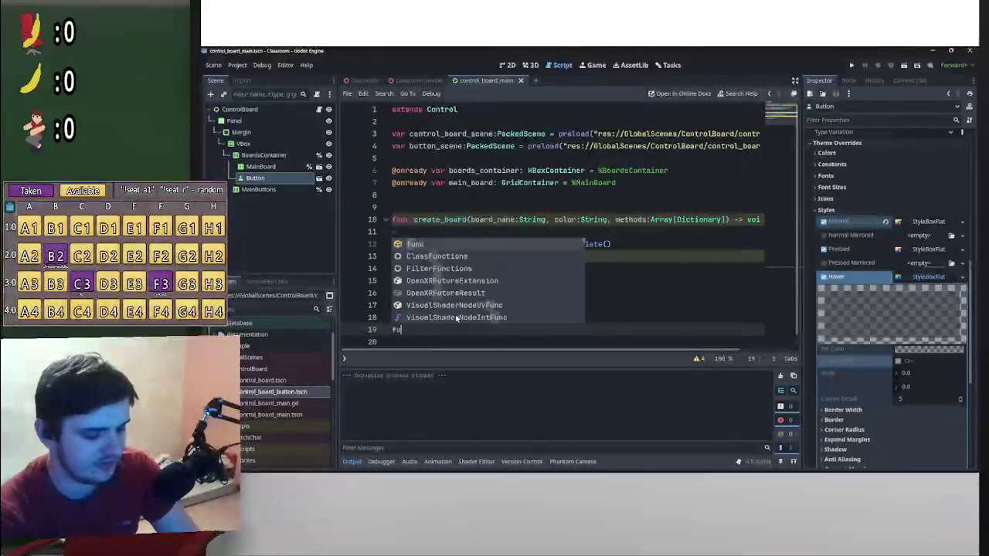
type("nc _create_")
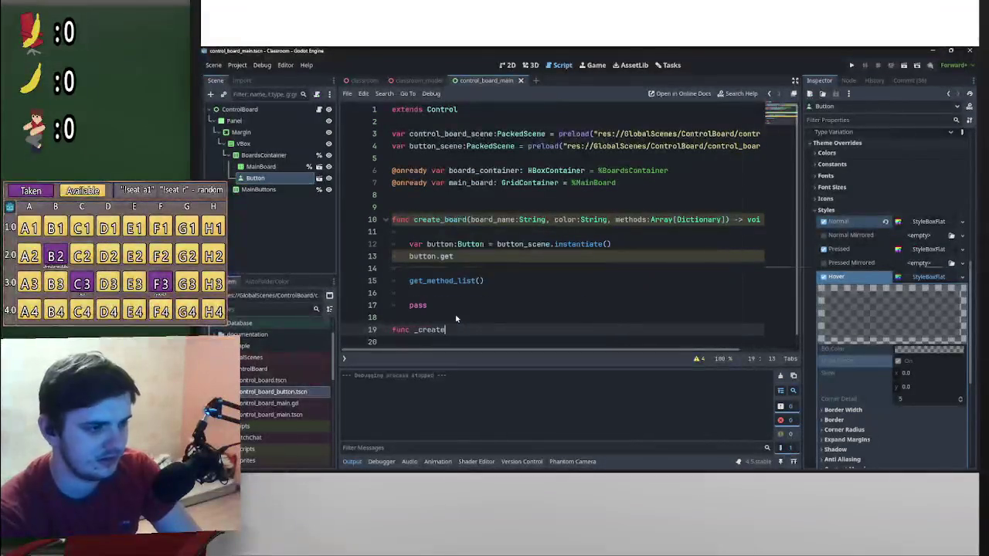
type("butt")
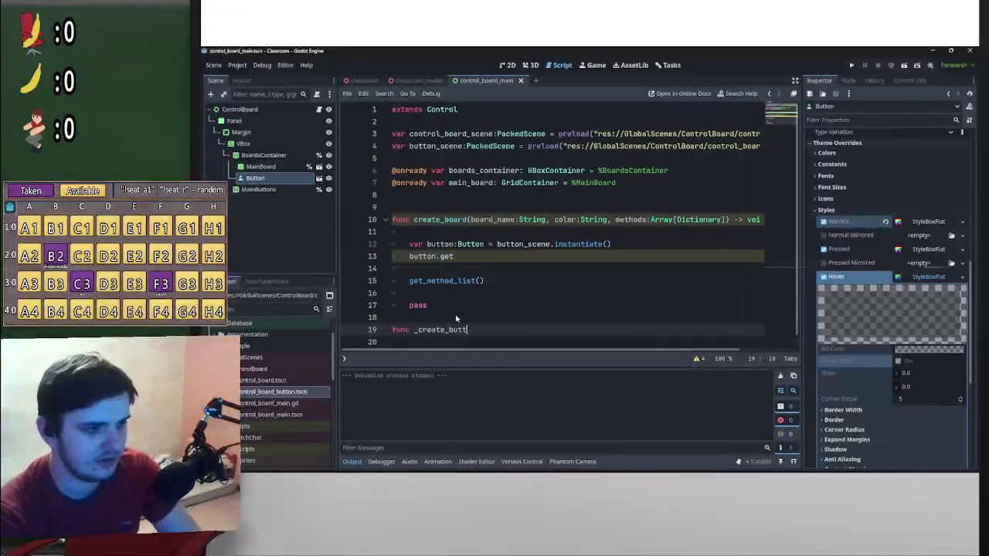
type("on()")
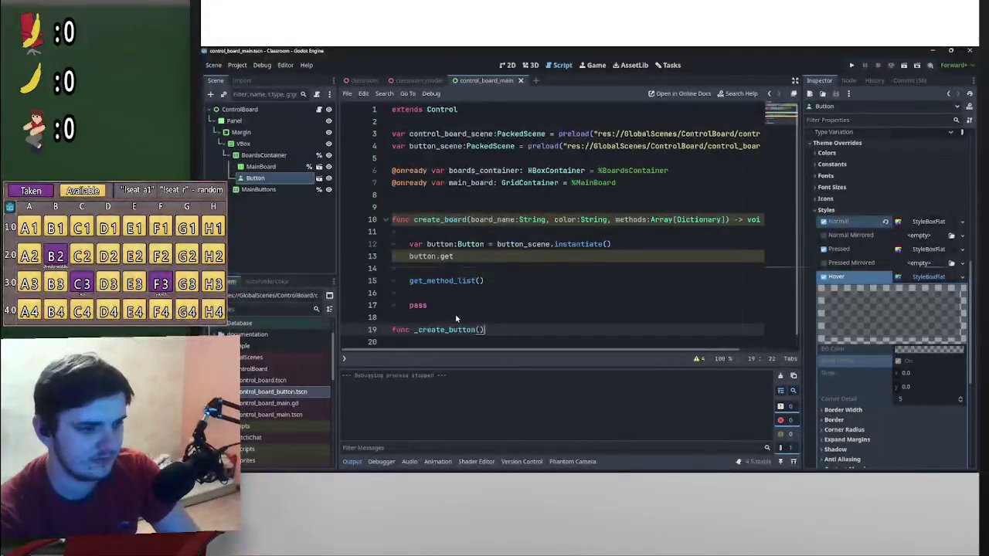
type(" -> ")
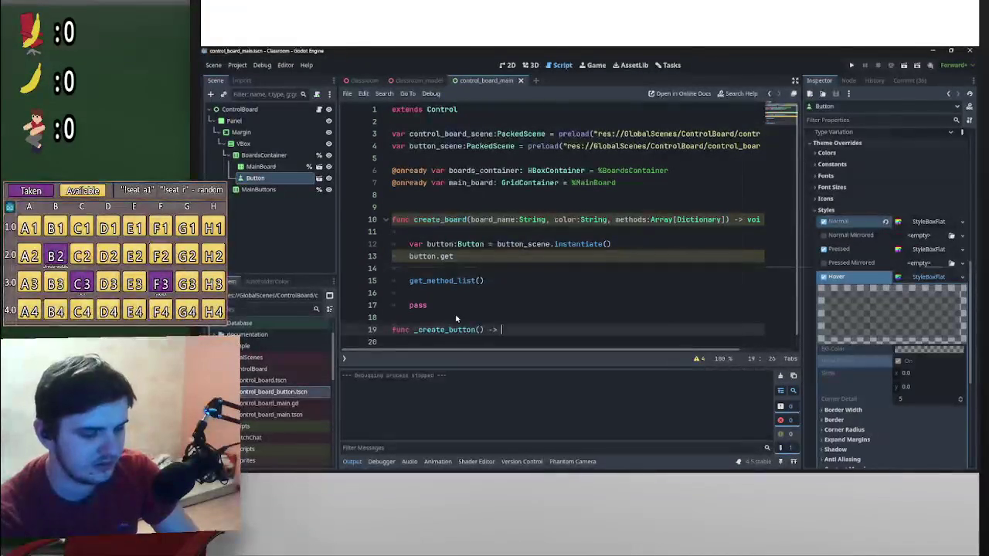
type("B")
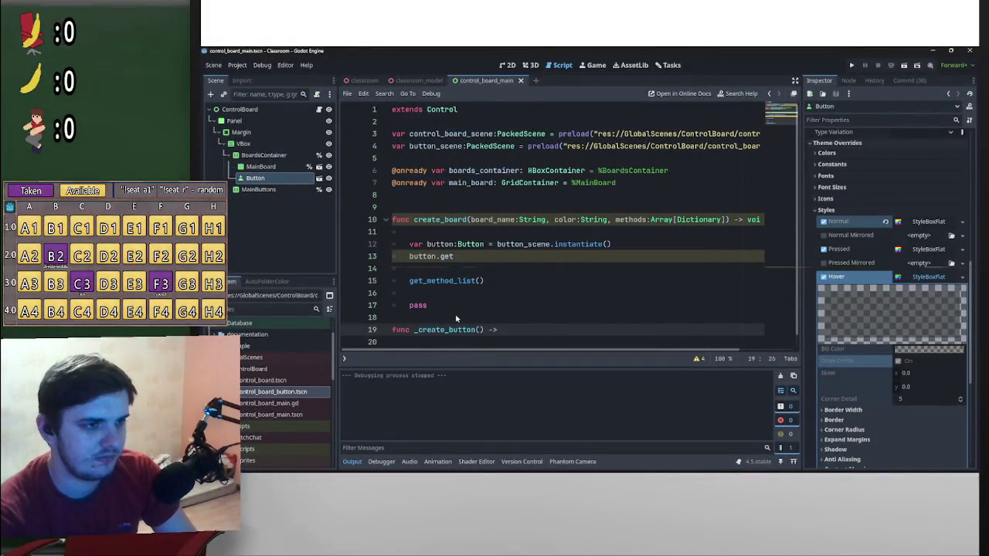
type("utton")
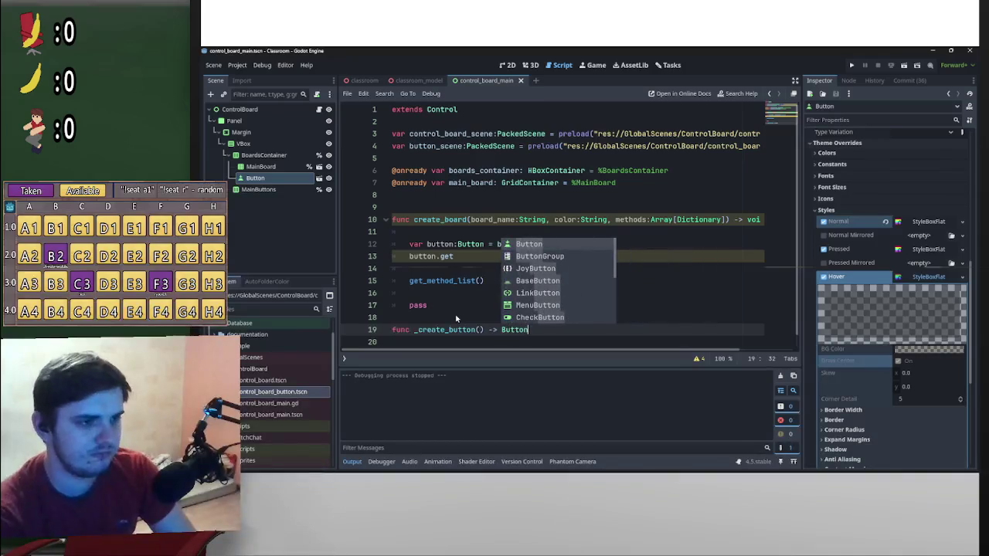
type(":")
key("Return")
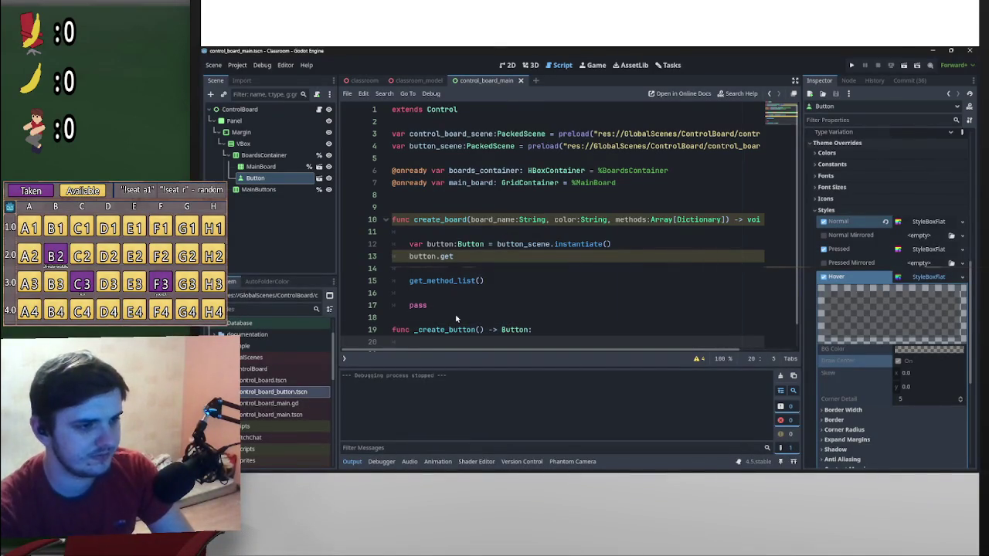
key("Return")
key("Tab")
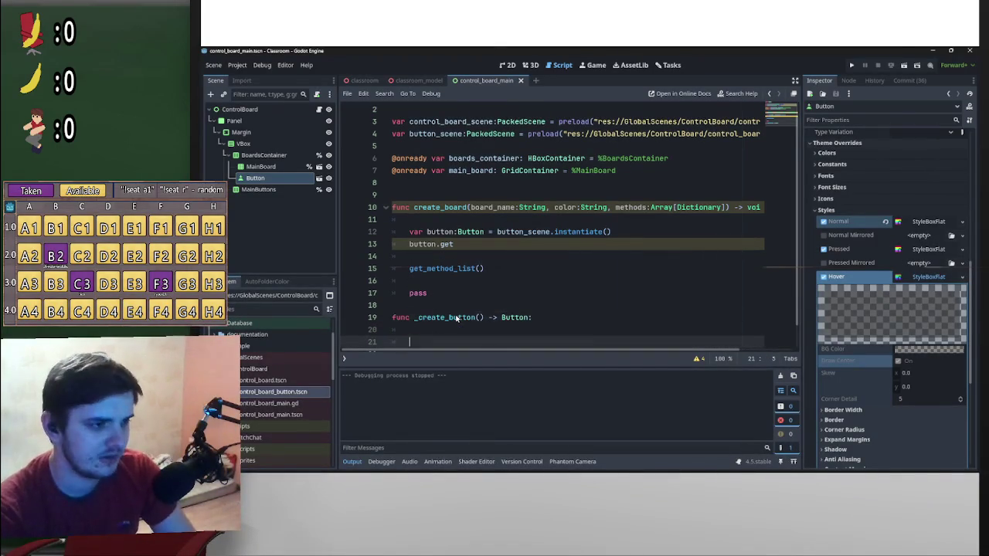
key("Return")
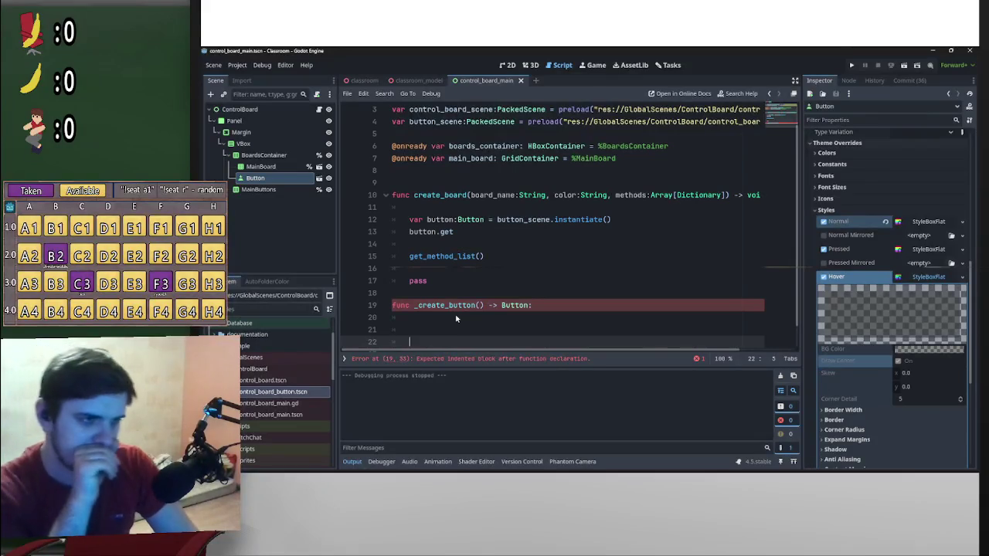
- Move the button_scene.instantiate() line into _create_button and end it with return button
mouse_move(610, 219)
left_mouse_down()
mouse_move(413, 219)
mouse_move(420, 323)
mouse_move(456, 321)
left_mouse_up()
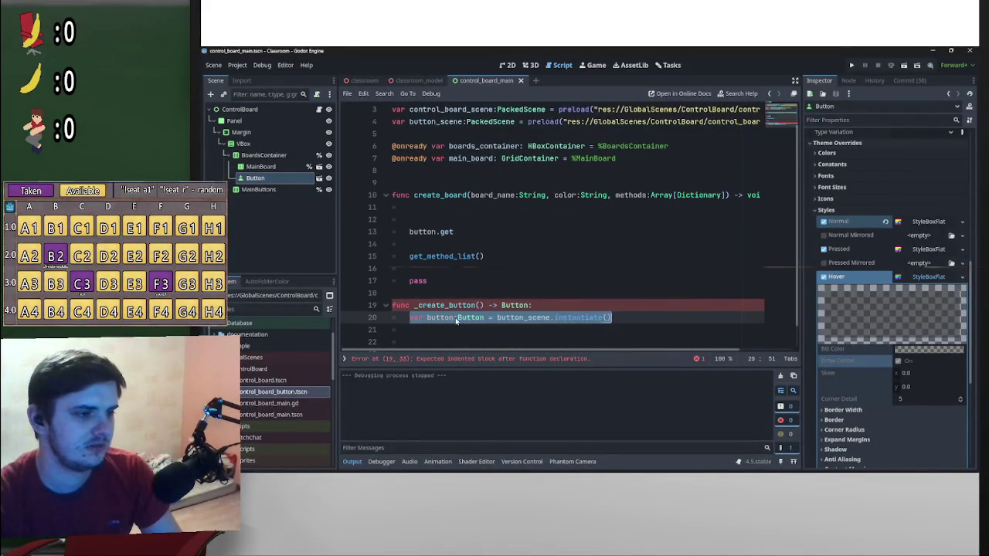
scroll(445, 320, "down", 1)
left_click(444, 320)
left_click(445, 326)
type("return button")
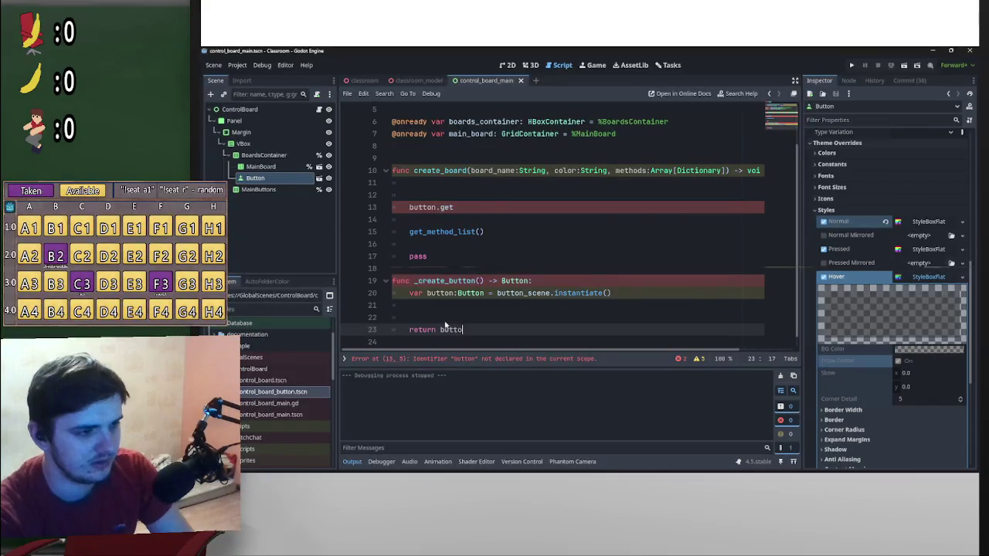
- Delete the leftover button.get line from create_board and open a blank line before the return
left_click(570, 228)
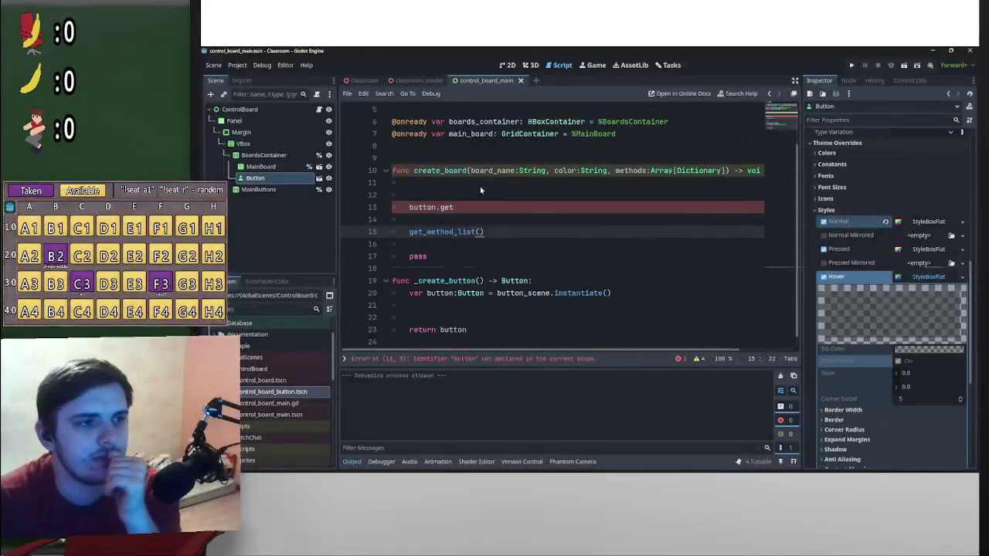
triple_click(459, 207)
key("BackSpace")
key("BackSpace")
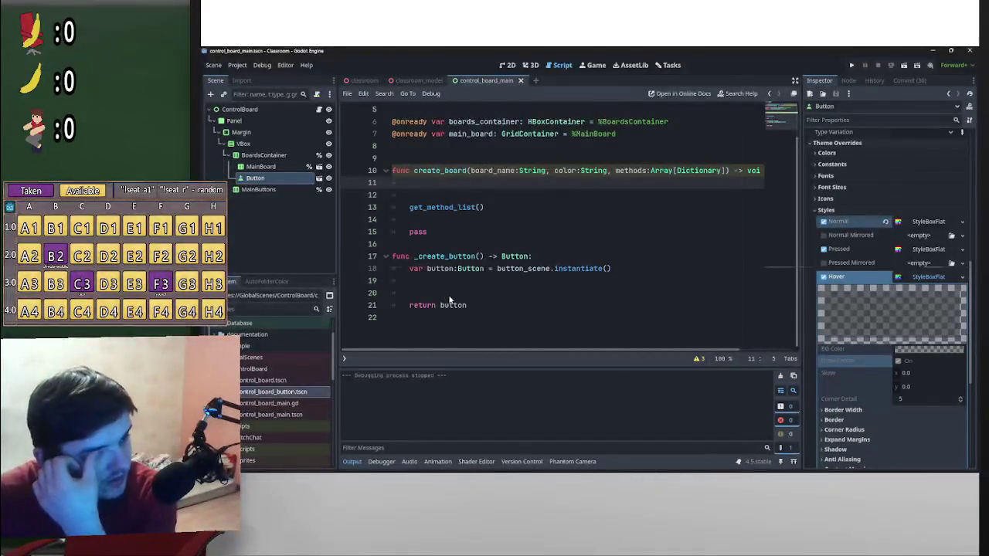
left_click(433, 286)
key("Return")
key("Return")
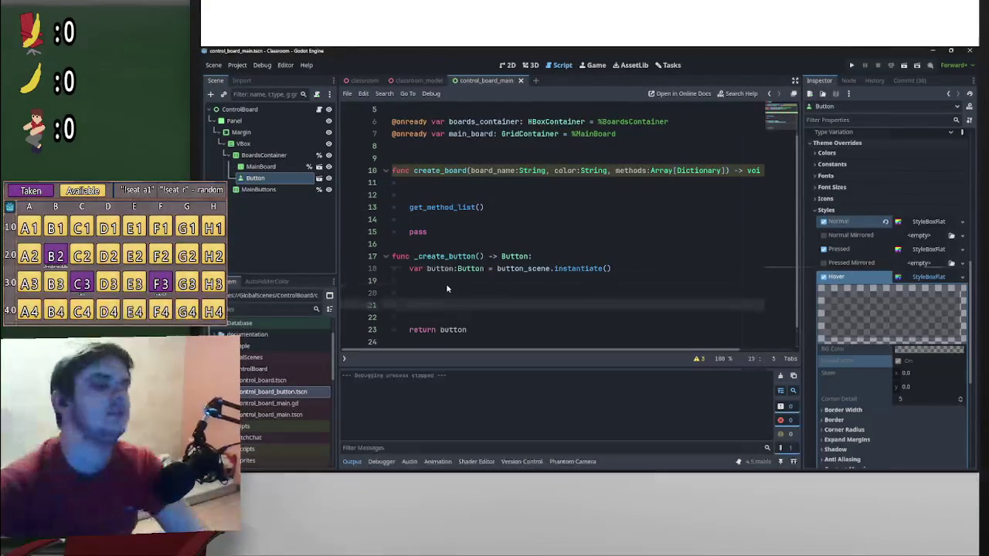
key("Up")
type("bu")
key("BackSpace")
key("BackSpace")
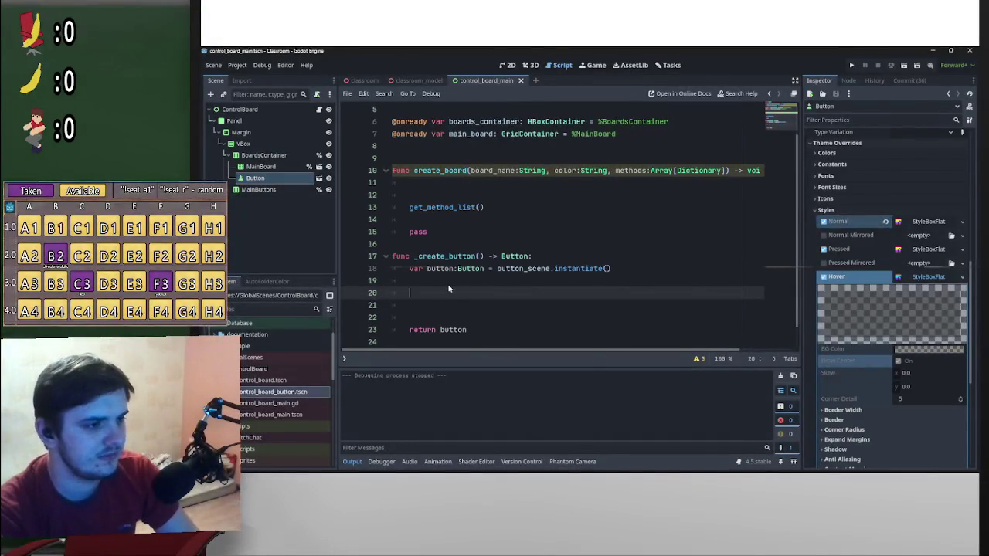
- Write button.set("theme_override_styles/normal") using the property path copied from the Inspector's Hover style
type("button.set")
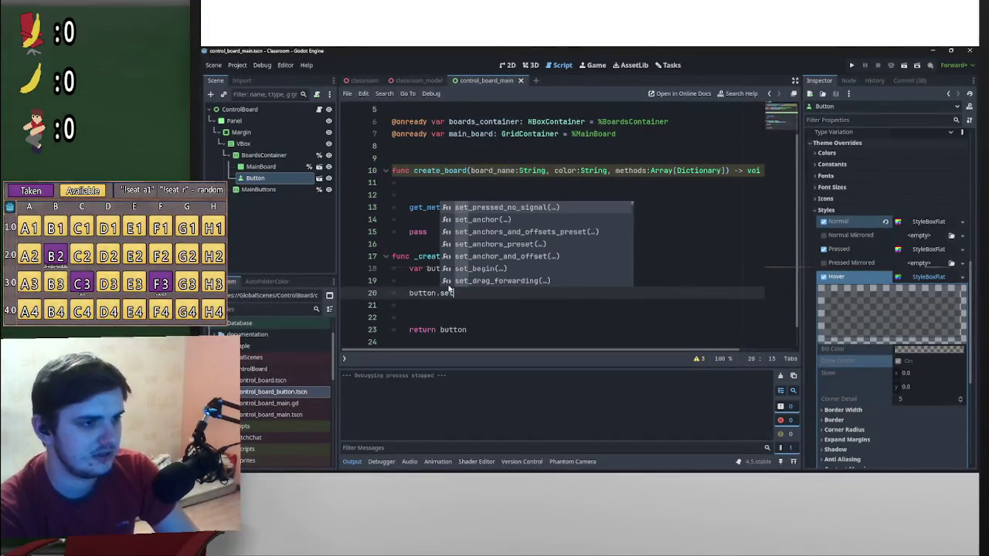
type("(")
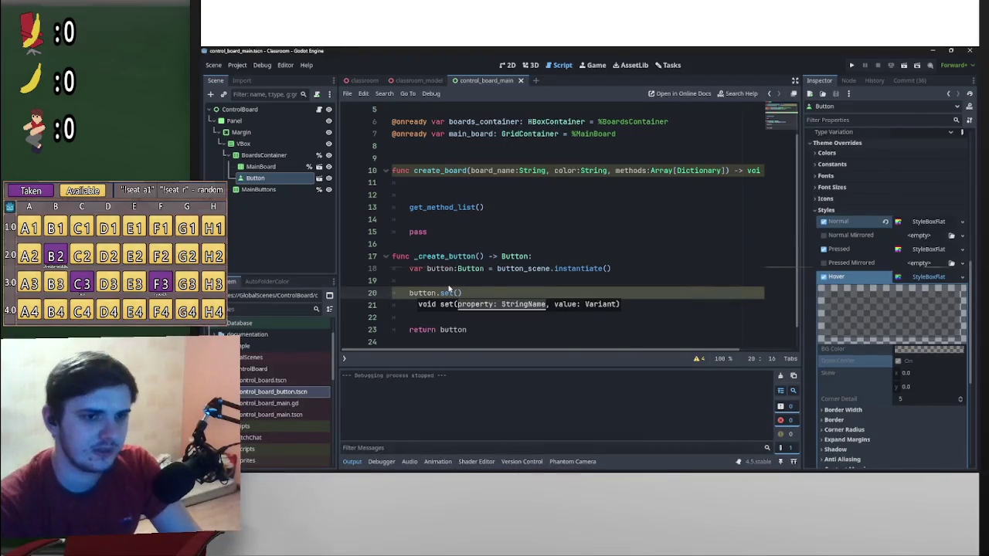
type("theme_override_styles/pressed")
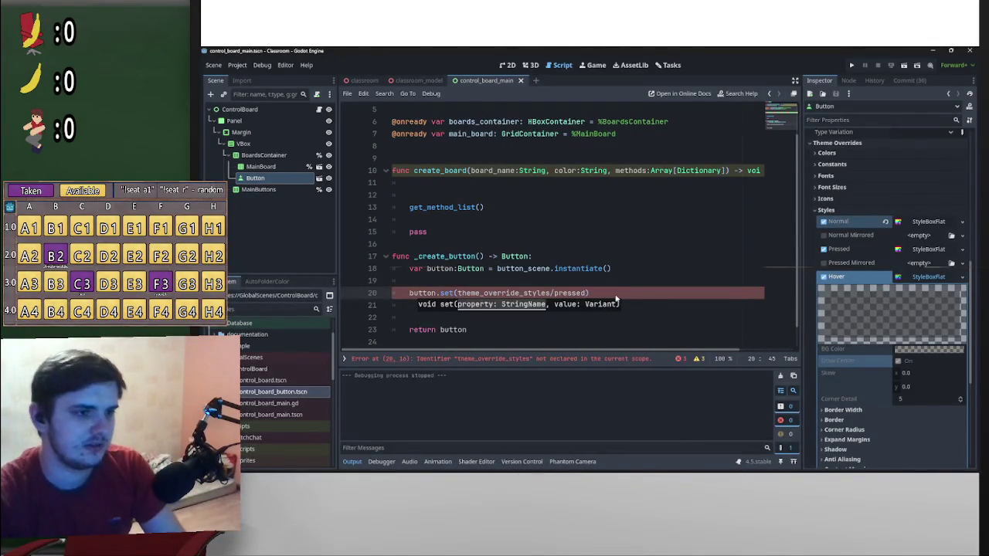
key("ctrl+z")
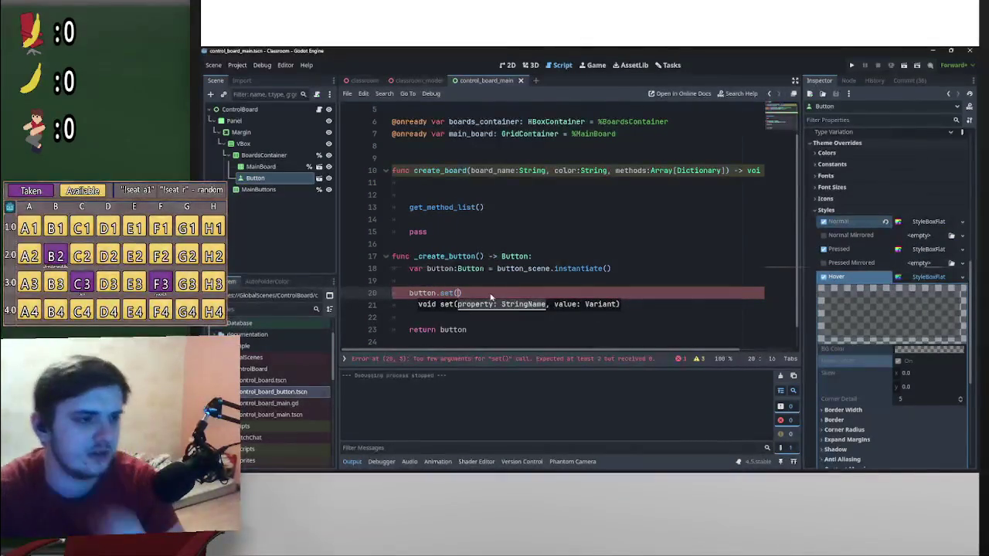
right_click(846, 277)
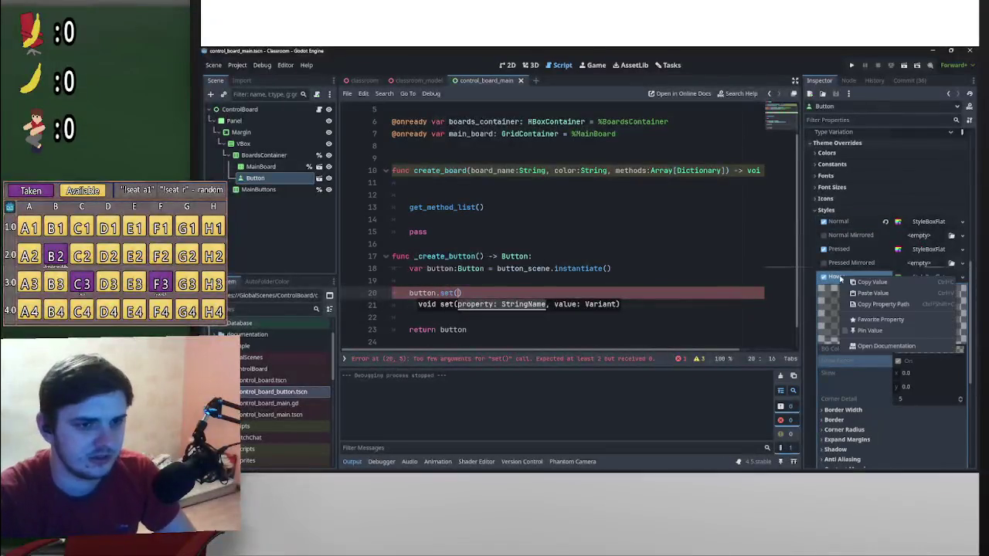
left_click(575, 329)
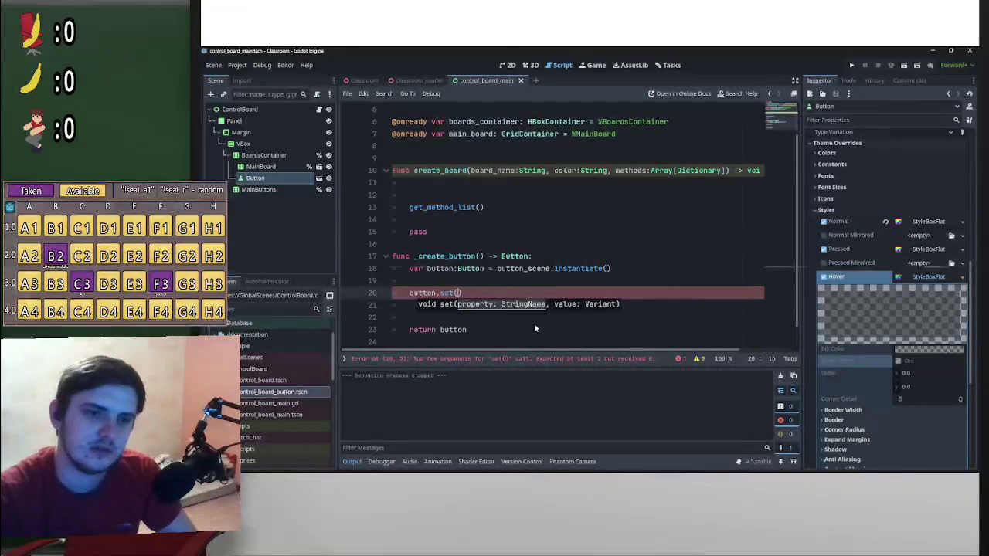
type("theme_override_styles/hover")
key("ctrl+z")
key("super")
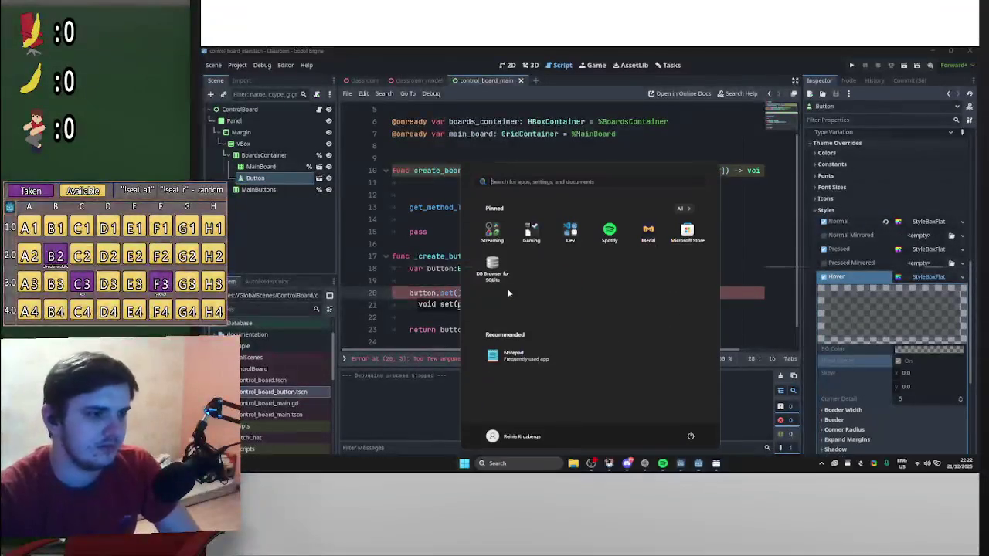
key("super")
type("\"")
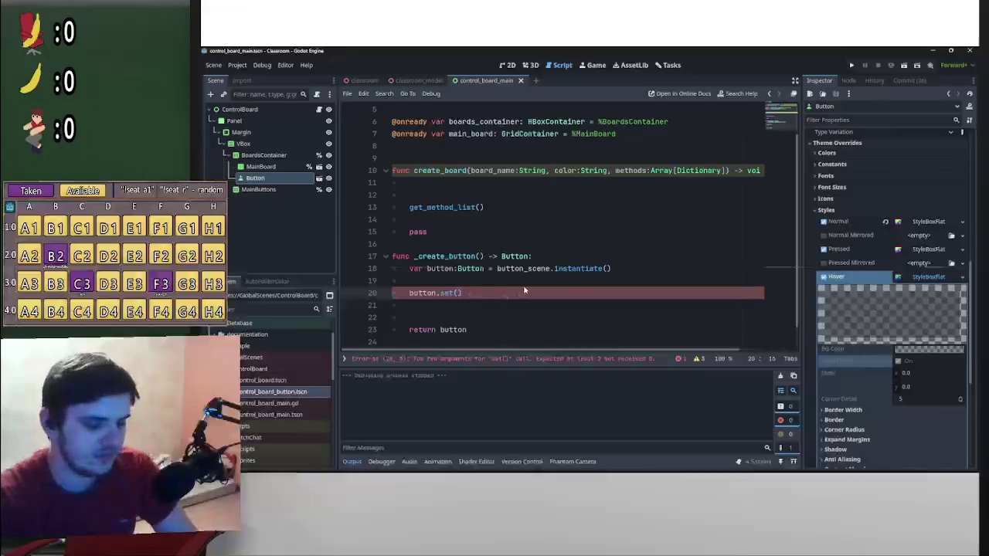
type("theme_override_styles/hover")
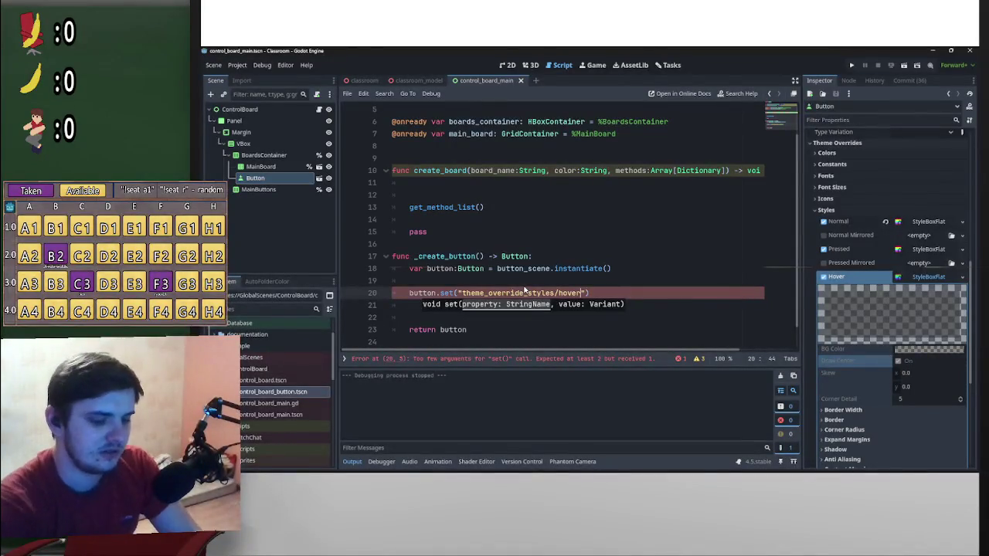
key("BackSpace")
key("BackSpace")
key("BackSpace")
type("normal")
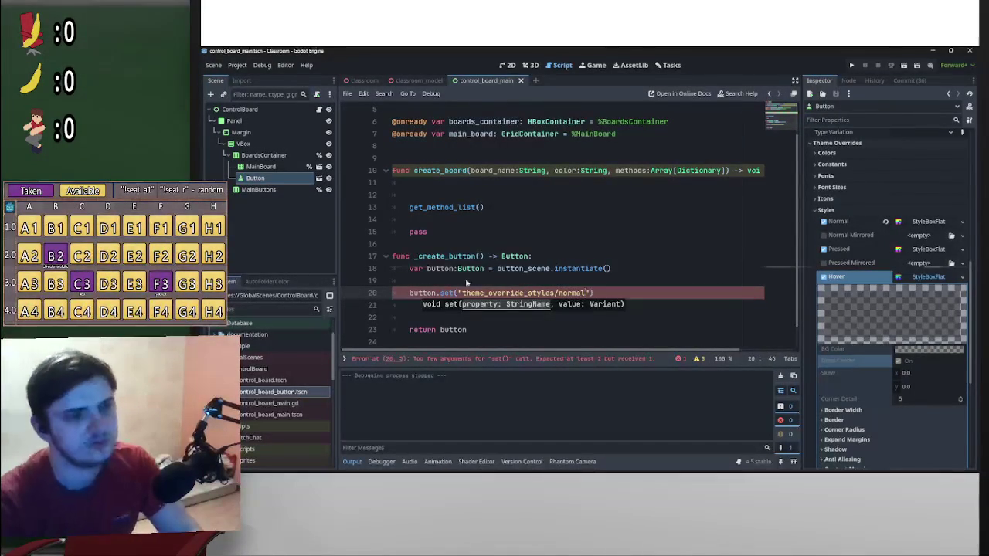
- Duplicate the normal line onto line 21 and change its path to theme_override_styles/hover
left_click_drag(609, 294, 409, 294)
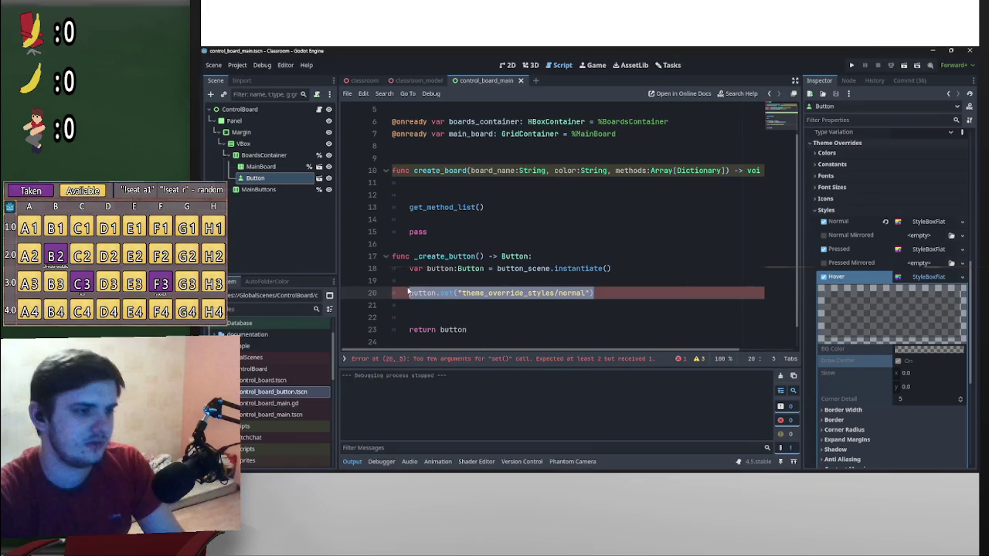
key("ctrl+c")
left_click(613, 297)
key("Return")
key("ctrl+v")
left_click_drag(587, 305, 459, 305)
key("shift+Left")
key("shift+Left")
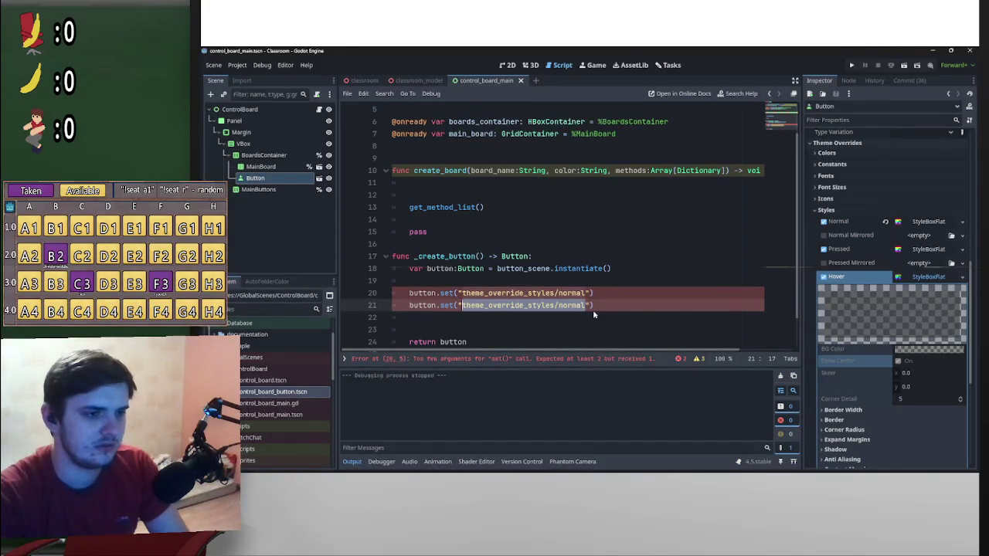
key("super+v")
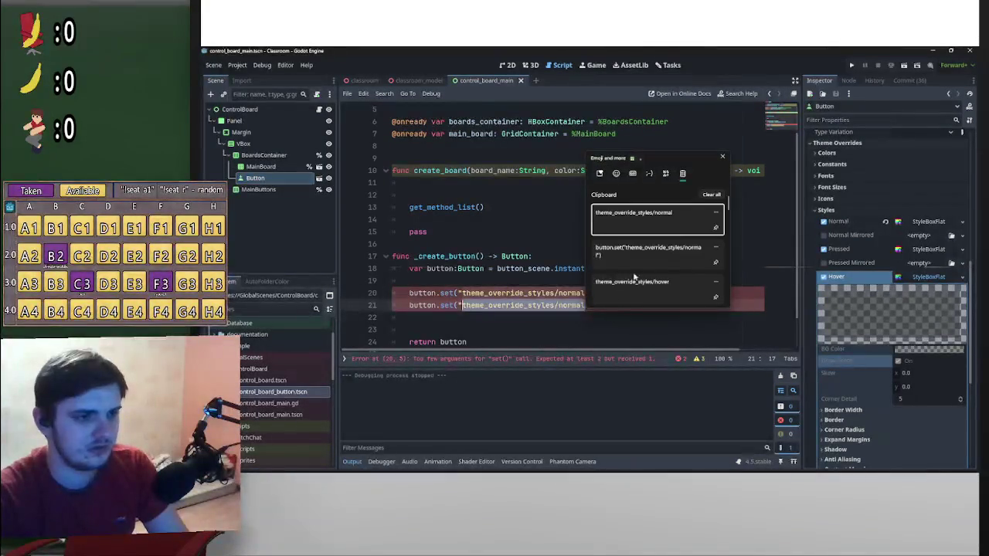
left_click(635, 245)
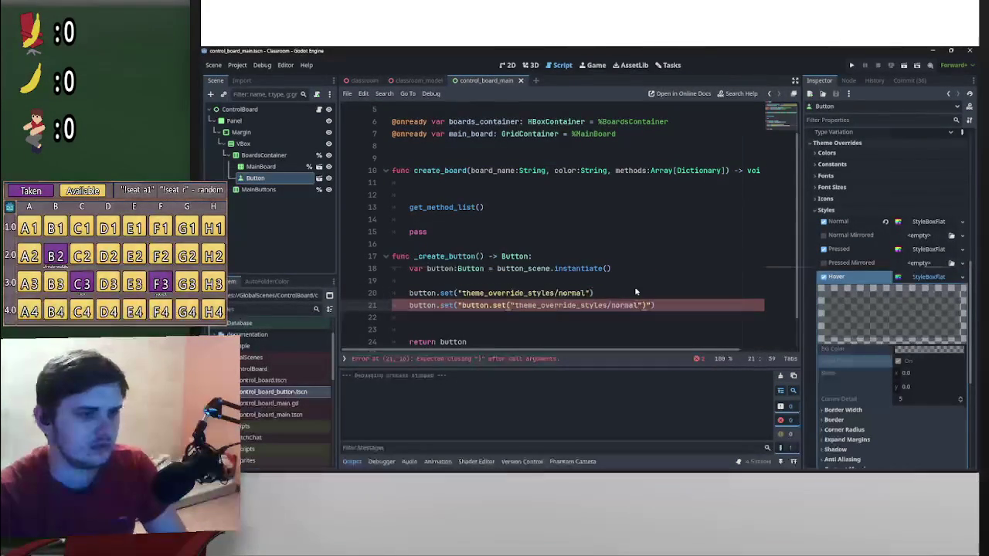
key("ctrl+z")
key("super+v")
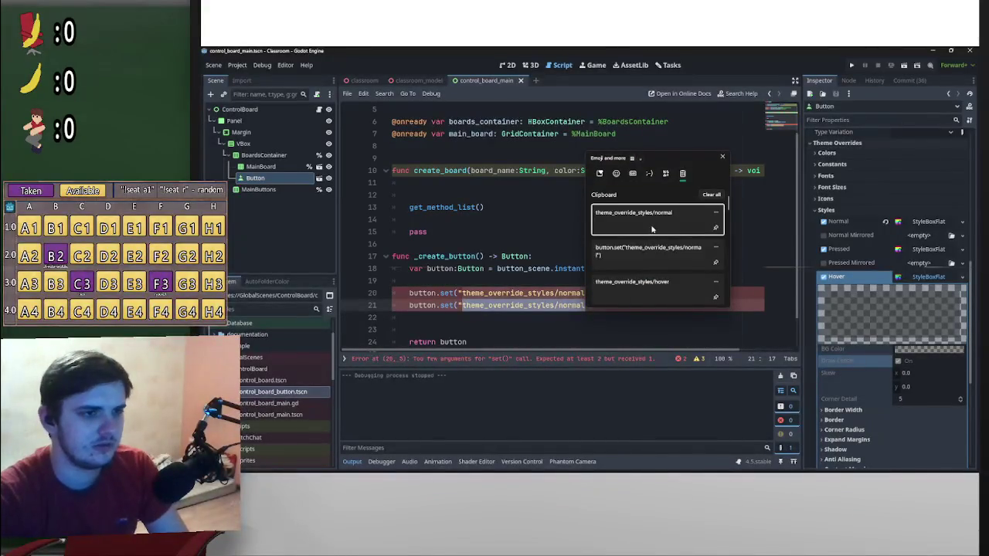
left_click(653, 288)
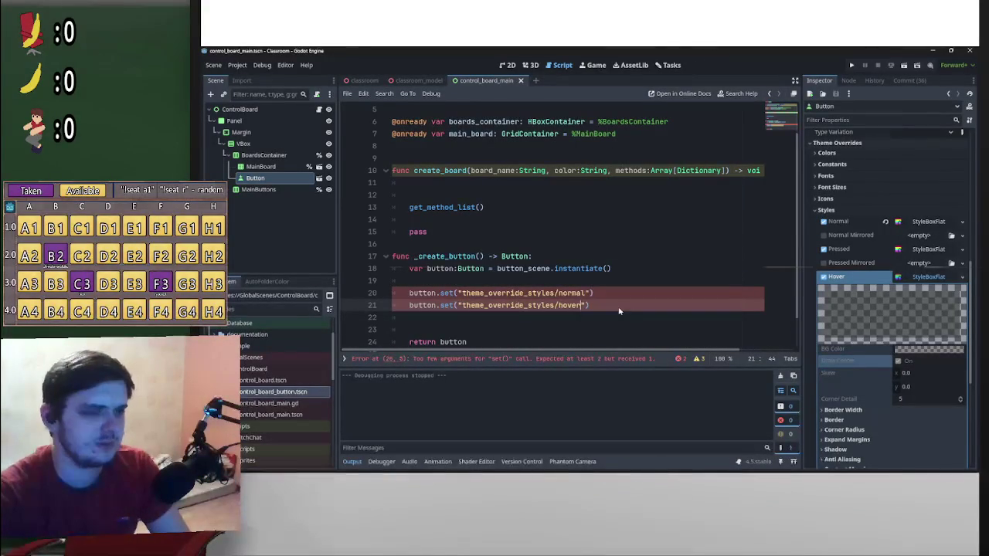
- Duplicate the hover line onto line 22 and set its path to theme_override_styles/pressed
key("Return")
left_click_drag(589, 305, 409, 305)
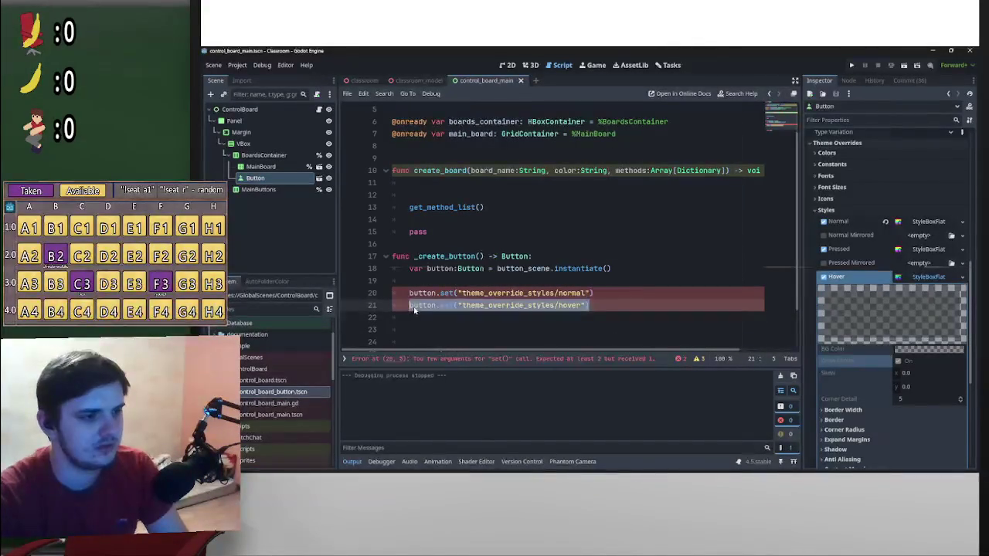
key("ctrl+c")
left_click(431, 323)
key("ctrl+v")
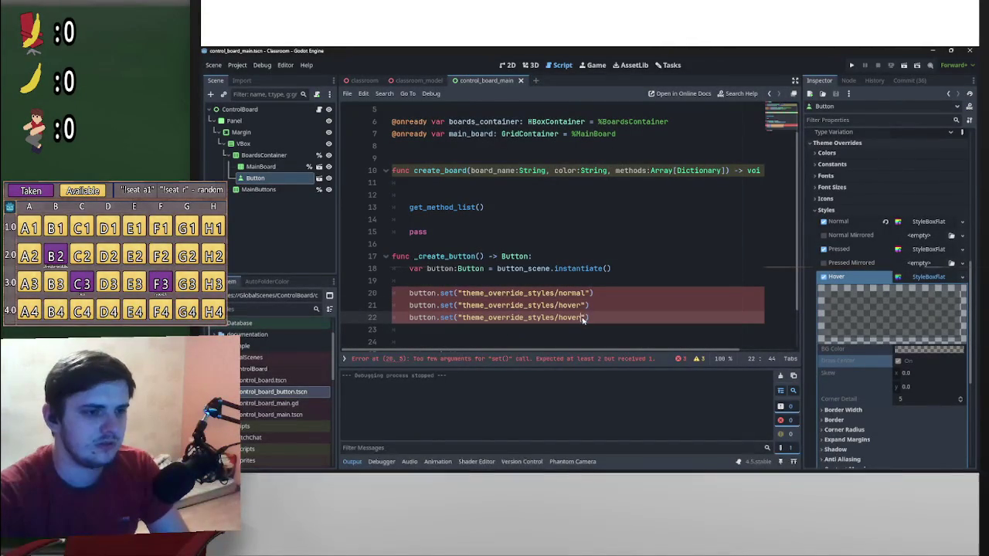
left_click_drag(581, 318, 462, 317)
key("super+v")
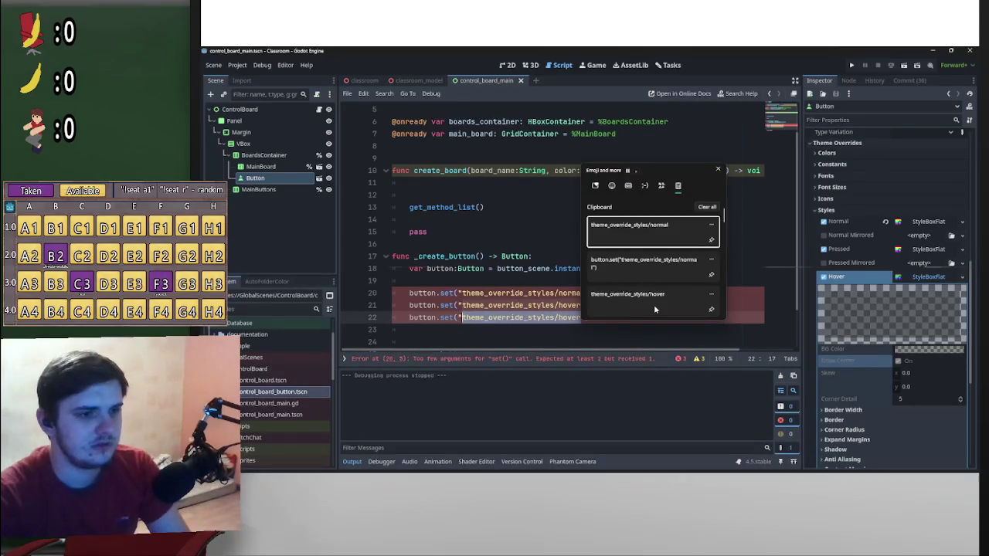
left_click(675, 299)
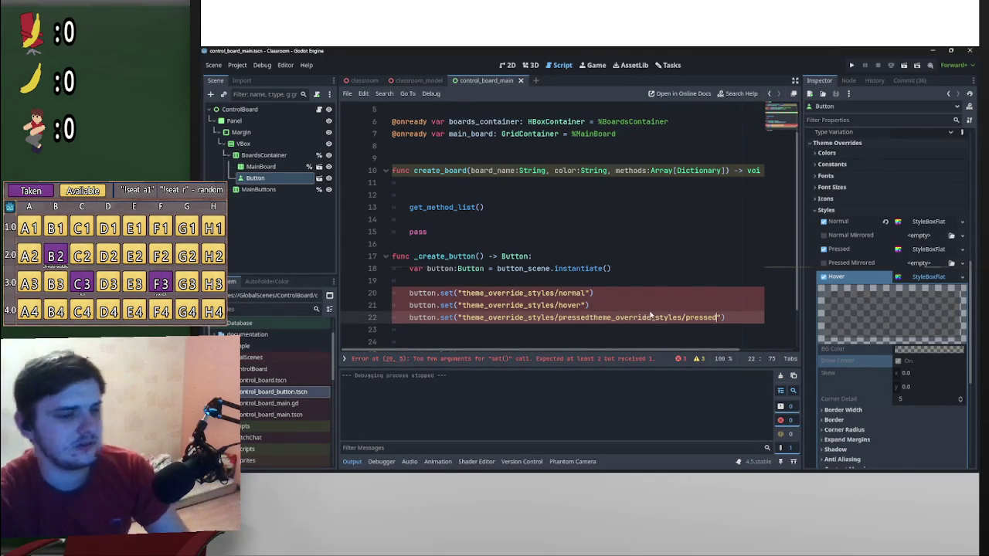
key("ctrl+z")
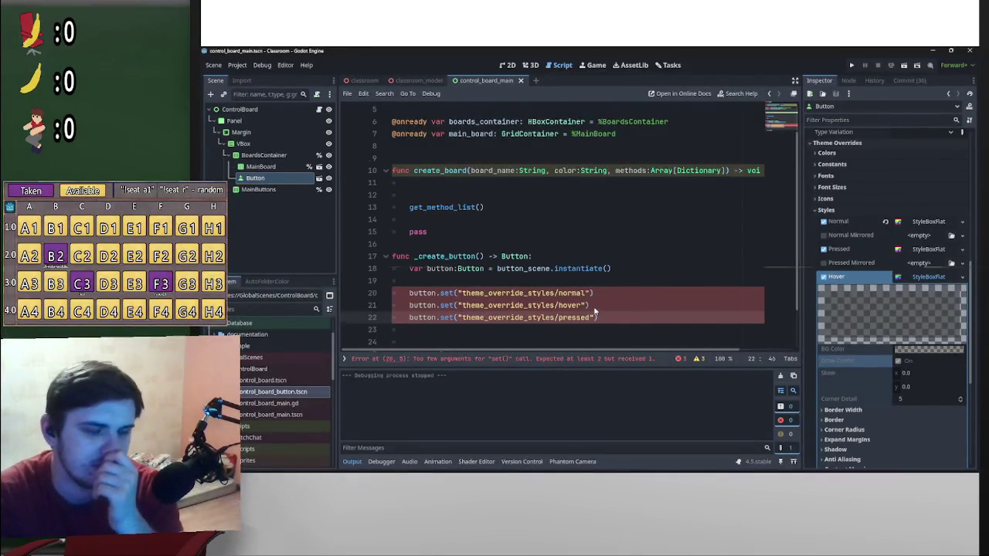
- Put carets on lines 20–22 and select the three style-setting calls together
scroll(595, 310, "down", 1)
key("Up")
key("Up")
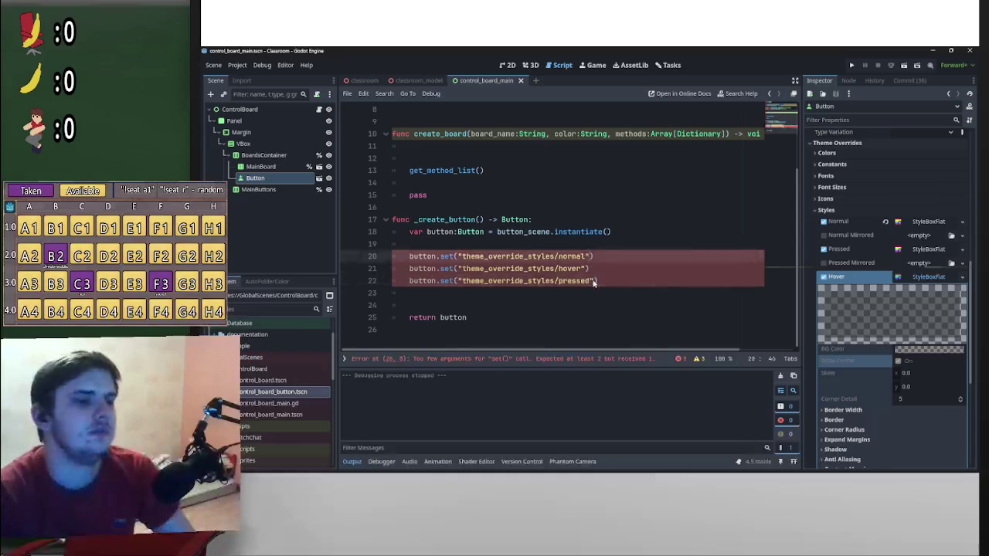
left_click(610, 259)
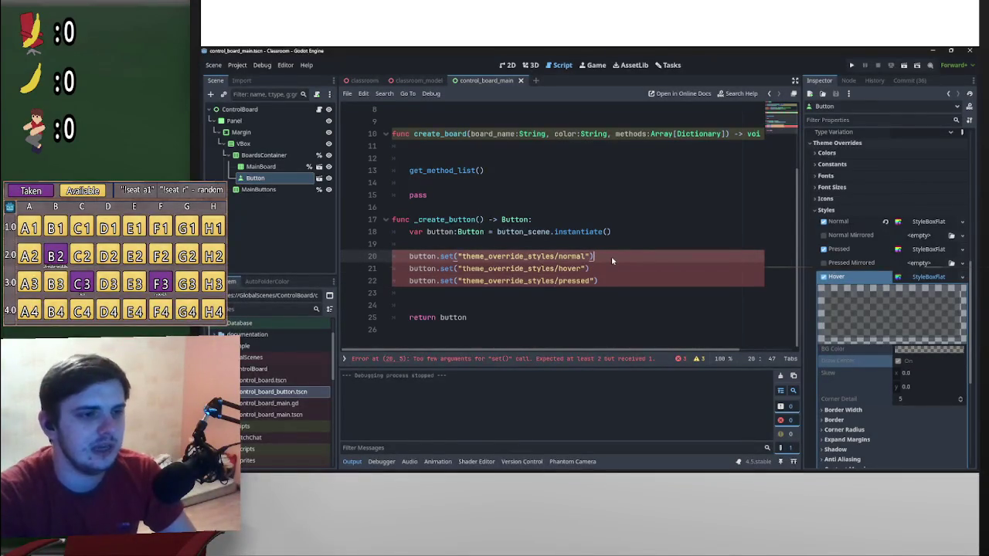
left_click_drag(599, 281, 405, 258)
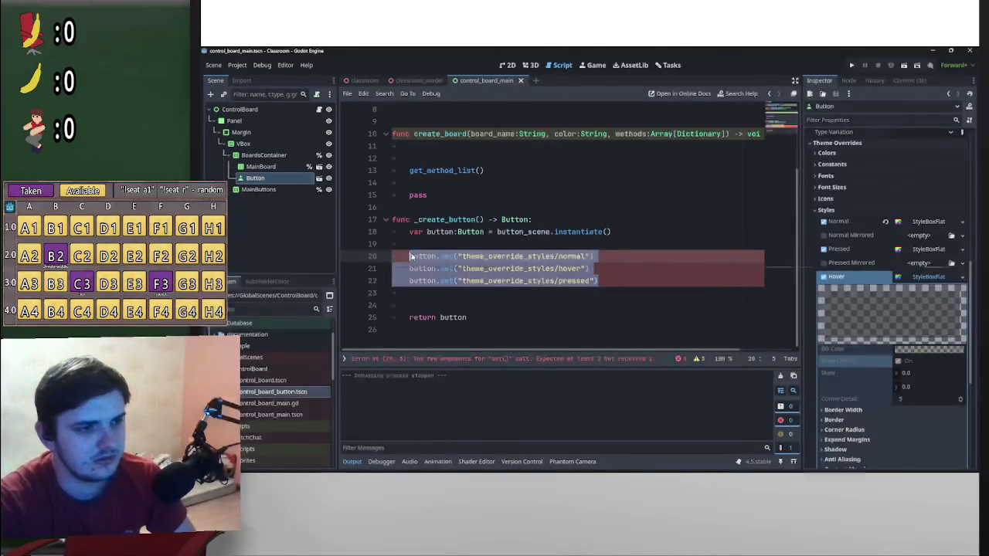
key("Right")
key("ctrl+z")
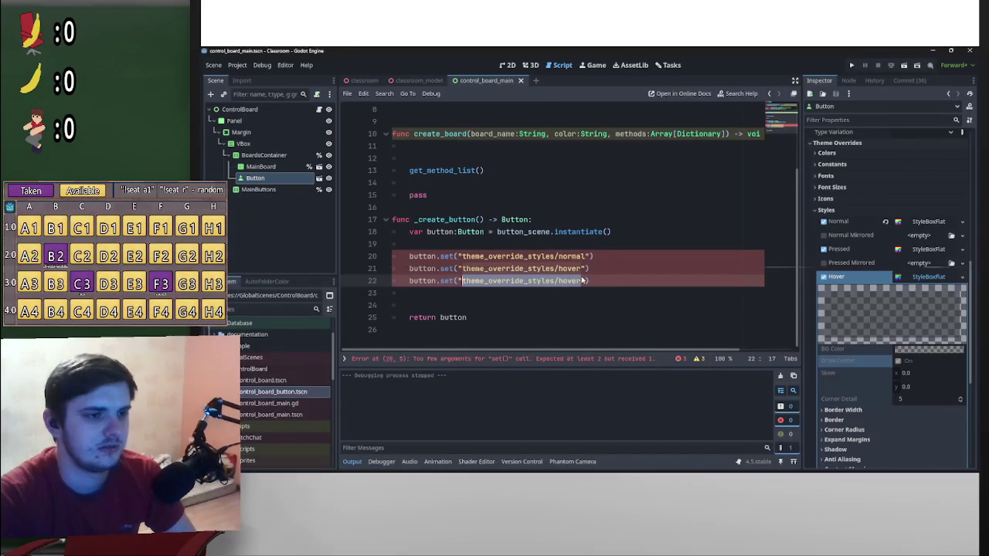
key("ctrl+shift+z")
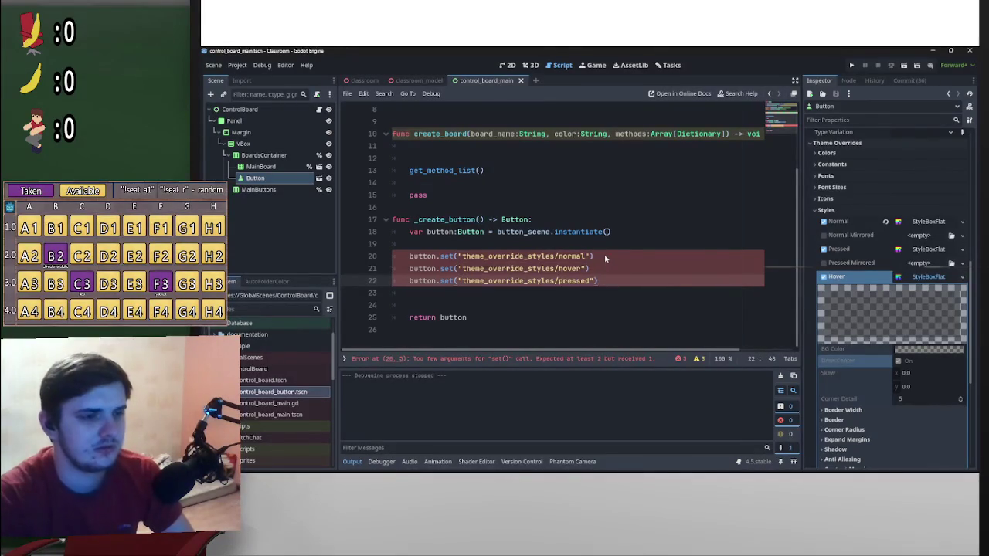
left_click(604, 256, "alt")
left_click(606, 268, "alt")
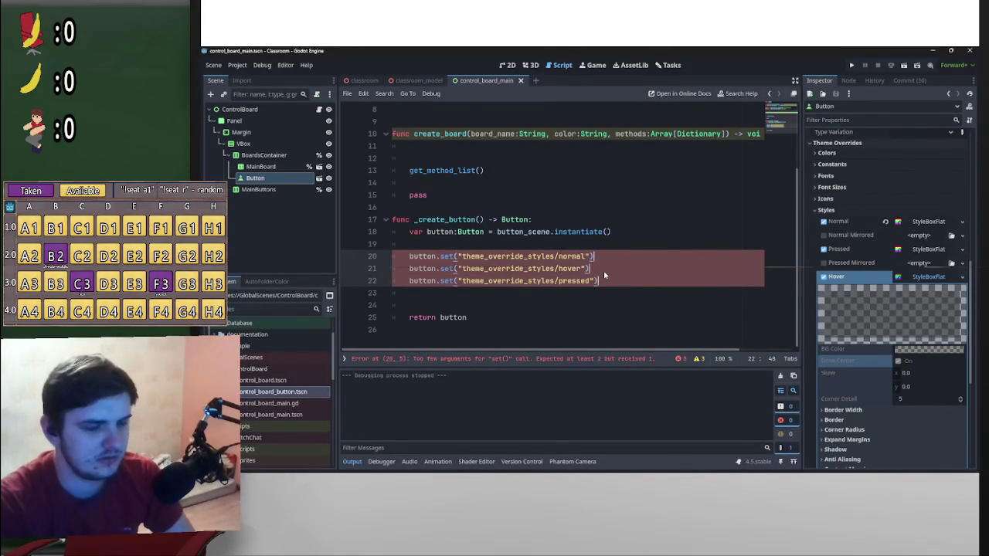
key("ctrl+shift+Left")
key("ctrl+shift+Left")
key("ctrl+shift+Left")
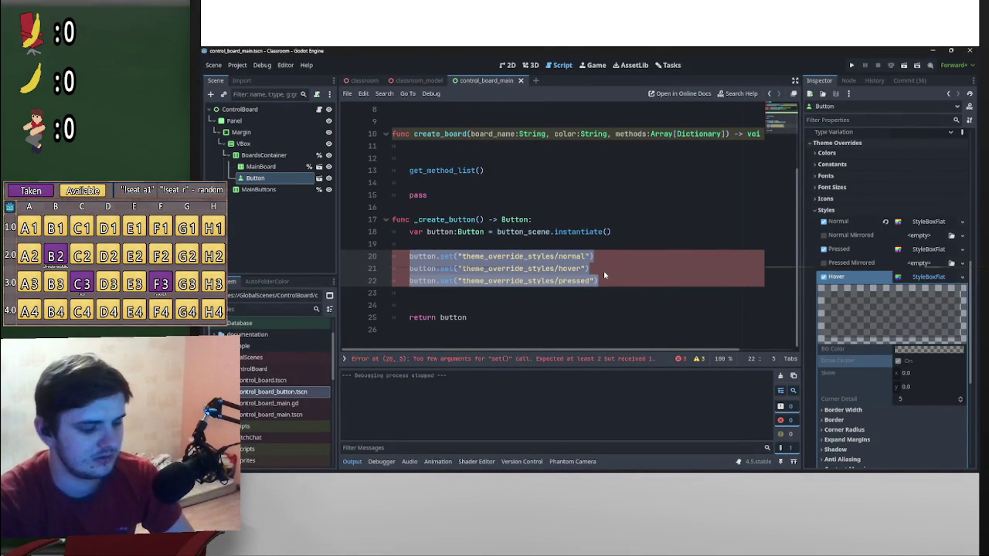
- Append a copy of each set call, change the copies to get, and add .duplicate()
key("ctrl+c")
key("End")
key("ctrl+v")
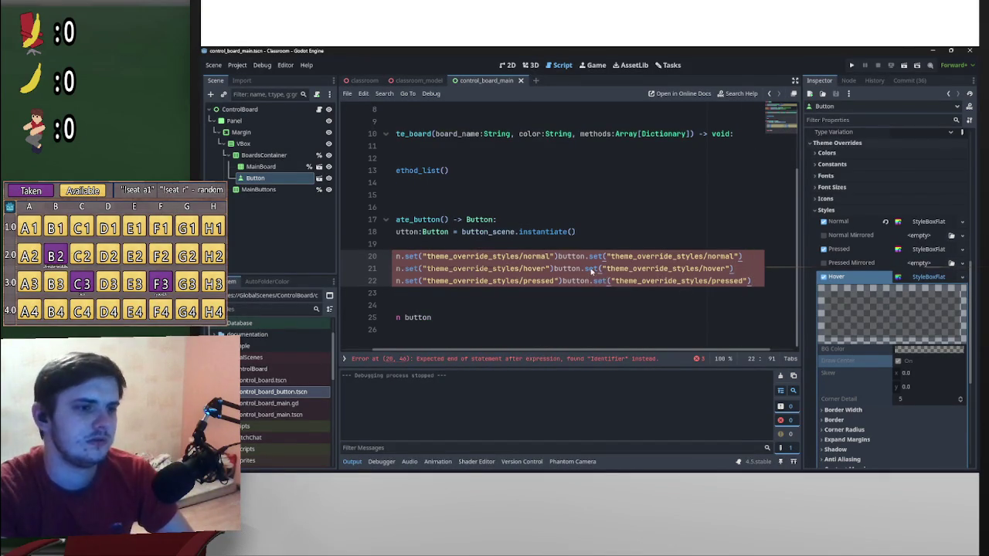
left_click(592, 269)
left_click(592, 257, "alt")
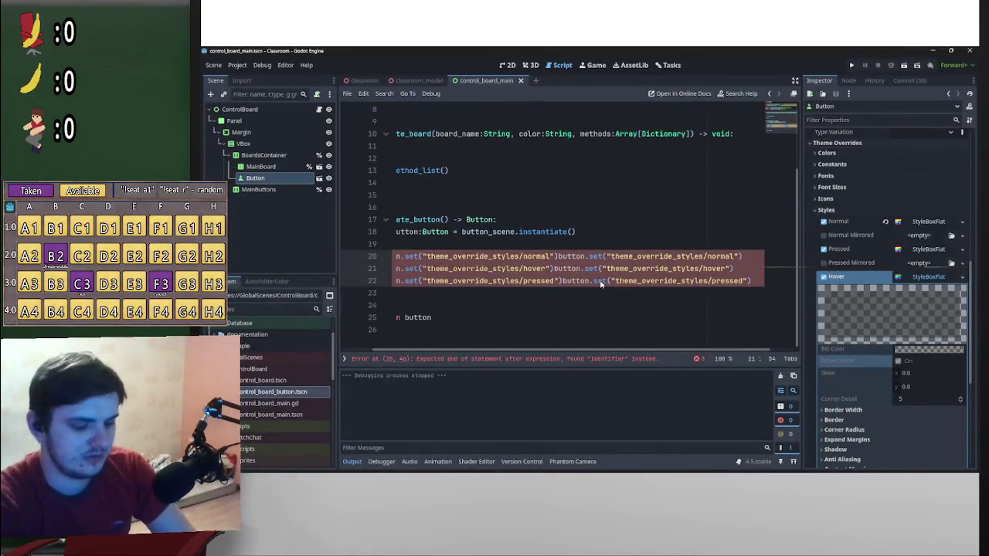
key("shift+Right")
key("shift+Right")
type("ge")
key("End")
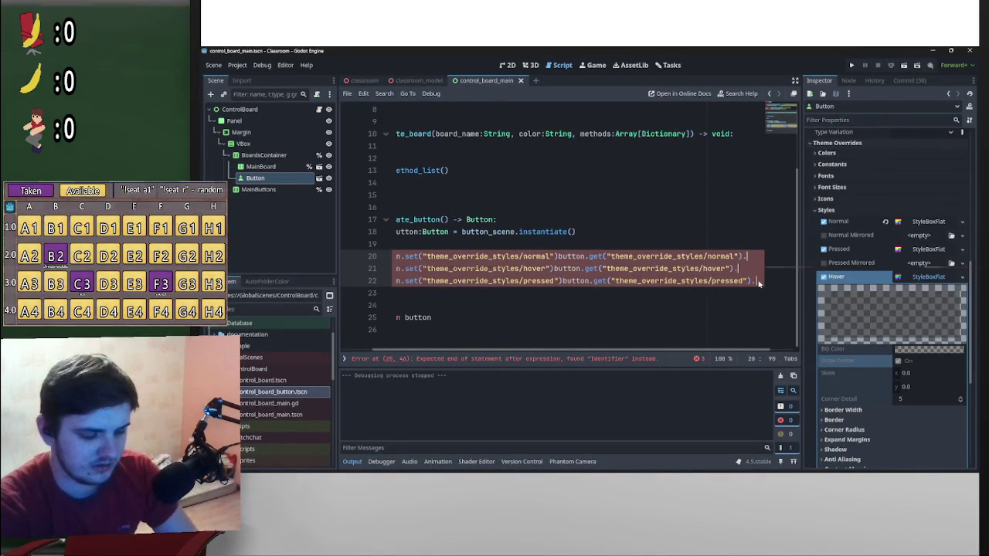
type(".duplicate")
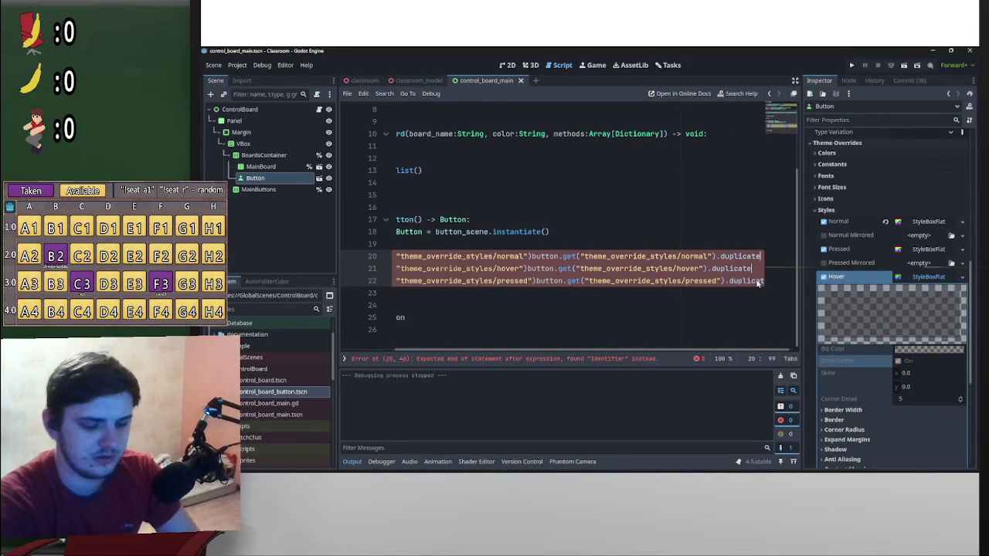
type("(")
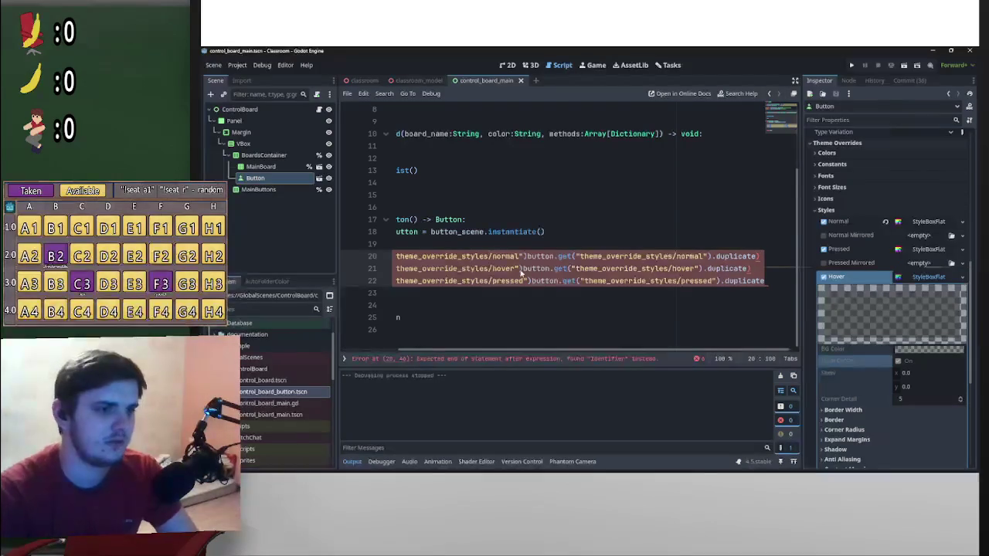
- Replace the closing parenthesis after each style path on lines 20–22 with a comma
left_click(530, 280)
left_click(524, 268, "alt")
left_click(527, 257, "alt")
key("BackSpace")
type(",")
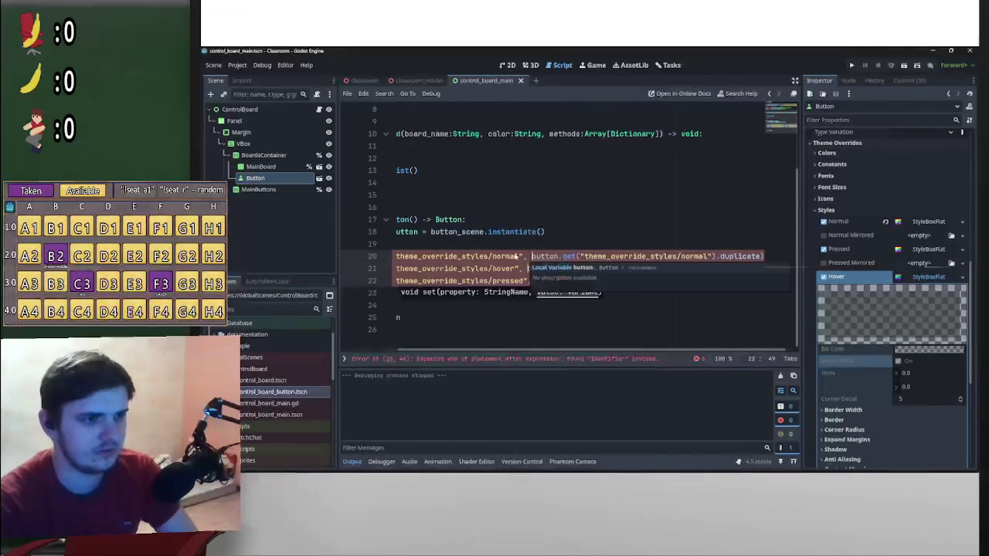
- Place carets at the ends of lines 20–22 to tidy the three style lines' endings
left_click(570, 321)
left_click_drag(572, 352, 506, 351)
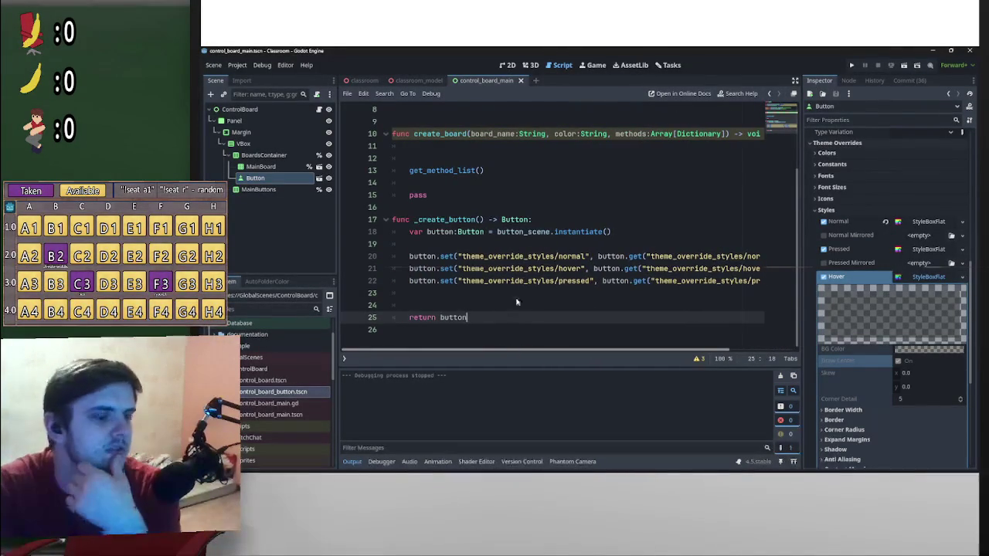
scroll(557, 268, "right", 3)
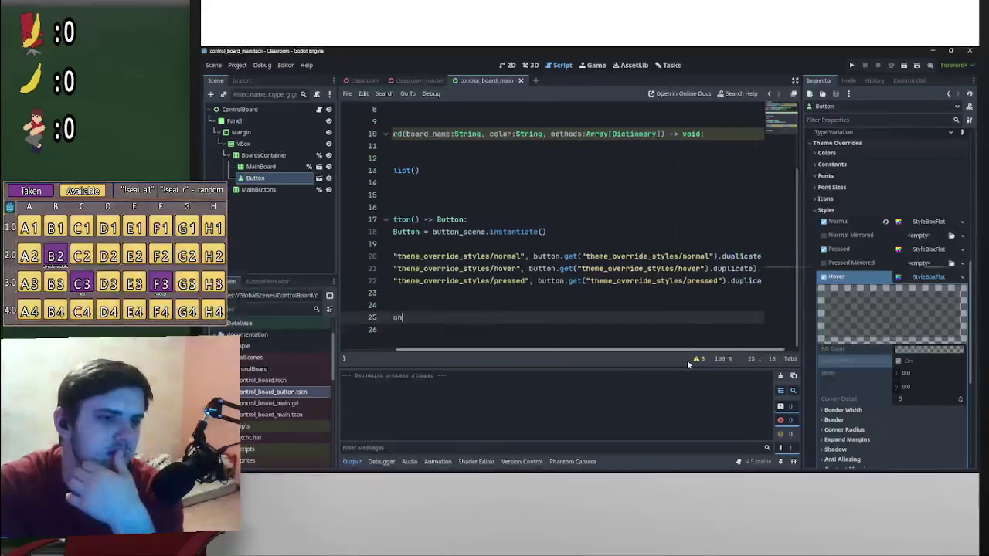
left_click(751, 258)
left_click(743, 269, "alt")
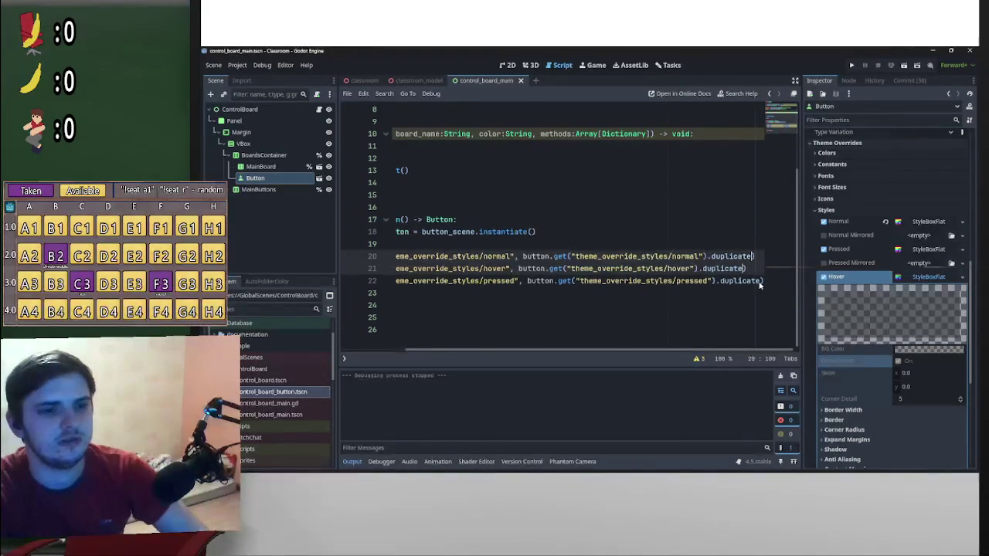
left_click(759, 281, "alt")
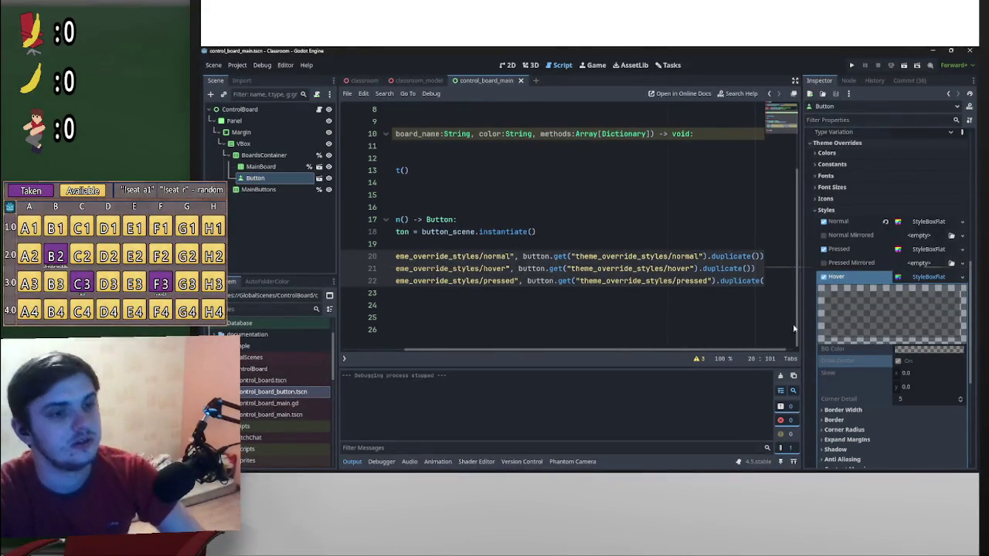
left_click_drag(782, 350, 743, 350)
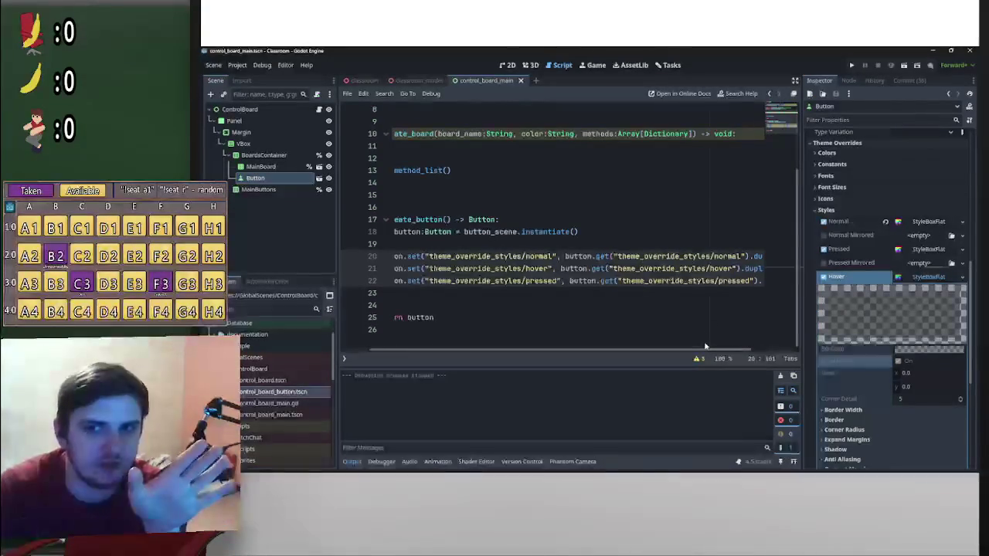
left_click_drag(711, 348, 570, 355)
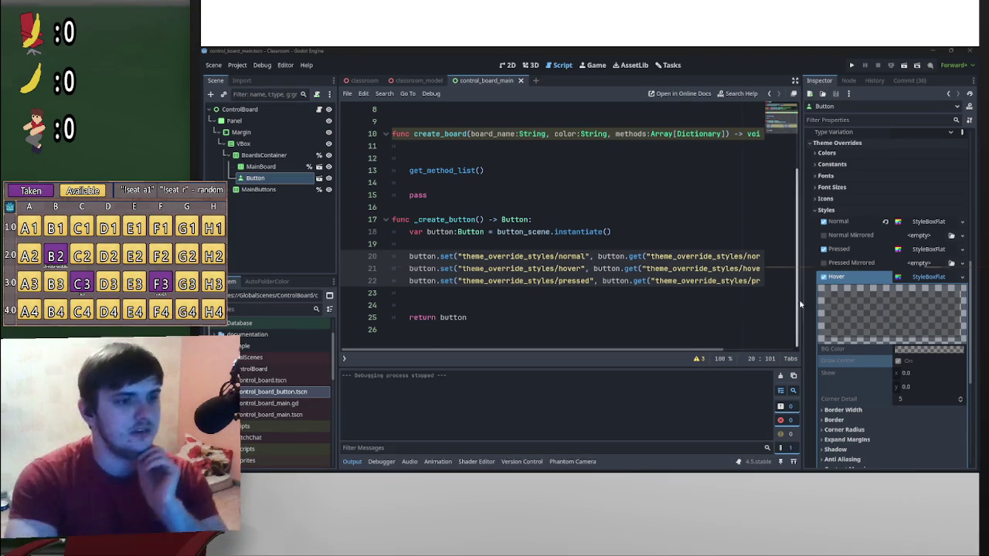
- Scroll the script sideways to review the three button.set lines in _create_button
scroll(732, 351, "right", 3)
scroll(734, 353, "left", 3)
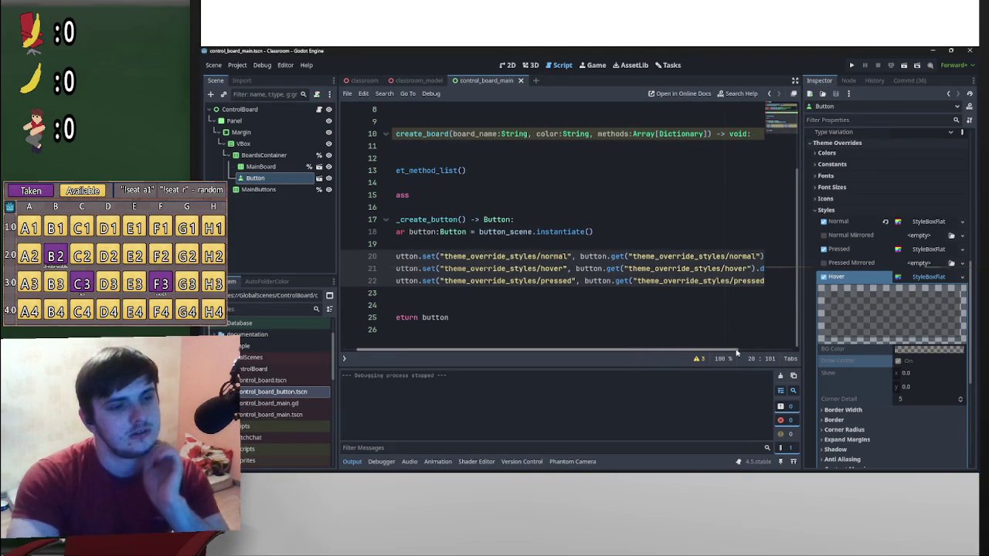
scroll(736, 351, "left", 1)
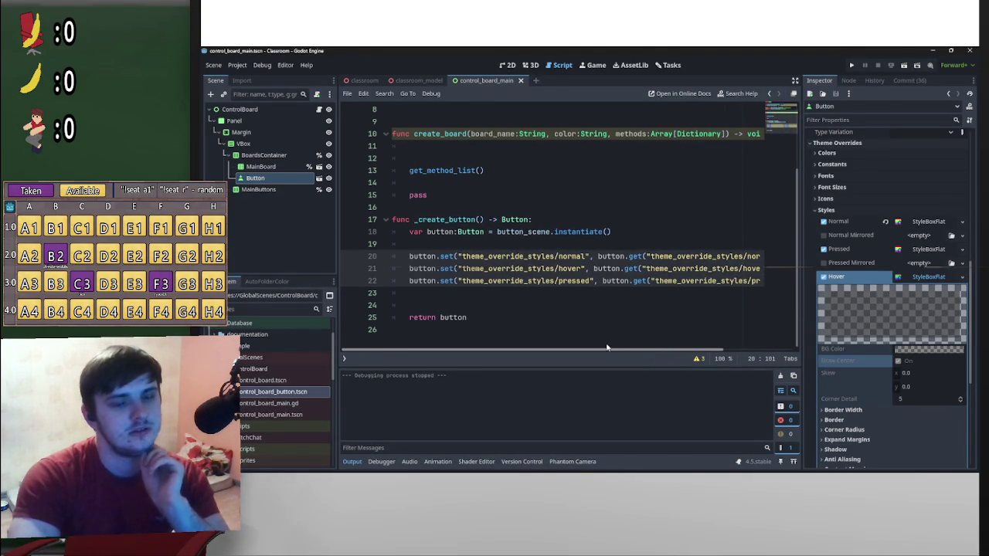
scroll(640, 318, "up", 1)
scroll(641, 318, "down", 1)
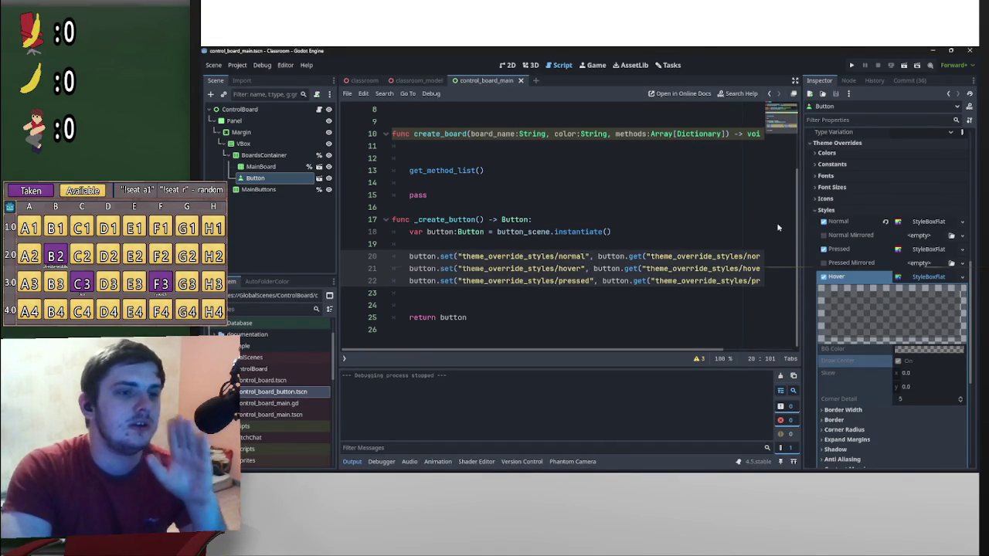
scroll(795, 221, "up", 2)
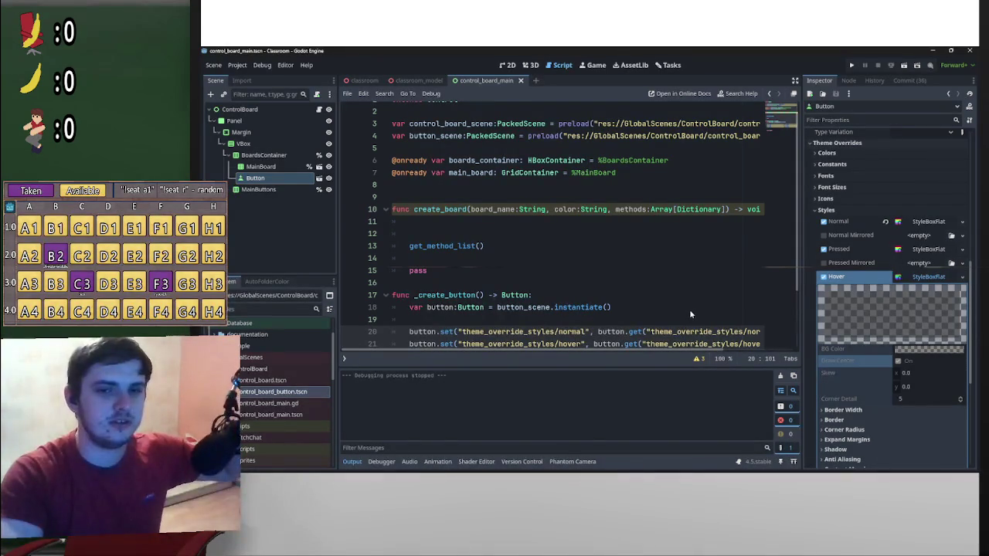
scroll(691, 294, "down", 2)
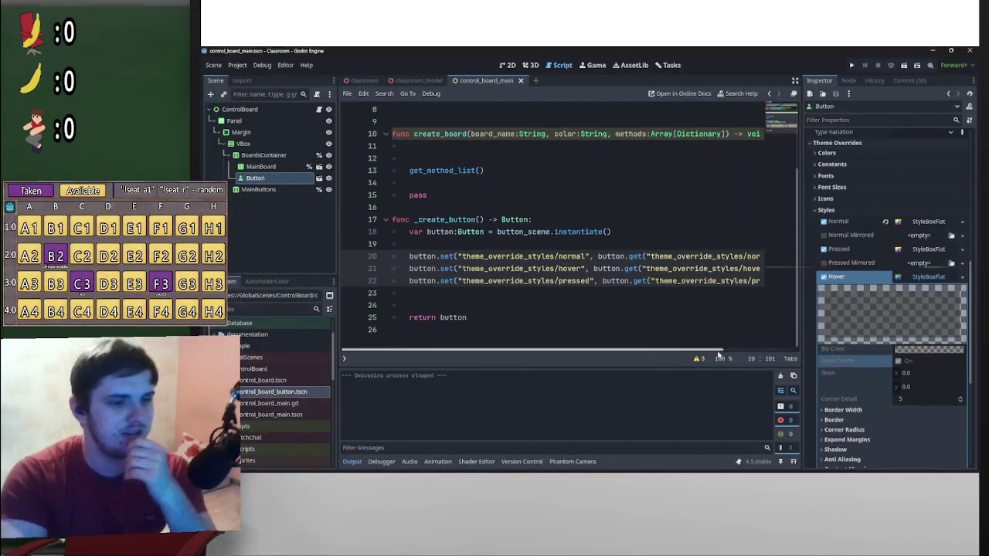
scroll(609, 347, "up", 3)
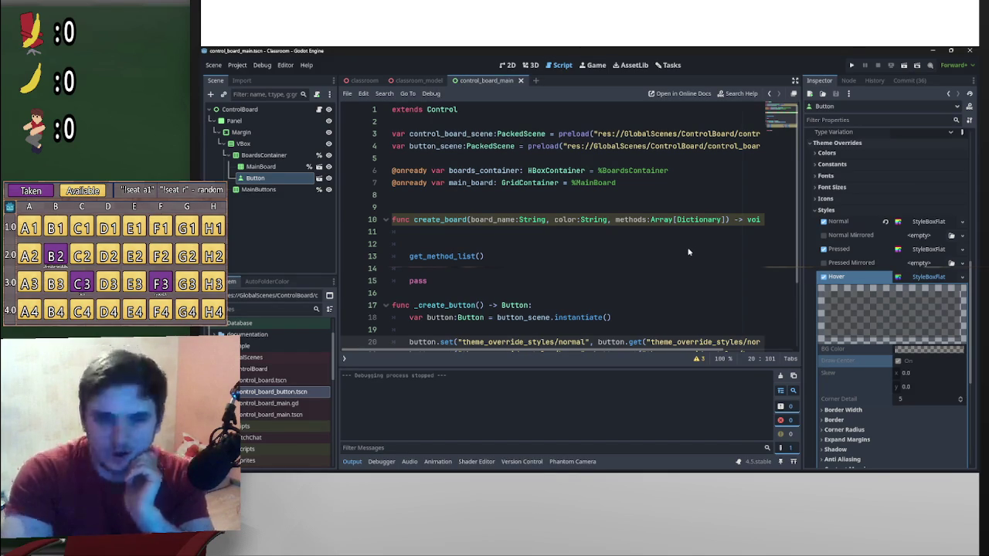
scroll(623, 250, "down", 2)
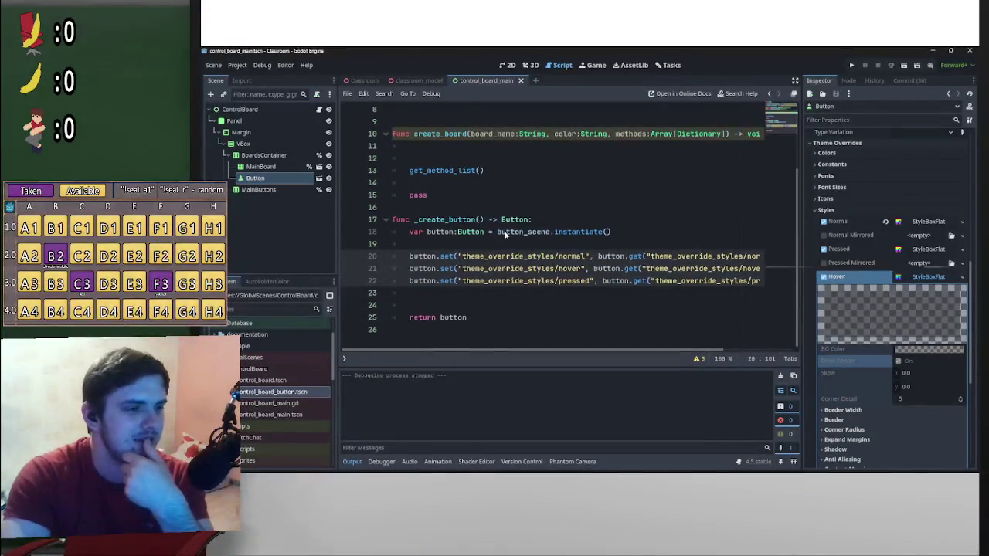
scroll(453, 262, "up", 3)
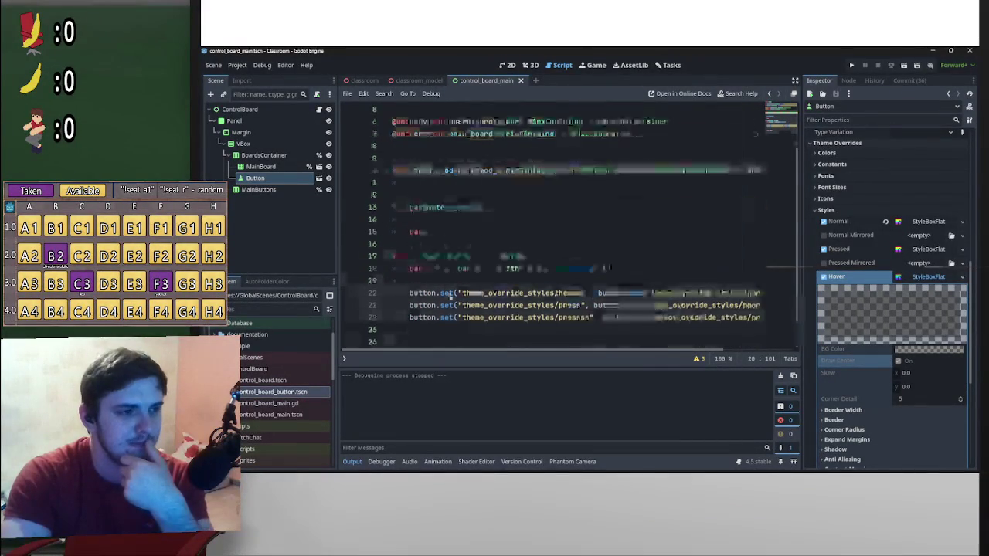
left_click(433, 292)
- Clear the abandoned function header below _create_button and fold _create_button
key("Return")
key("Return")
key("Return")
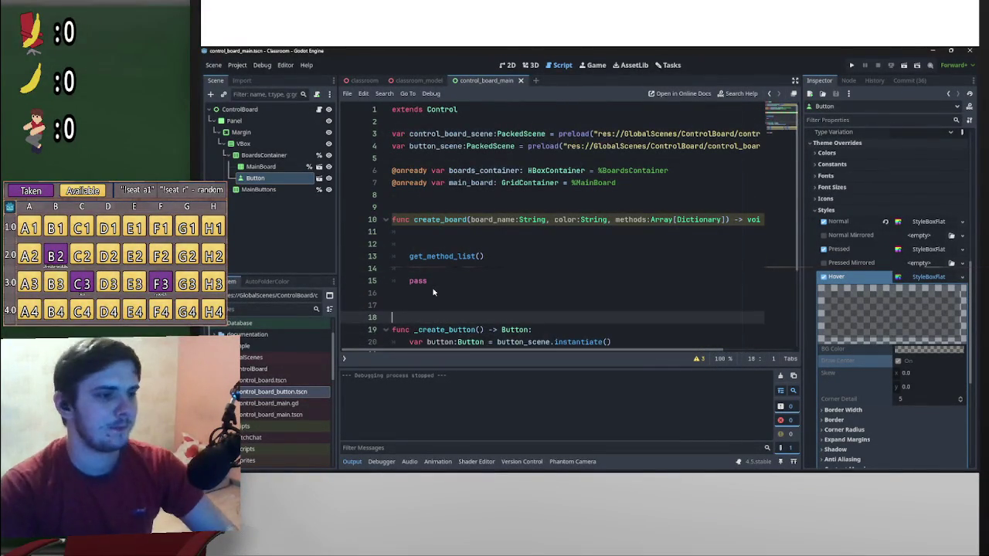
key("Up")
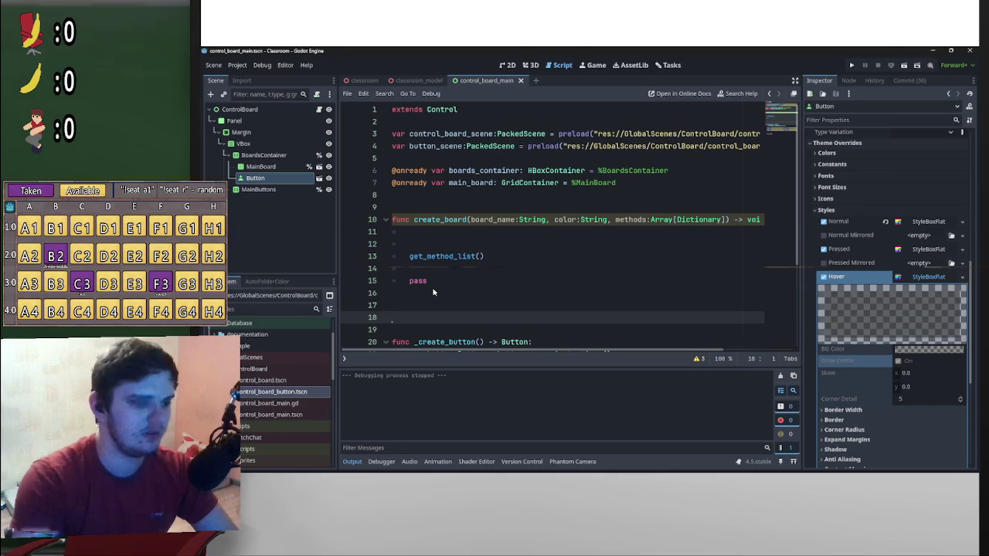
key("BackSpace")
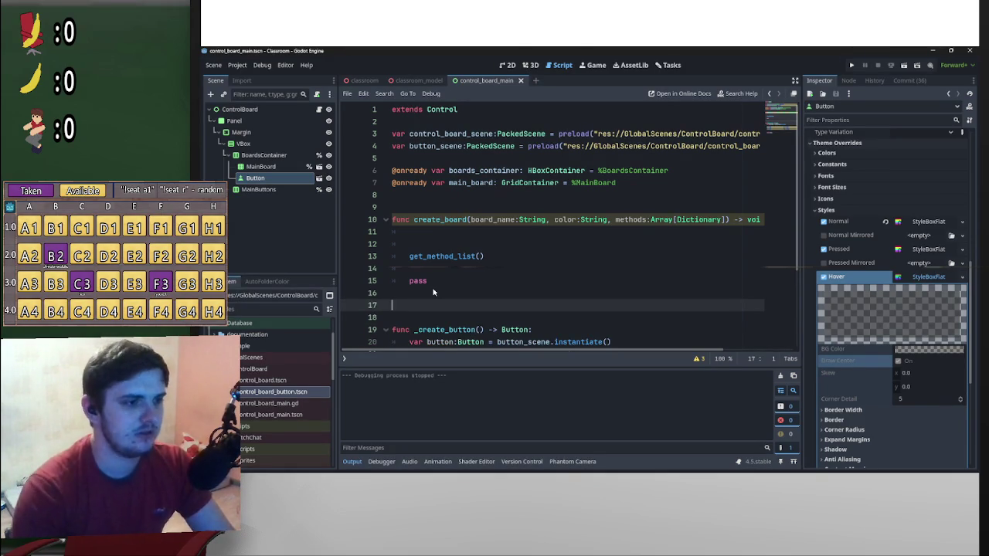
type("func")
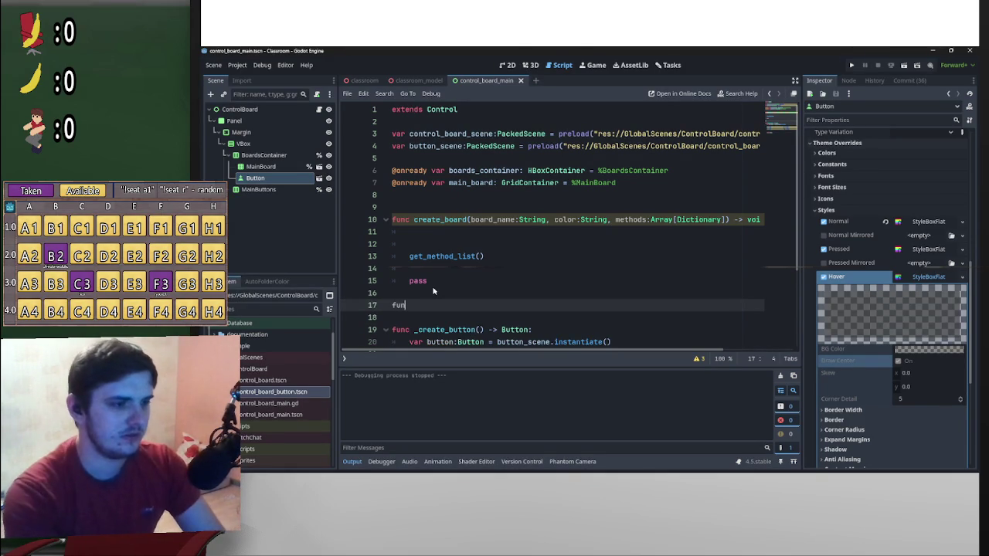
type(" _change")
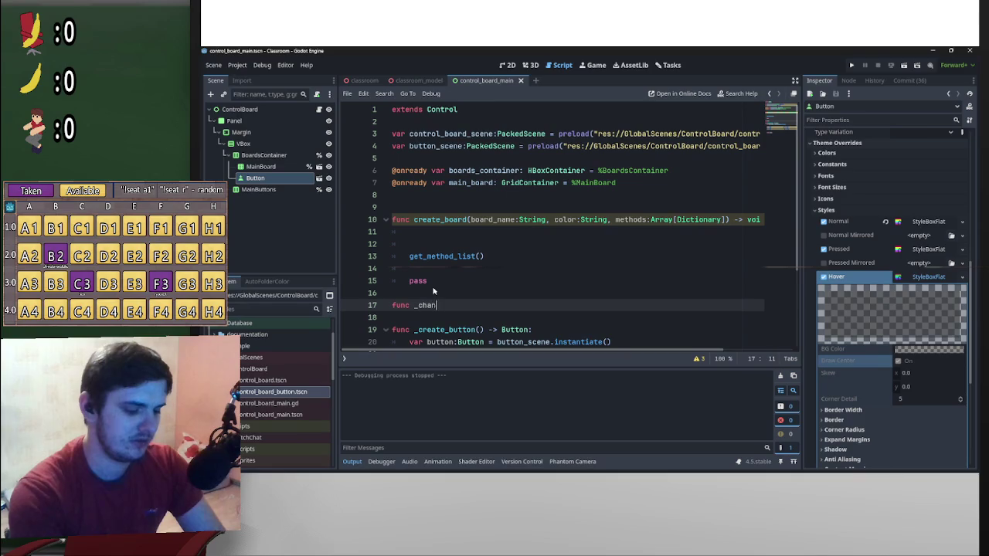
key("ctrl+BackSpace")
key("ctrl+BackSpace")
key("Delete")
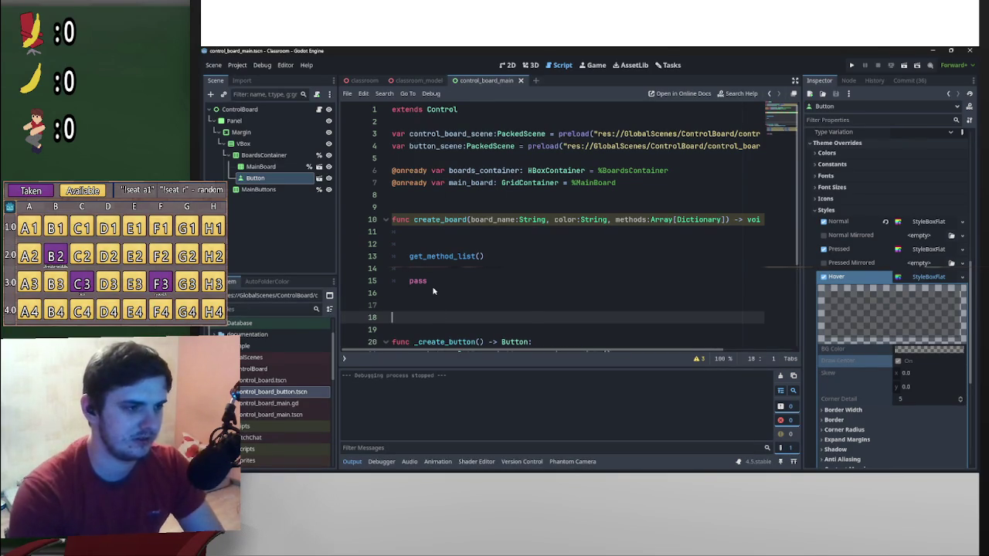
scroll(433, 299, "down", 1)
scroll(432, 299, "down", 2)
left_click(385, 221)
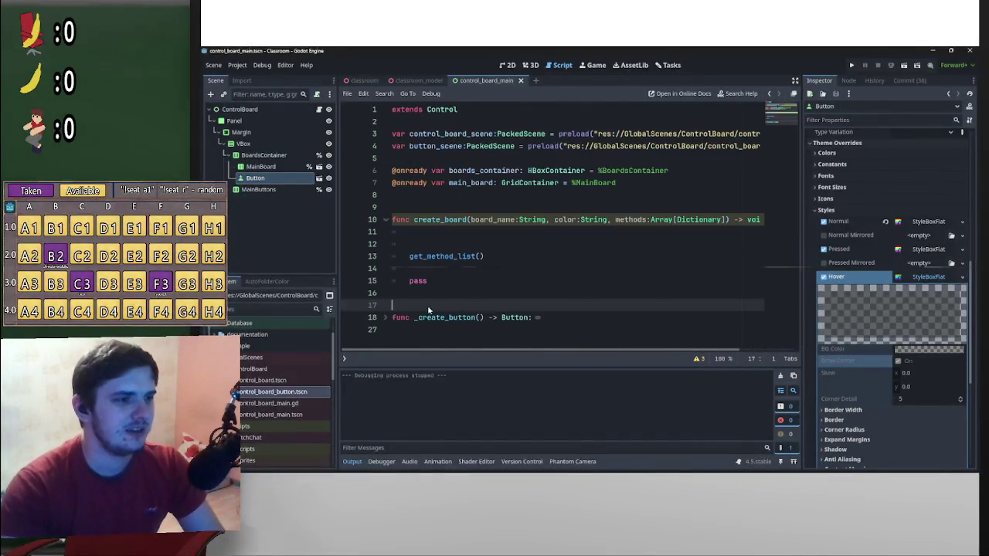
left_click(405, 333)
- Write func _change_button_color() -> void: with pass as its body
key("Return")
key("Return")
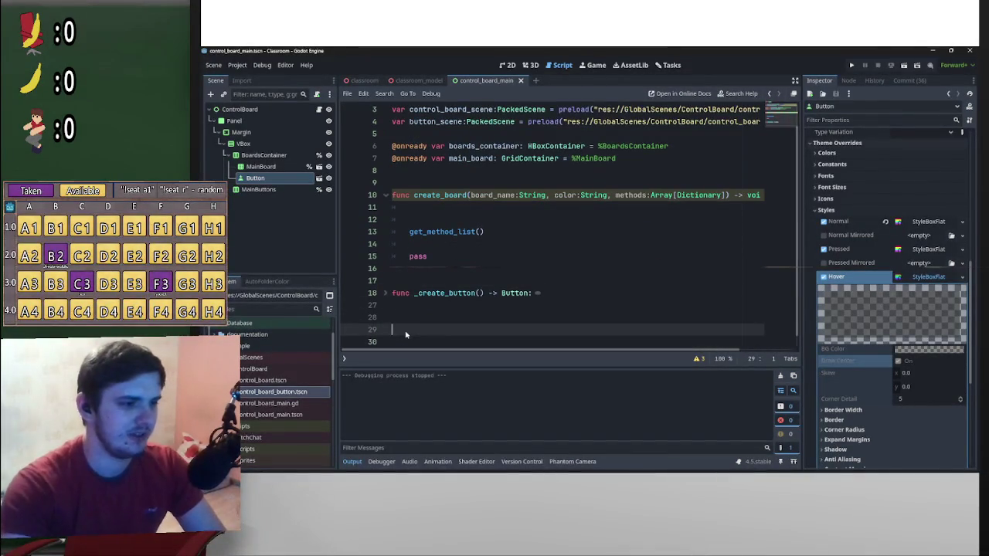
type("func _change_b")
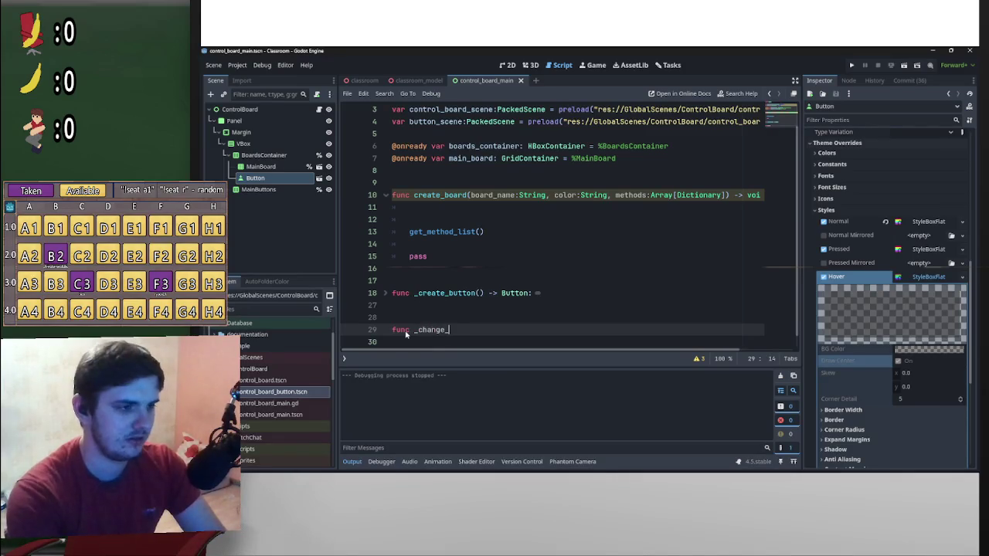
type("utton")
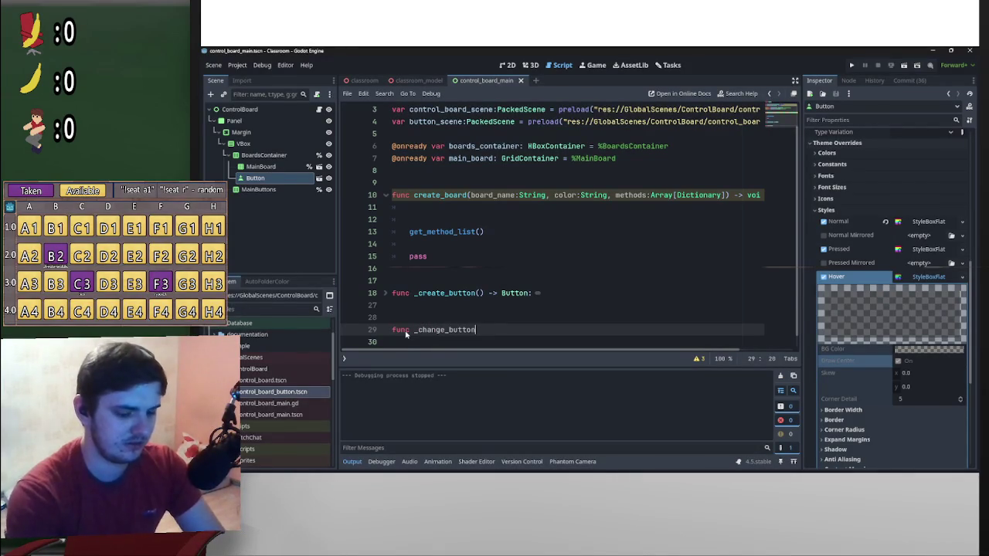
type("_color()")
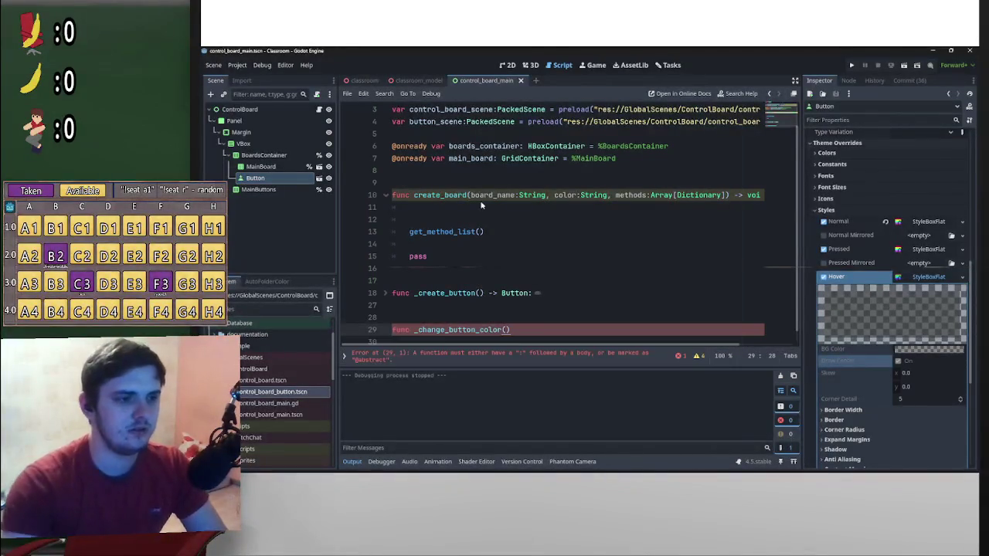
left_click_drag(486, 294, 535, 295)
key("ctrl+c")
left_click(603, 331)
key("ctrl+v")
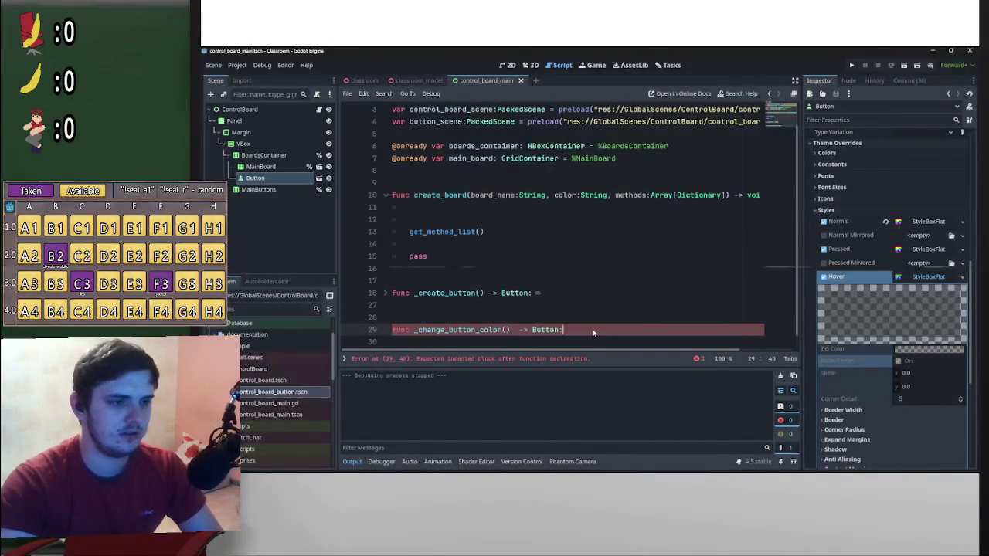
left_click_drag(531, 330, 561, 330)
type("v")
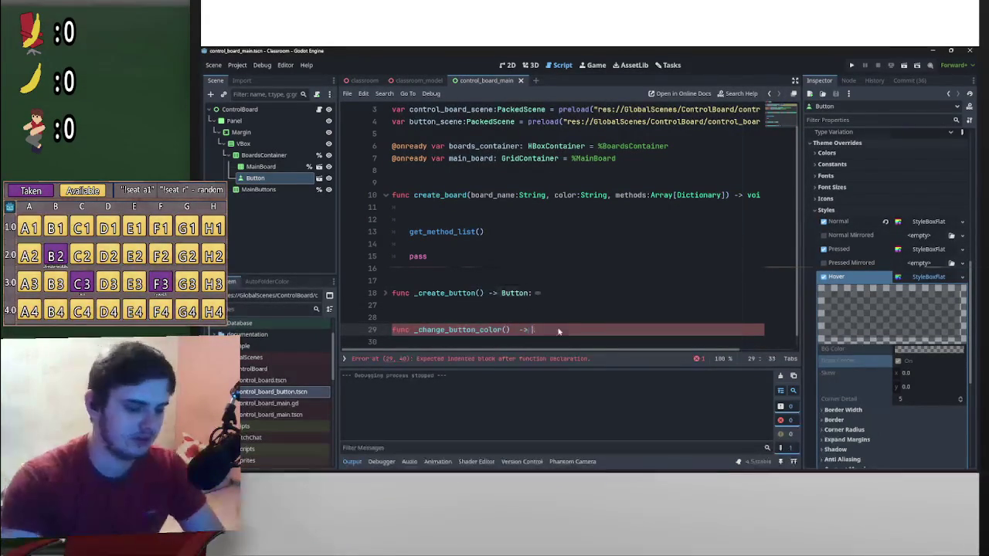
type("oid:")
key("Return")
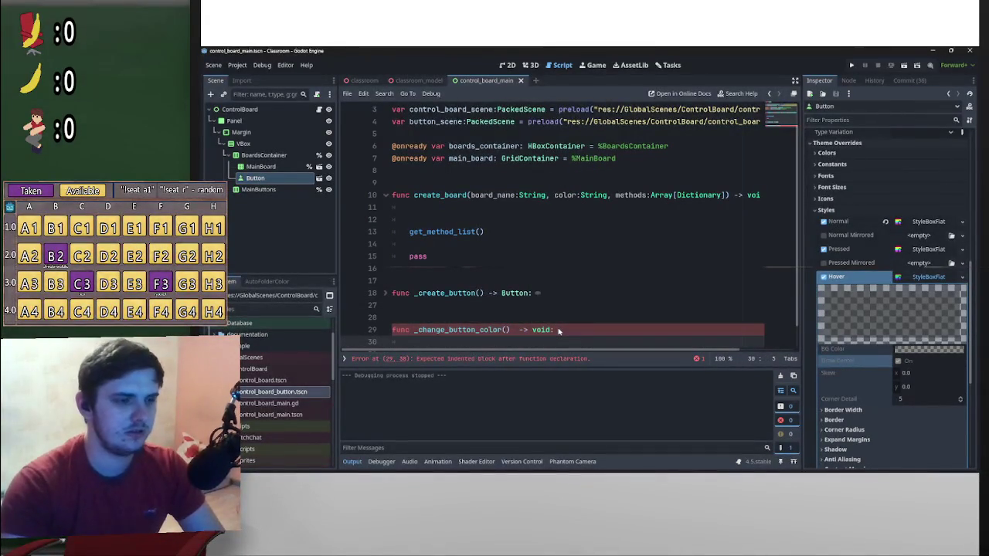
type("pass")
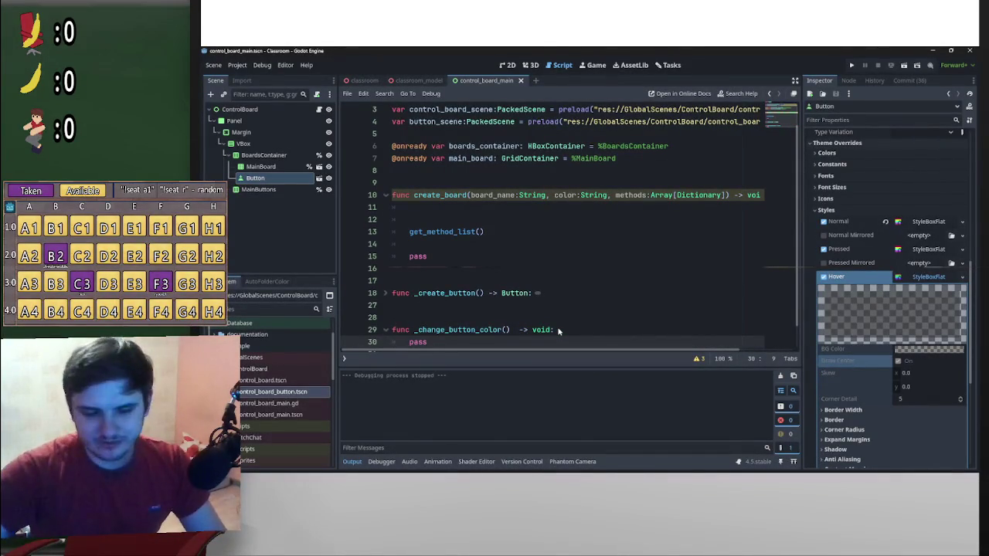
scroll(502, 241, "down", 1)
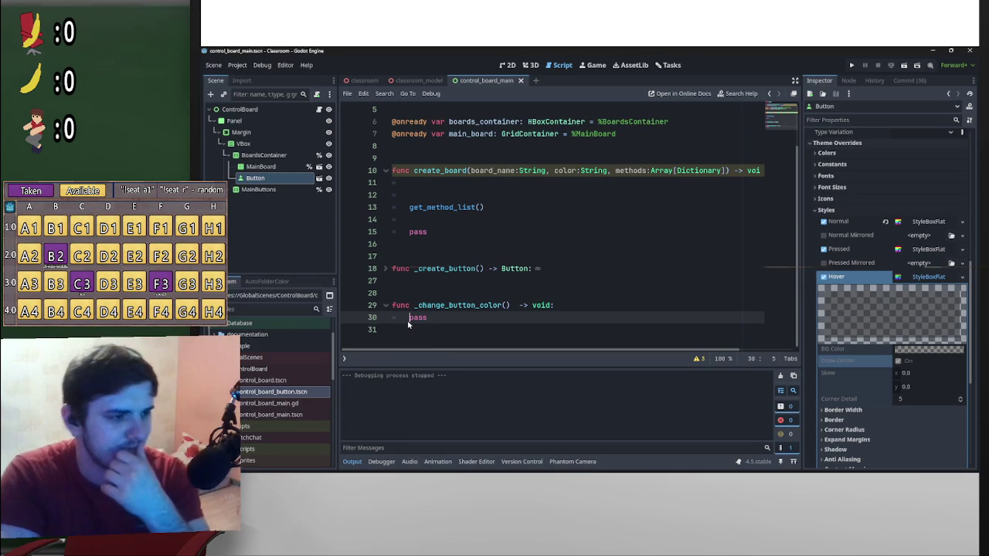
- Give _change_button_color a color:String parameter and add a blank line above pass
key("Return")
key("Return")
key("Return")
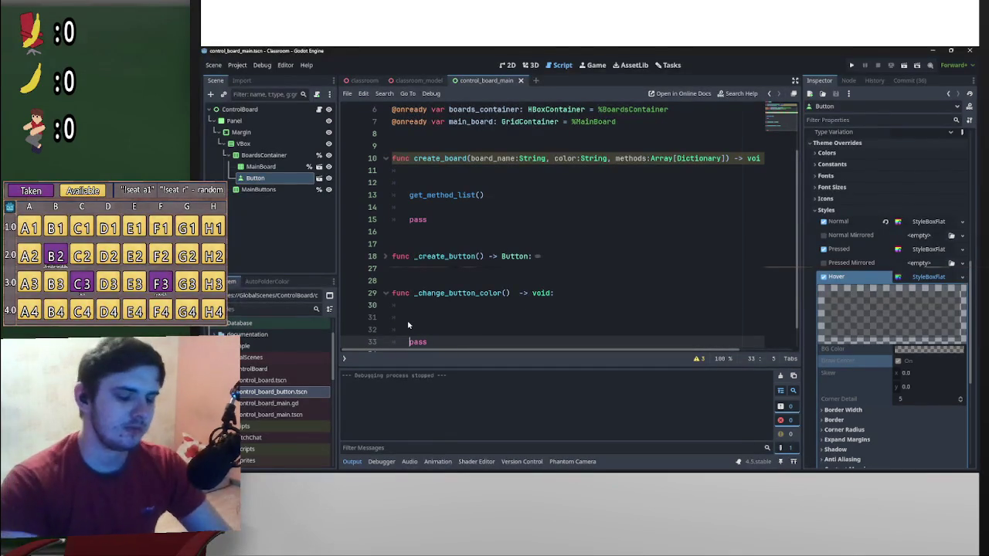
key("Up")
key("Up")
key("Up")
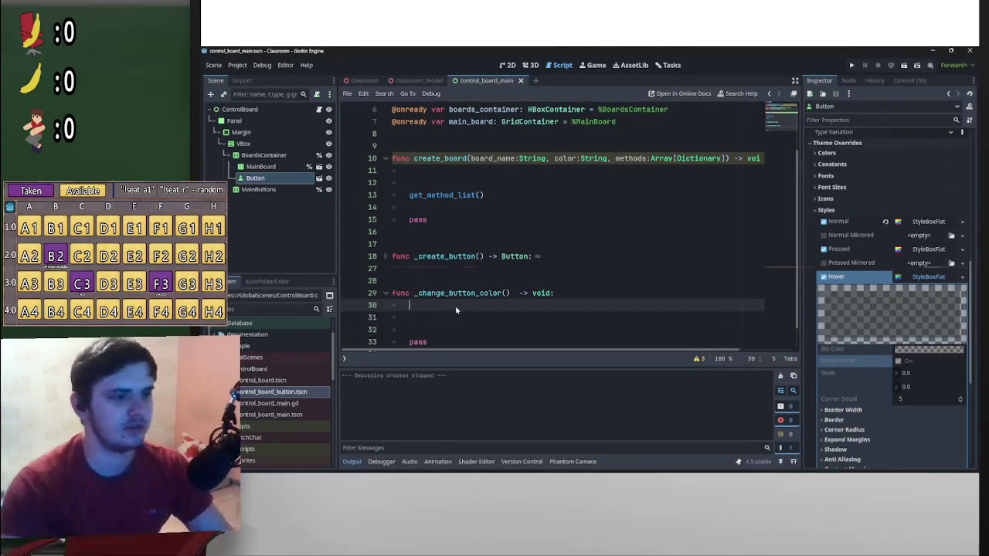
left_click(507, 293)
type("color")
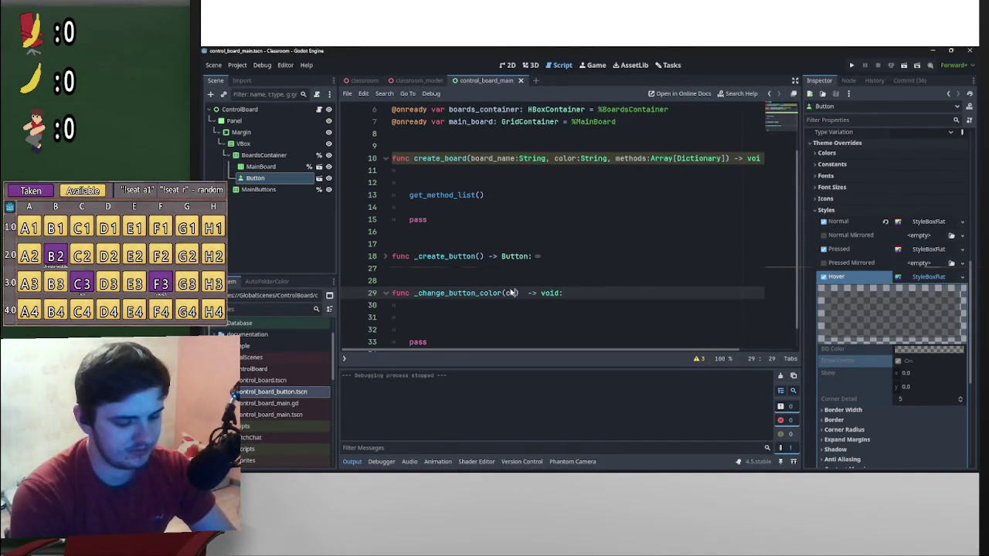
type(":String")
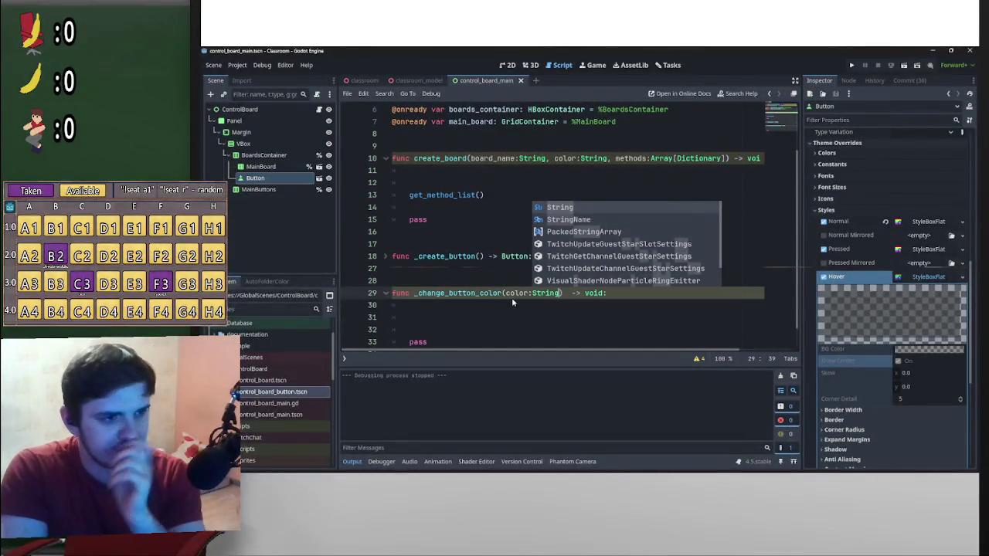
left_click(511, 298)
- Unfold _create_button and place carets before button.get on lines 21–23
left_click(385, 256)
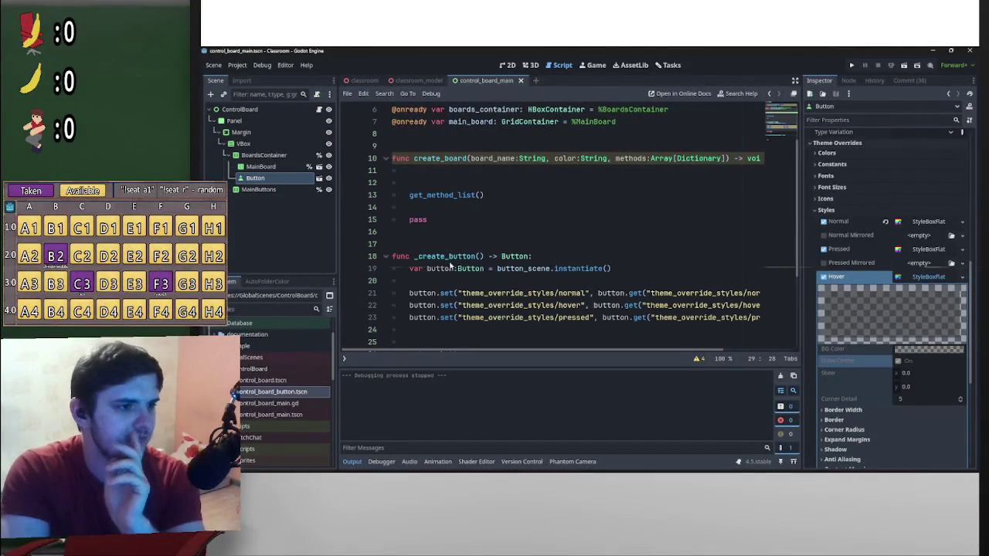
scroll(463, 266, "down", 4)
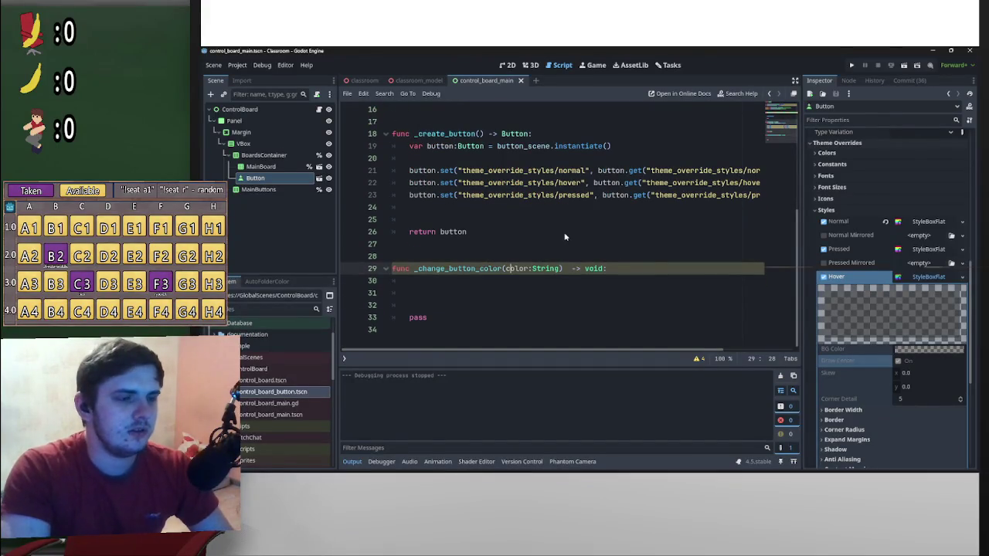
left_click(597, 170)
left_click(592, 183, "alt")
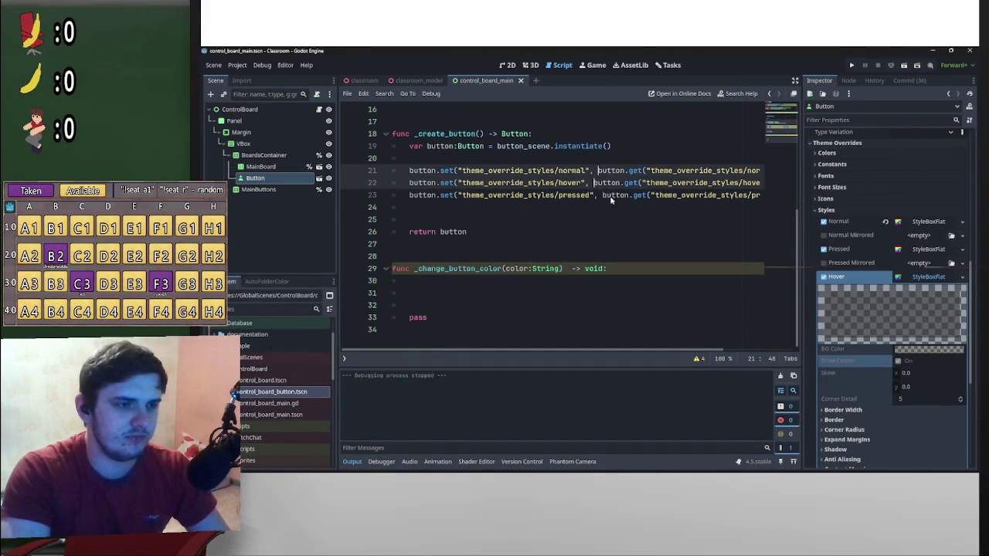
left_click(602, 195, "alt")
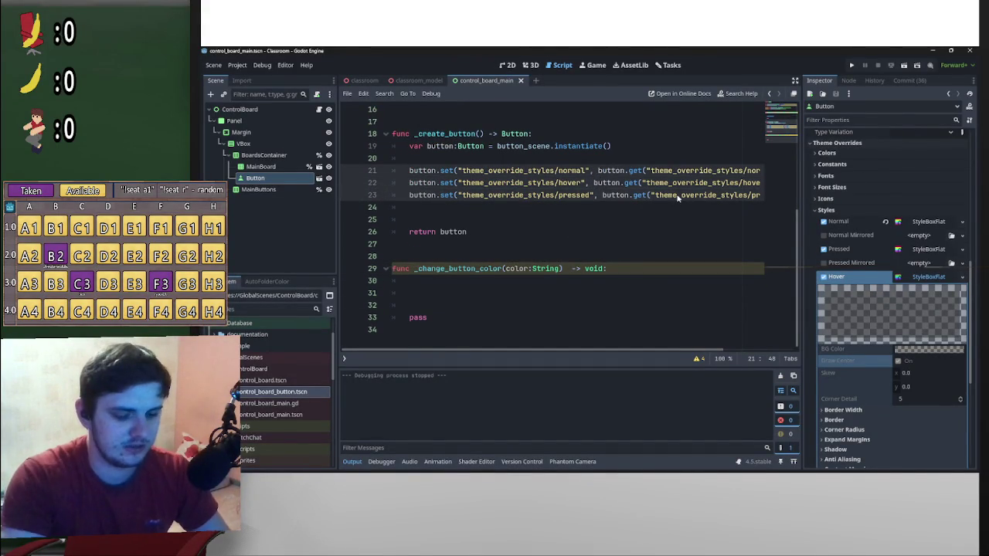
- Select the three button.get(...) normal, hover and pressed style lookups on lines 21–23
key("ctrl+shift+Right")
key("ctrl+shift+Right")
key("ctrl+shift+Right")
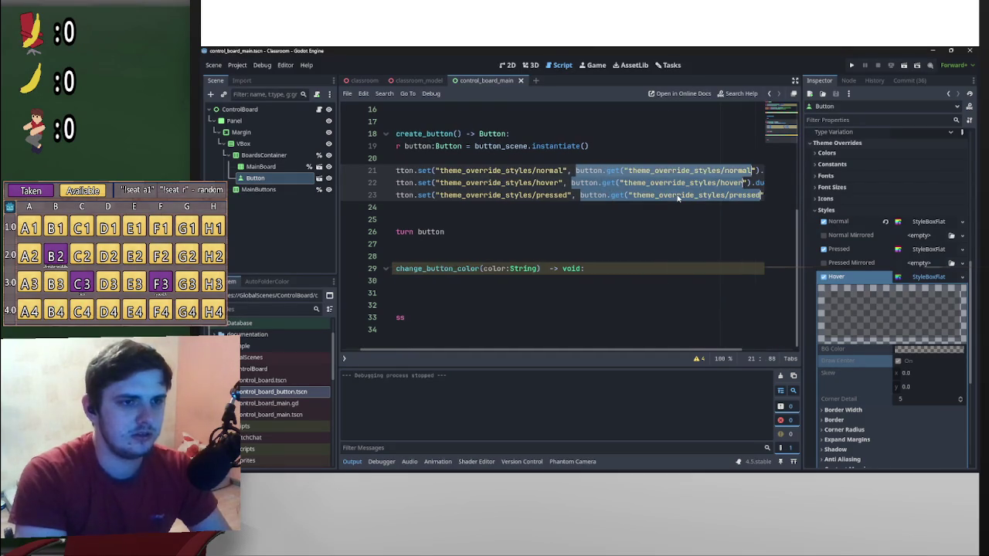
key("ctrl+shift+Left")
key("ctrl+shift+Right")
key("ctrl+shift+Left")
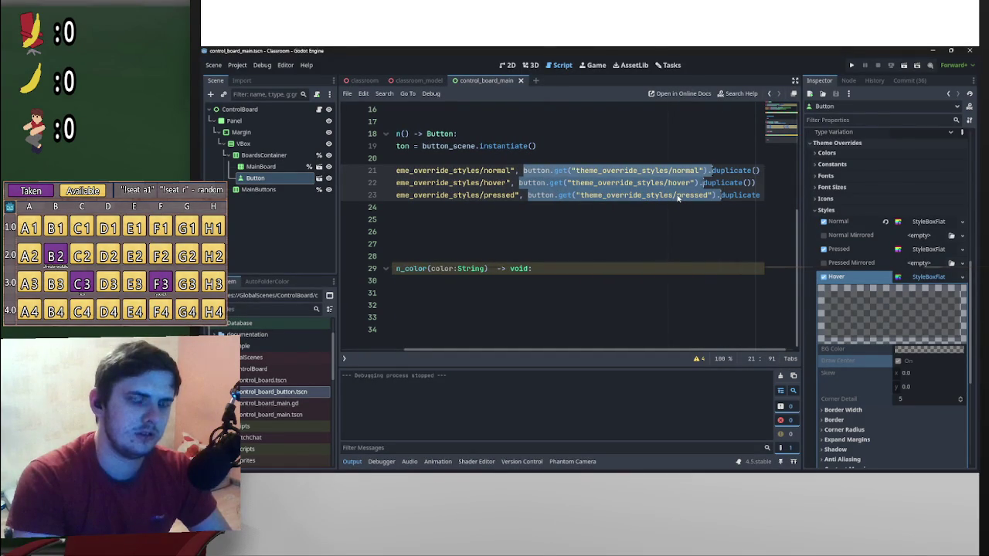
key("shift+Right")
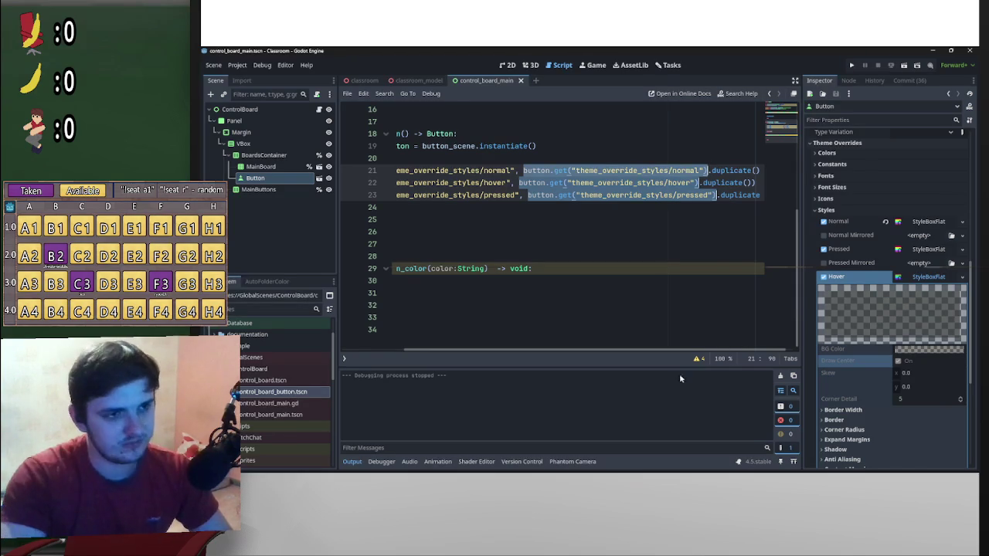
left_click_drag(696, 354, 633, 354)
- Paste the three lookups into _change_button_color and indent the hover and pressed lines
left_click(501, 294)
key("ctrl+v")
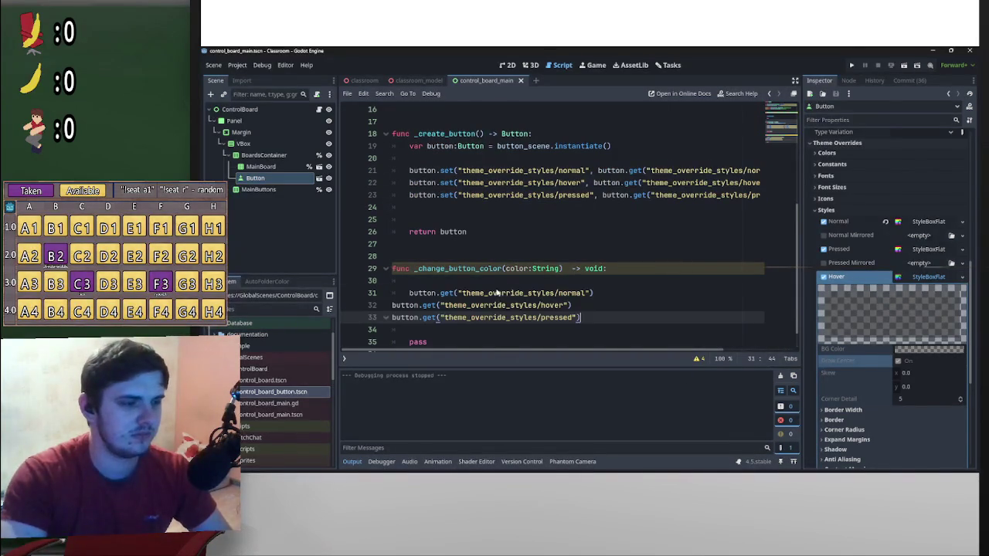
left_click(393, 307)
key("Tab")
left_click(394, 318)
key("Tab")
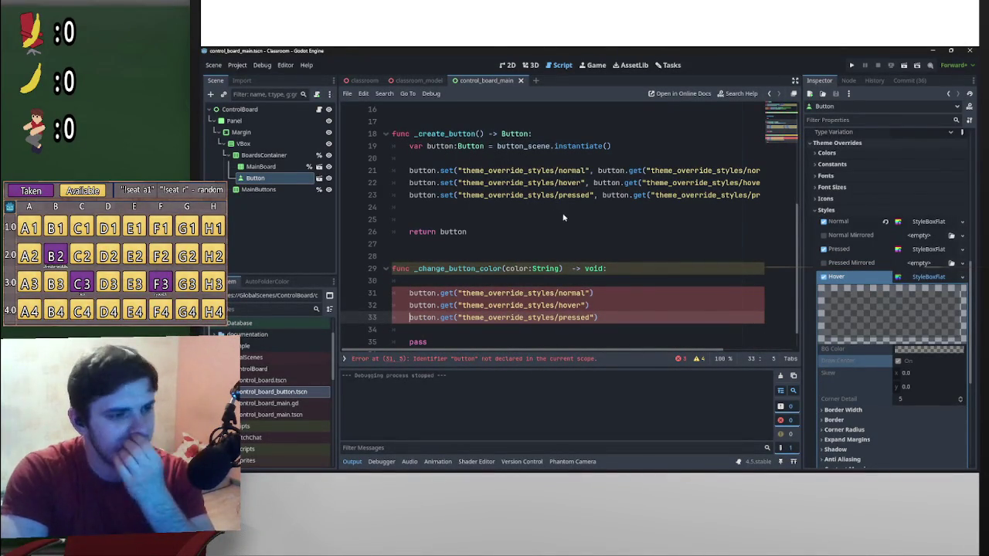
- Insert a button:Button parameter before color:String in _change_button_color's signature
left_click(506, 268)
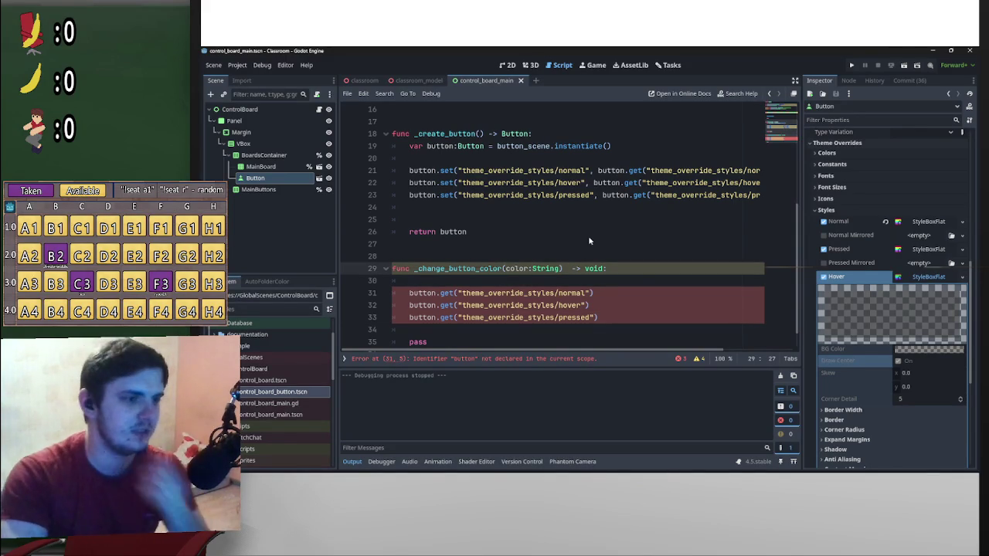
type(",")
type("button:")
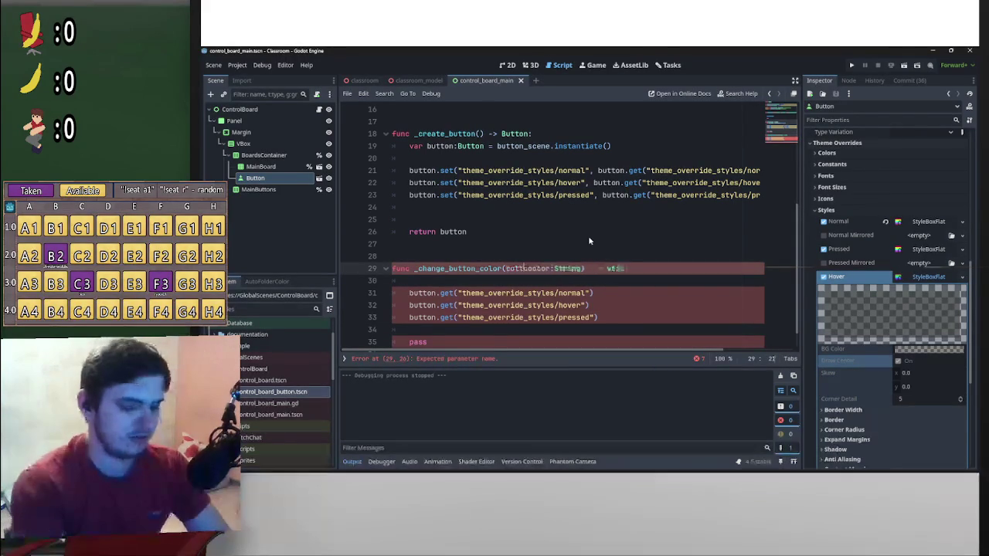
type("Button")
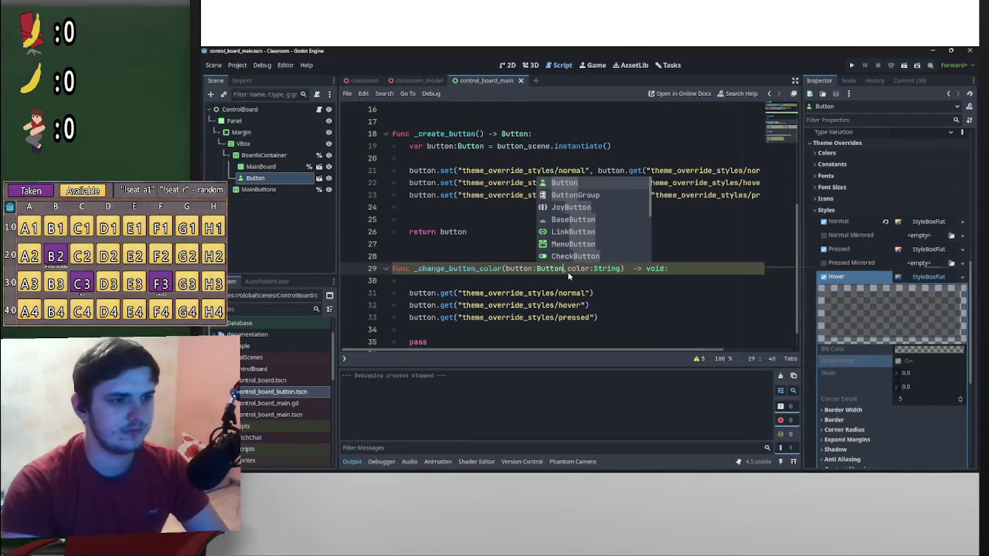
key("Right")
left_click(648, 293)
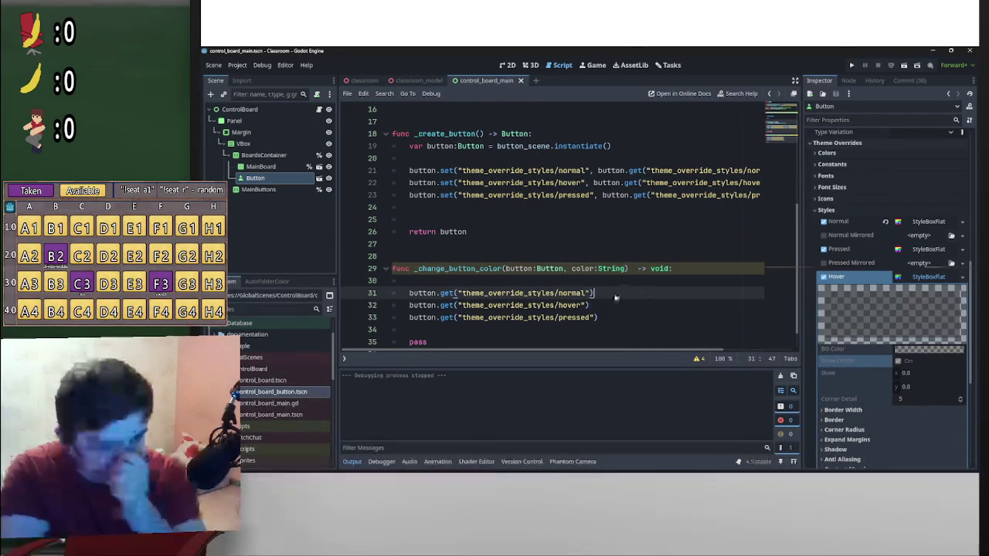
scroll(543, 305, "down", 1)
left_click(541, 307)
key("Return")
key("Return")
key("Return")
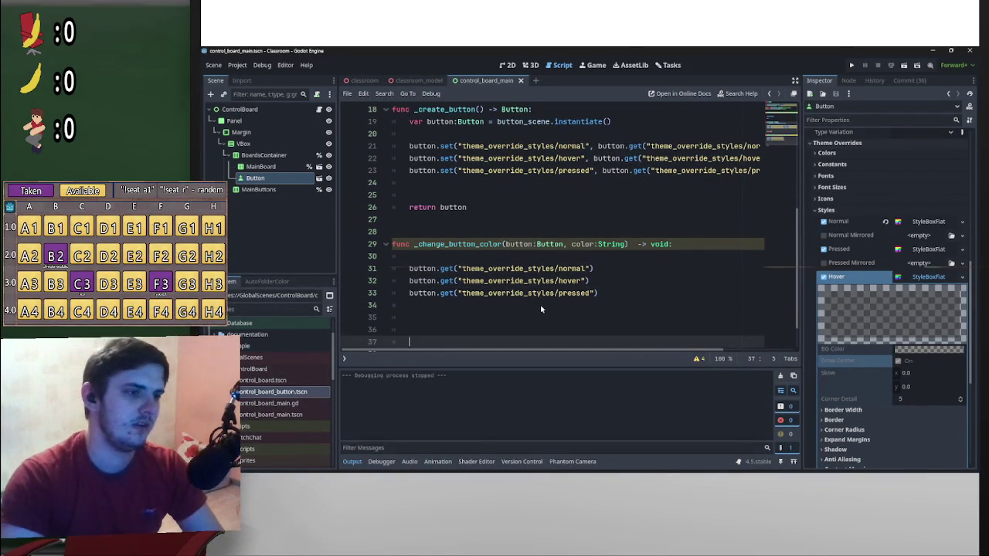
- Turn the normal style lookup into var normal:StyleBoxFlat = button.get(...)
left_click(411, 269)
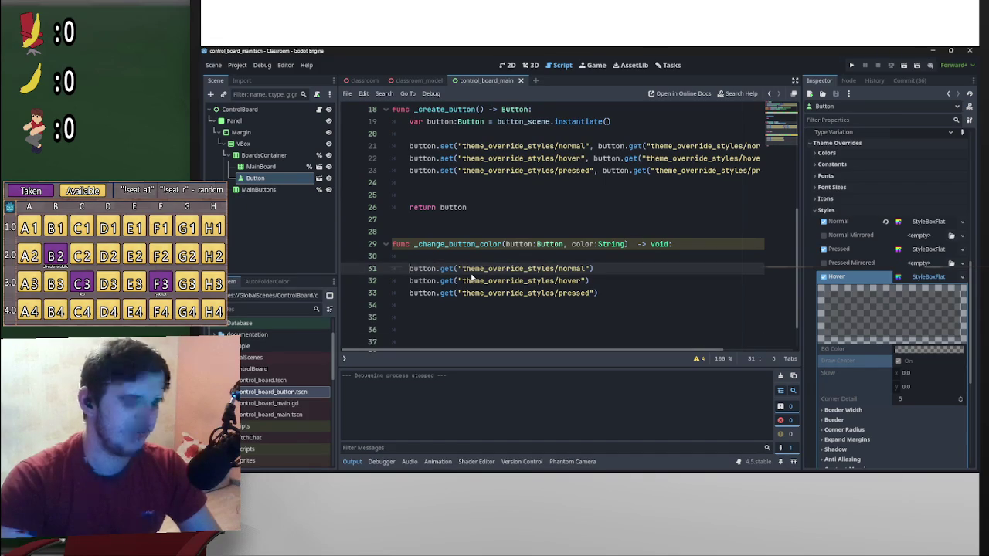
type("var")
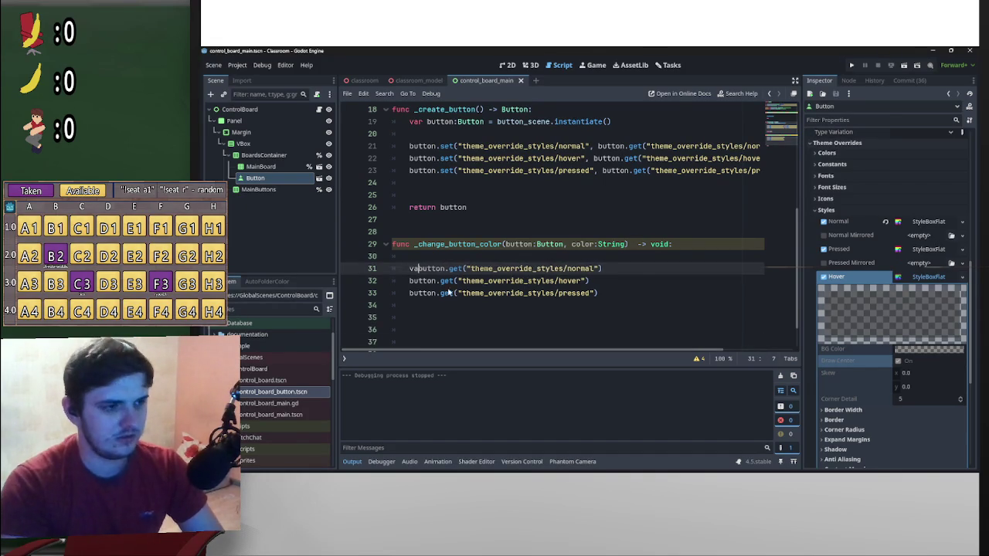
key("Escape")
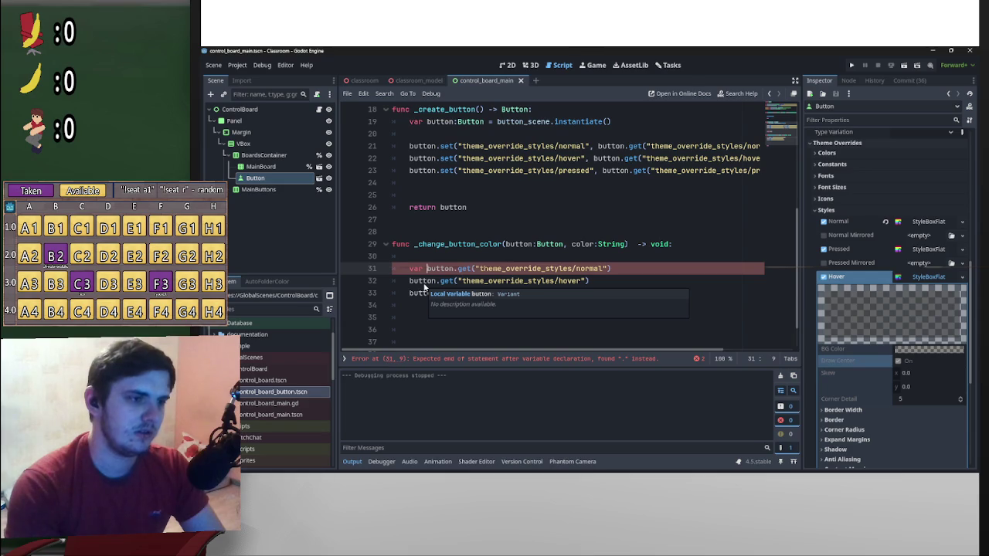
type("normal")
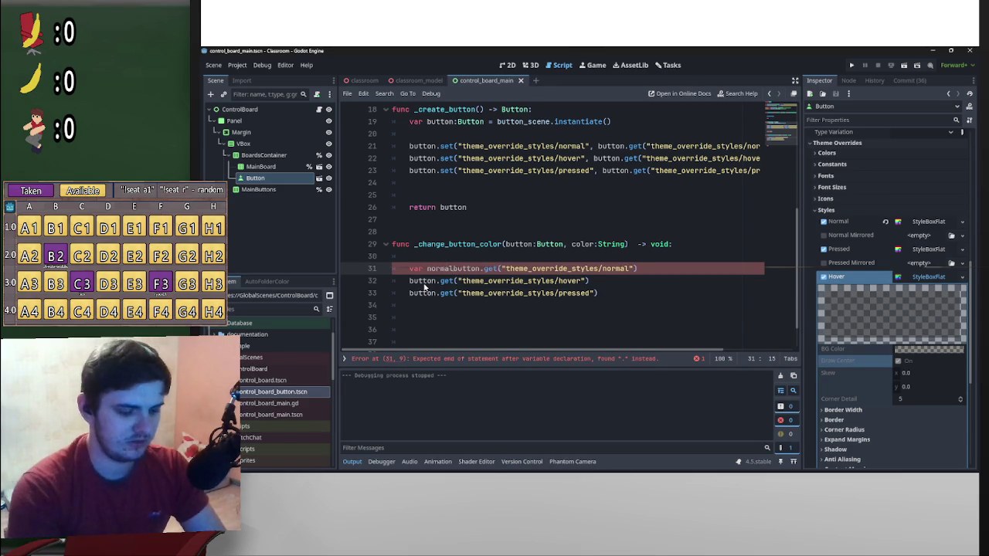
type(" :=")
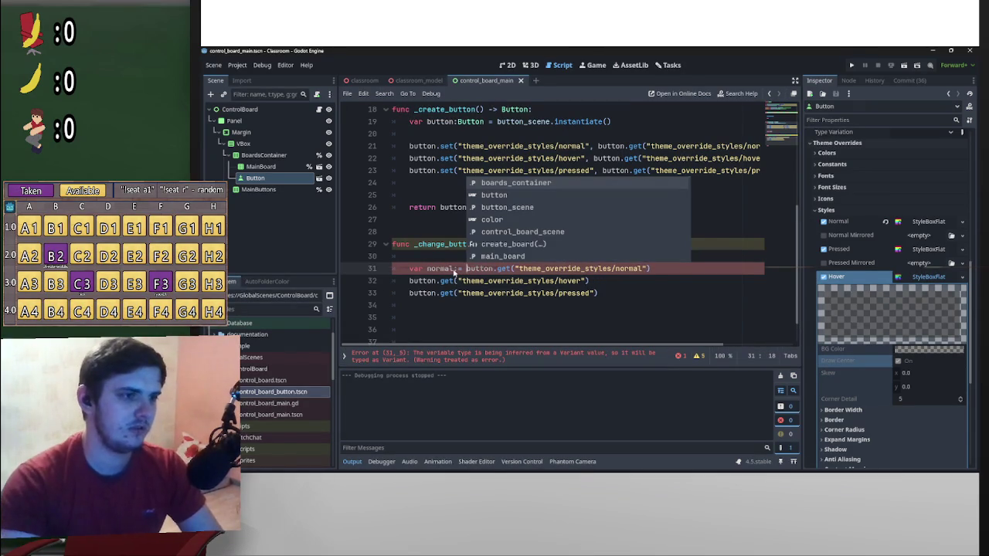
left_click(456, 270)
type(":")
left_click(522, 360)
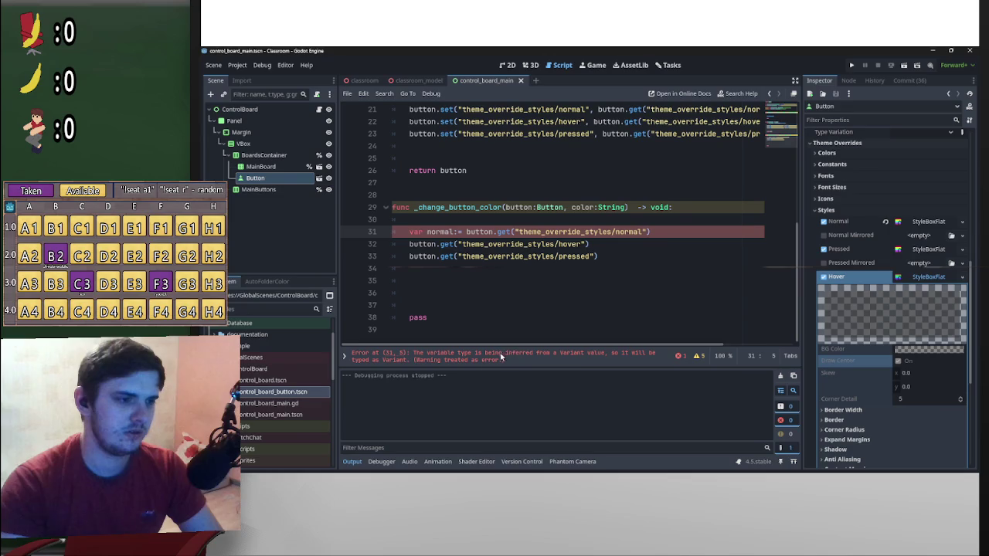
left_click(460, 233)
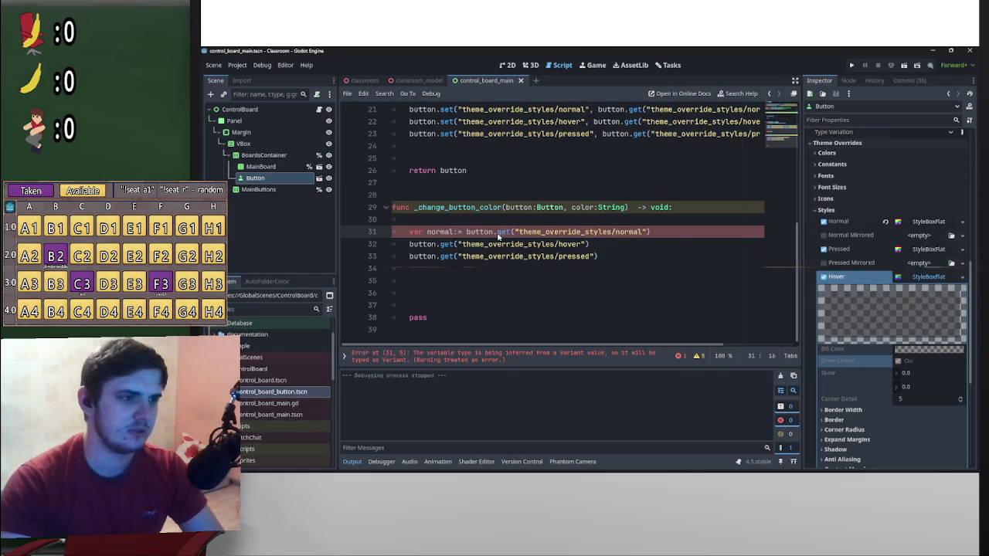
type("Sty")
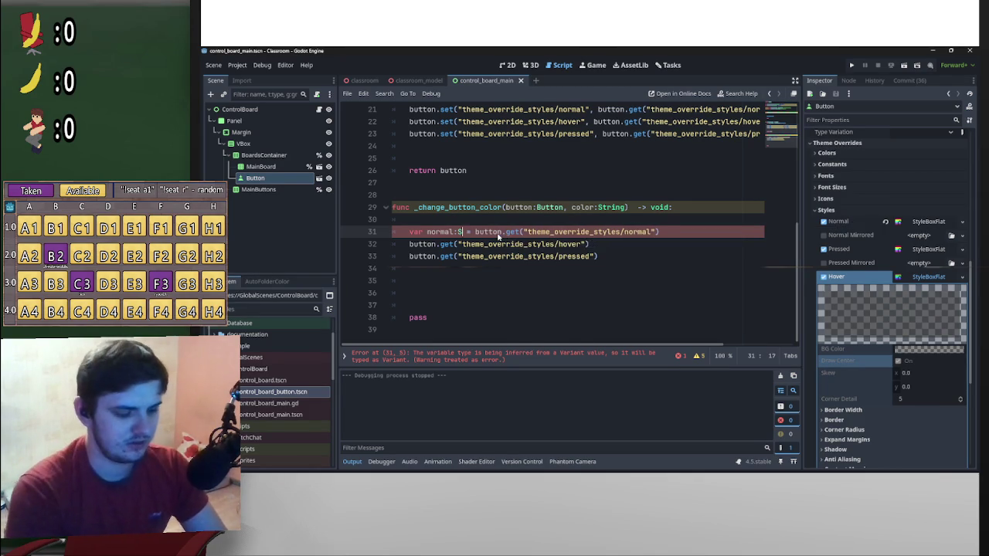
type("l")
key("Down")
key("Down")
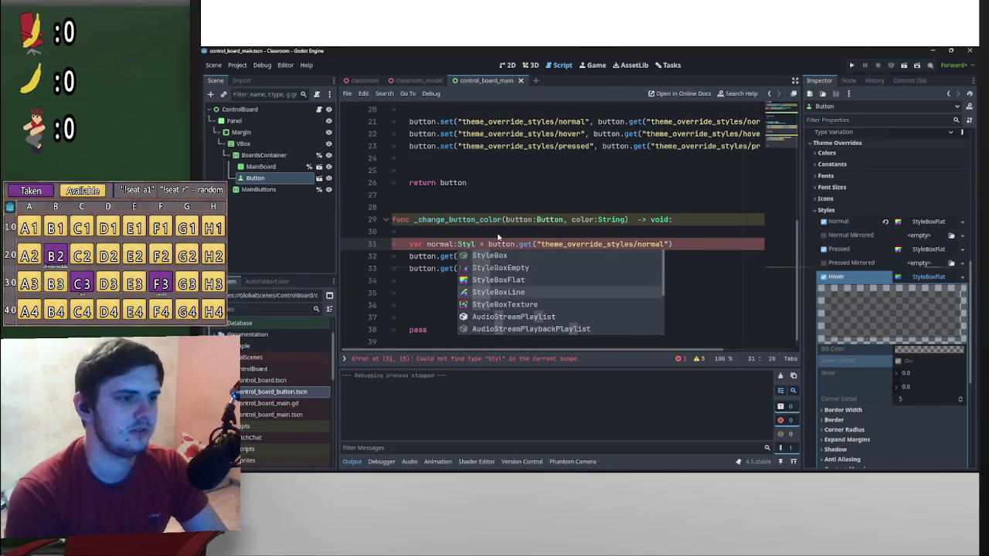
key("Return")
left_click_drag(520, 244, 454, 245)
double_click(469, 246)
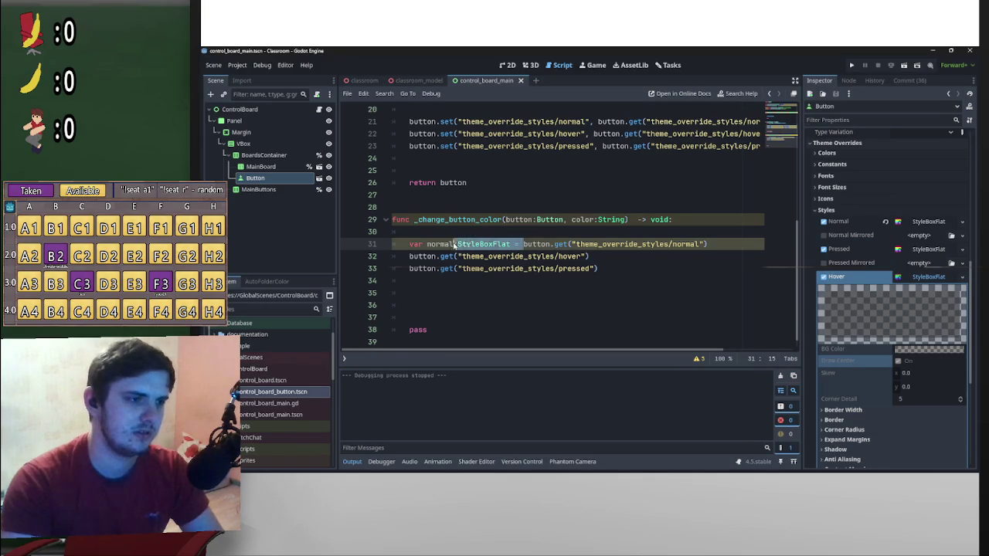
- Prefix the hover and pressed lookups with var hover:StyleBoxFlat = and var pressed:StyleBoxFlat =
left_click(410, 258)
type("hov")
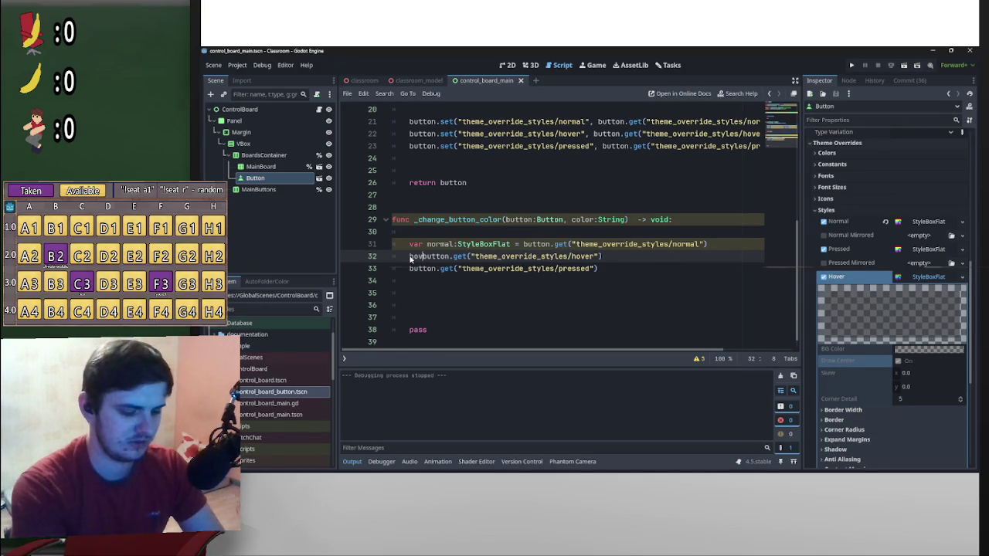
key("BackSpace")
key("BackSpace")
type("var h")
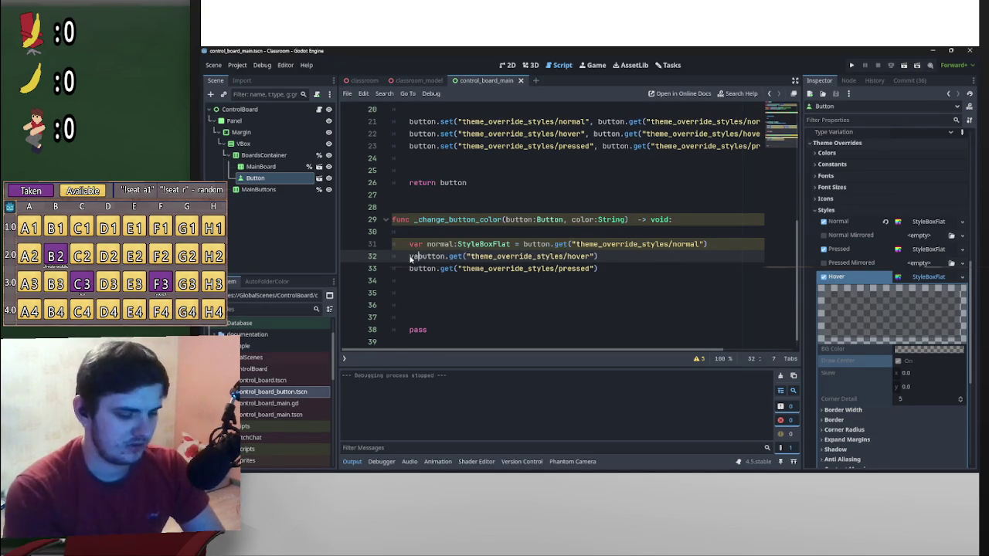
type("over:StyleBoxFlat =")
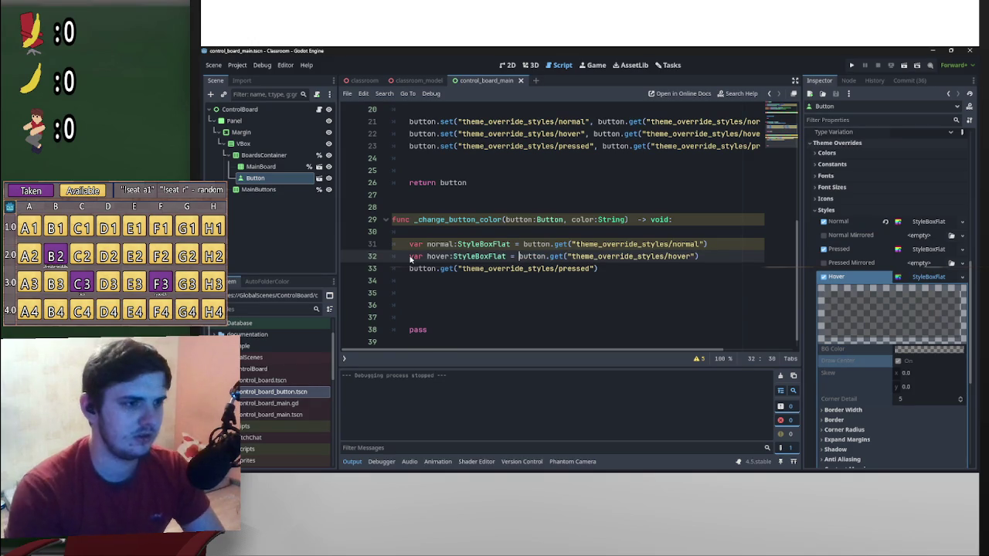
left_click(410, 268)
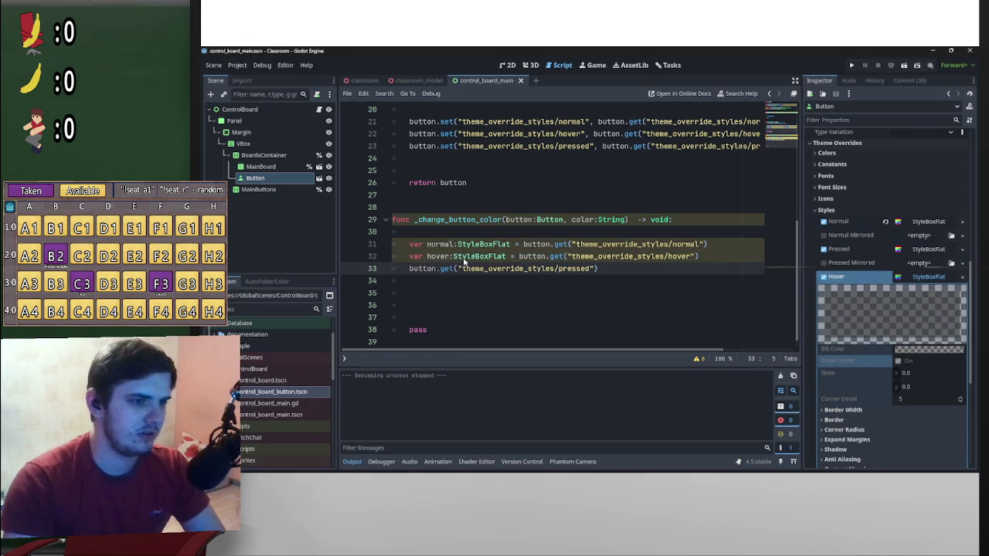
type("var pressed")
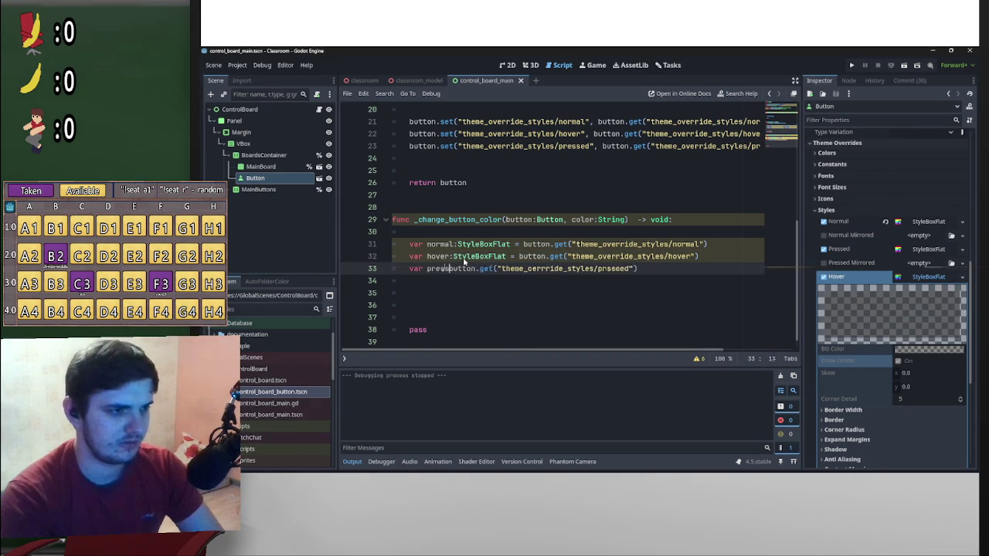
type(":StyleBoxFlat =")
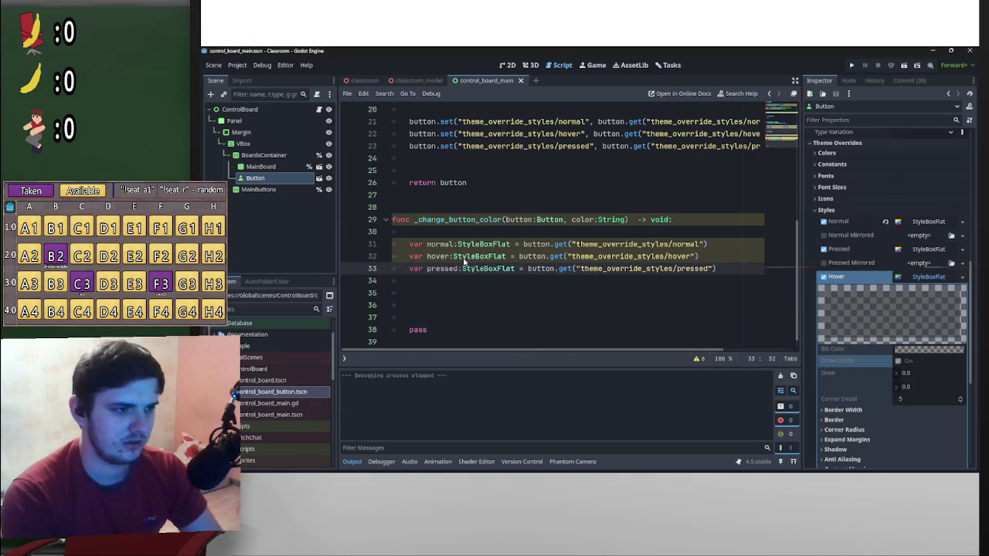
left_click(589, 291)
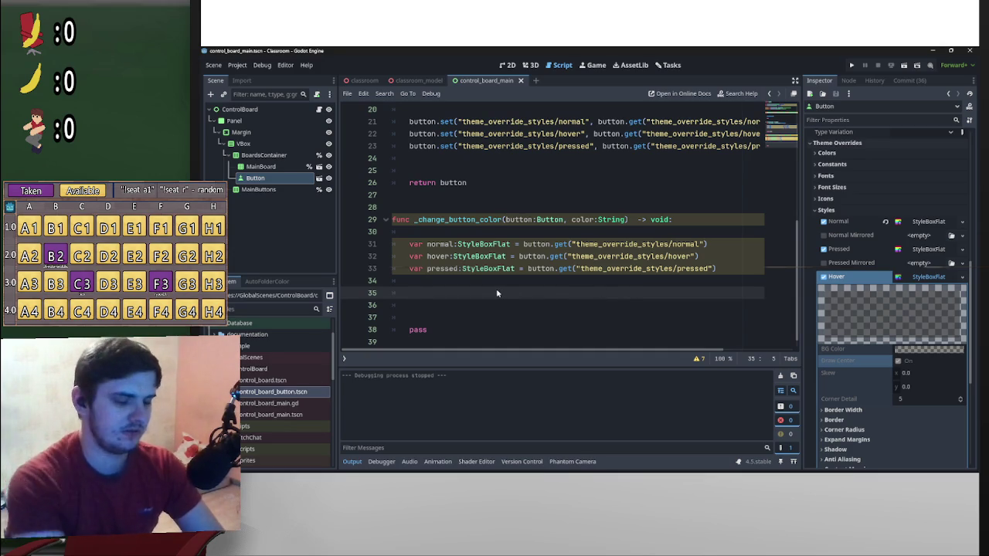
- Copy the names normal, hover and pressed onto three new indented lines
left_click(460, 269)
left_click_drag(451, 260, 456, 247)
key("ctrl+shift+Left")
key("ctrl+c")
left_click(445, 301)
key("ctrl+v")
left_click(394, 317)
key("Tab")
left_click(393, 329)
key("Tab")
- Append .bg_color = Color(color) to all three name lines at once
left_click(456, 307)
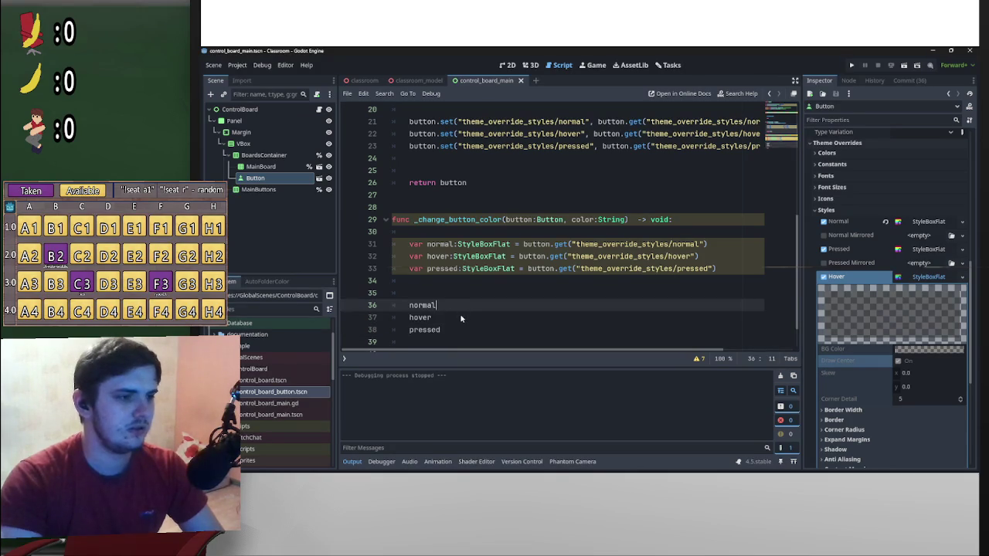
left_click(460, 317, "alt")
left_click(468, 330, "alt")
type(".")
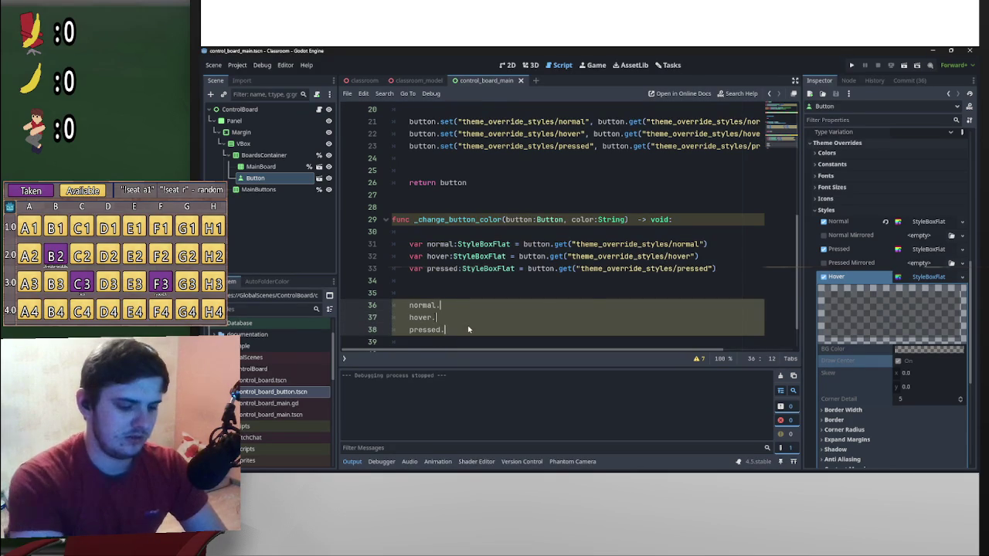
type("colo")
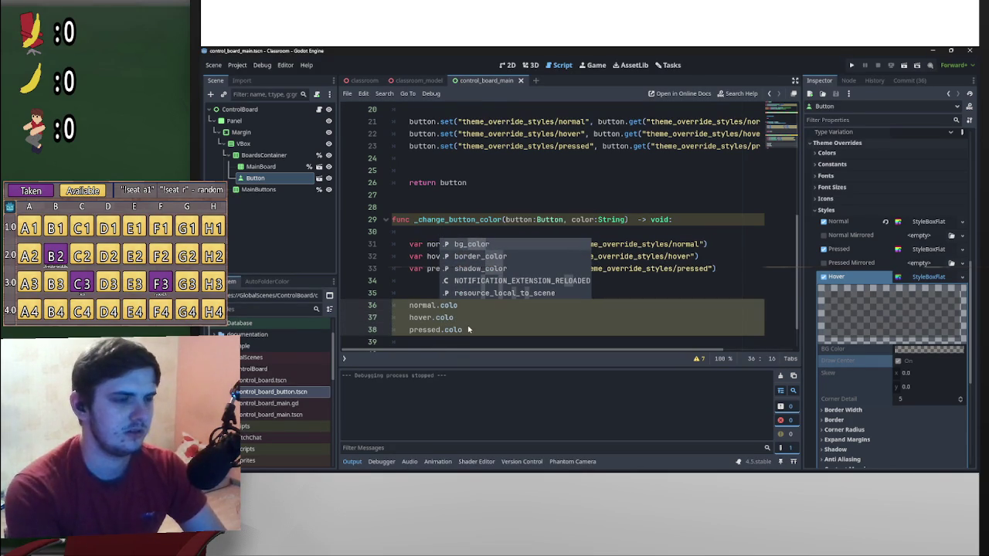
key("Return")
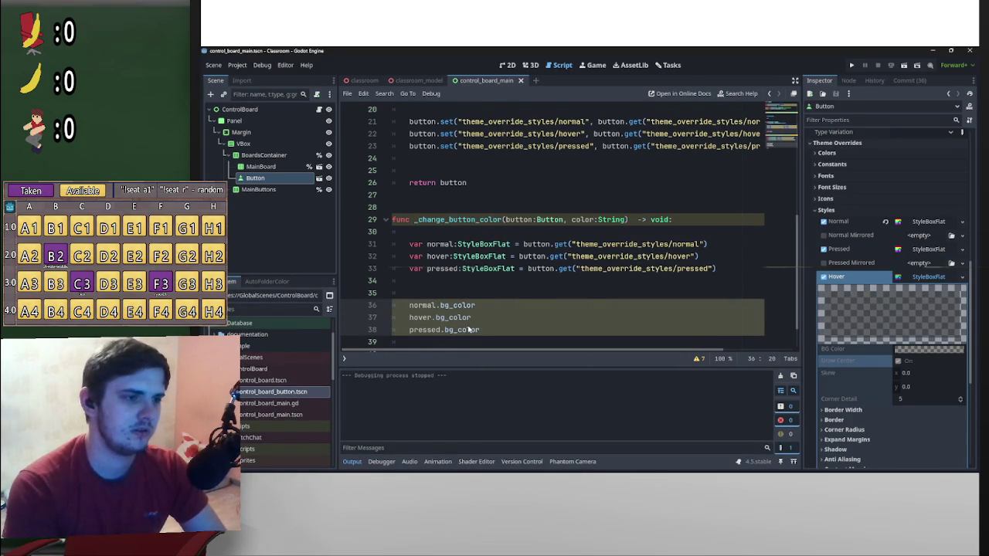
type(" = ")
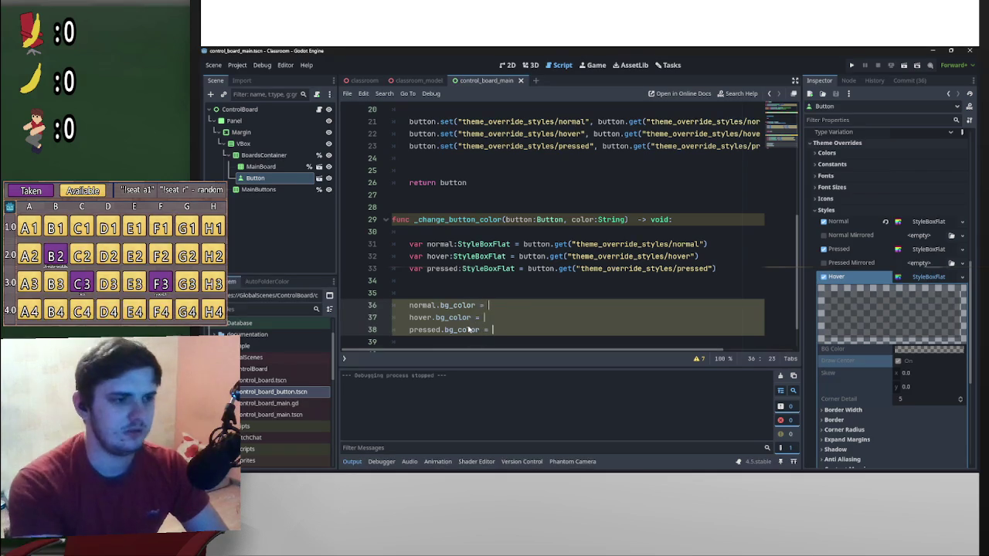
type("Color")
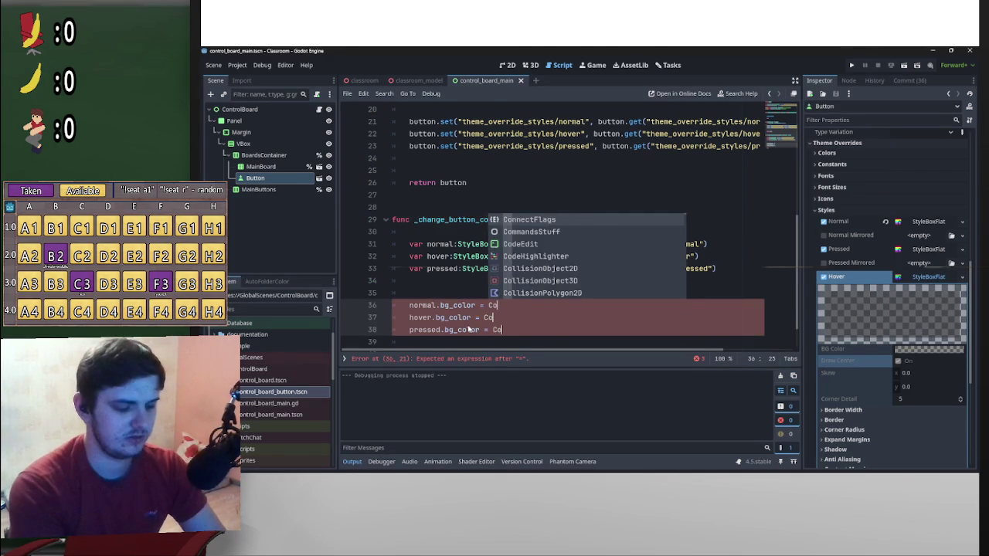
type("(color")
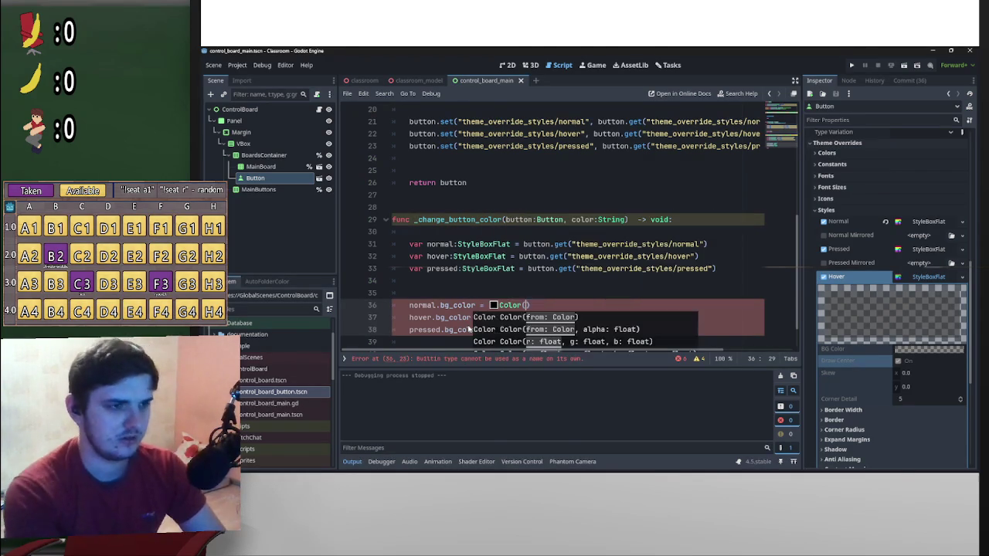
type(")")
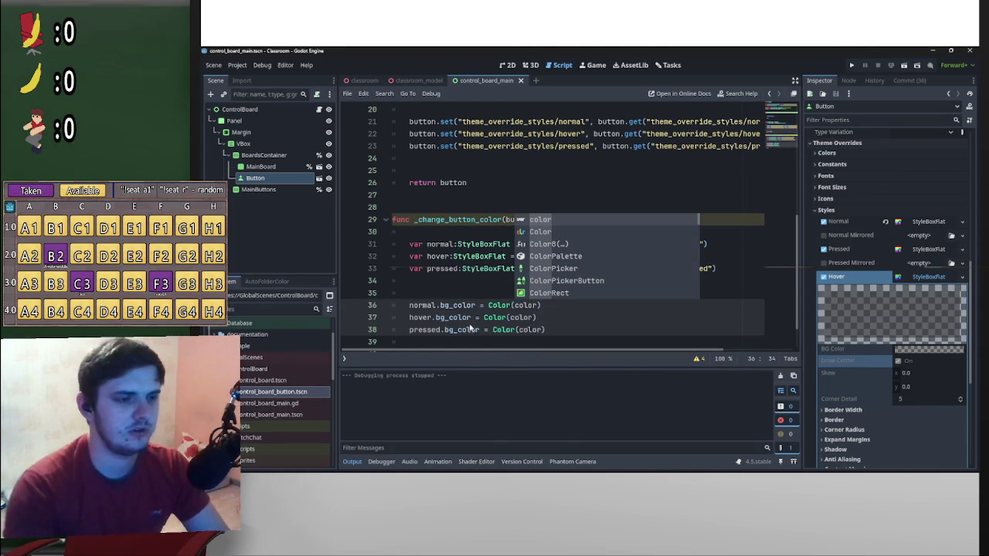
key("Escape")
scroll(559, 311, "down", 1)
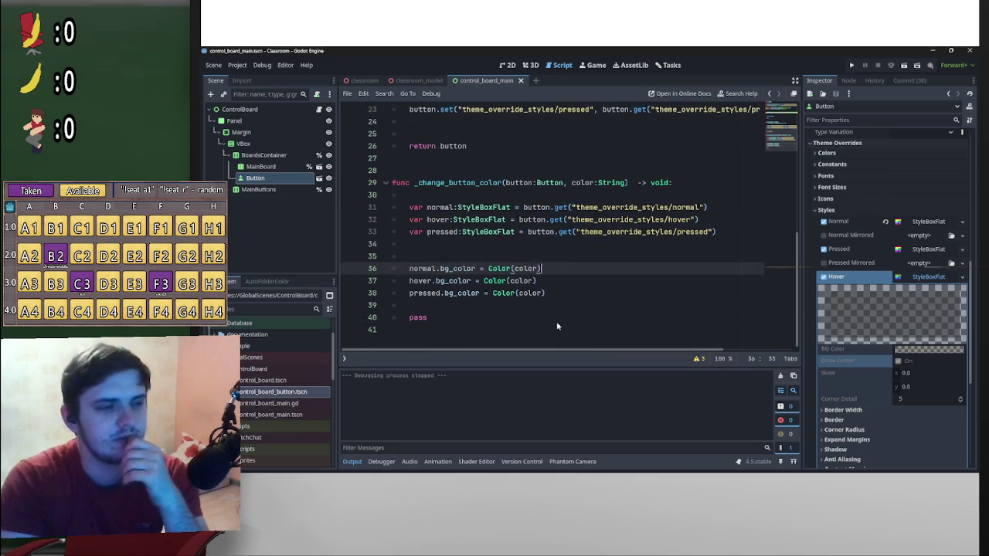
left_click(509, 307)
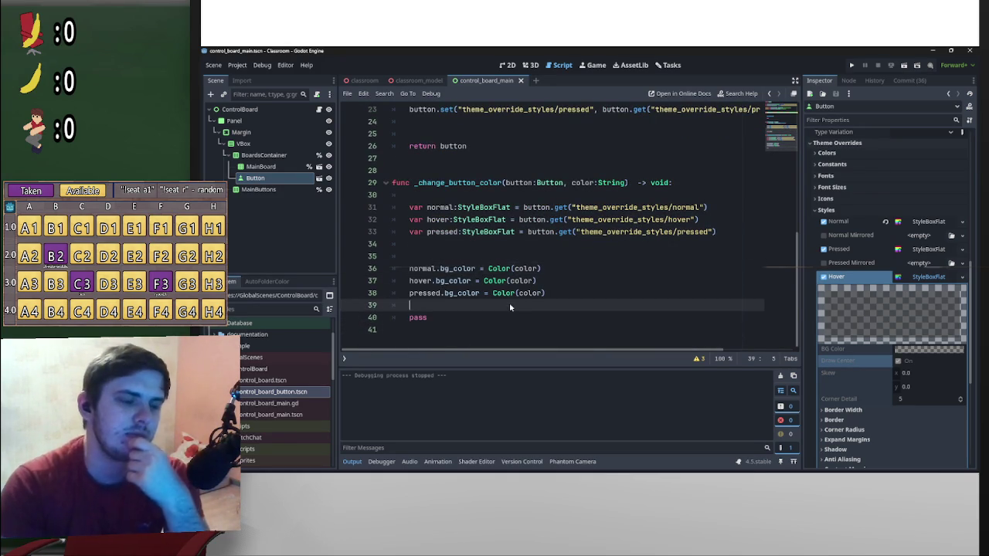
- Add normal.bg_color.v = 0.9 below the normal colour assignment
left_click(556, 273)
key("Return")
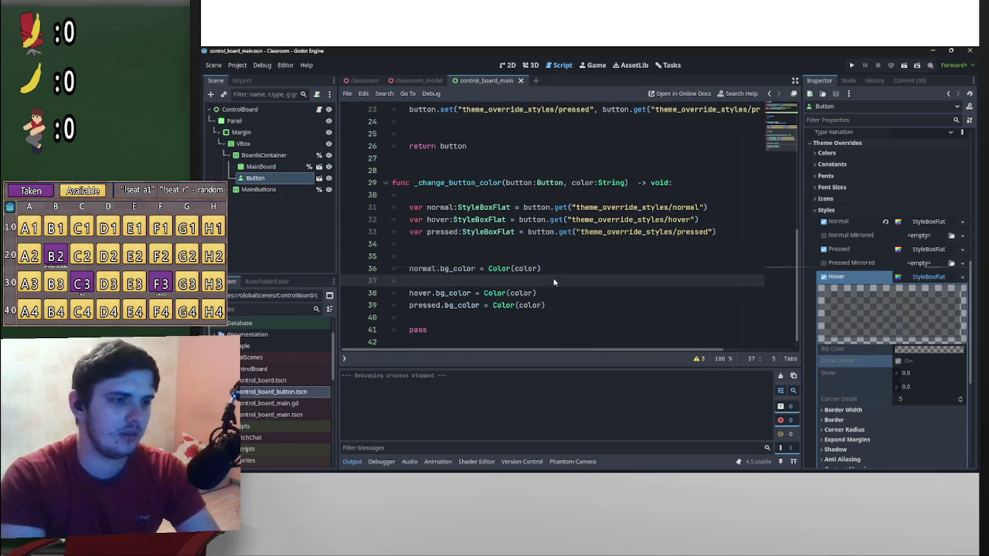
left_click_drag(475, 268, 412, 269)
key("ctrl+c")
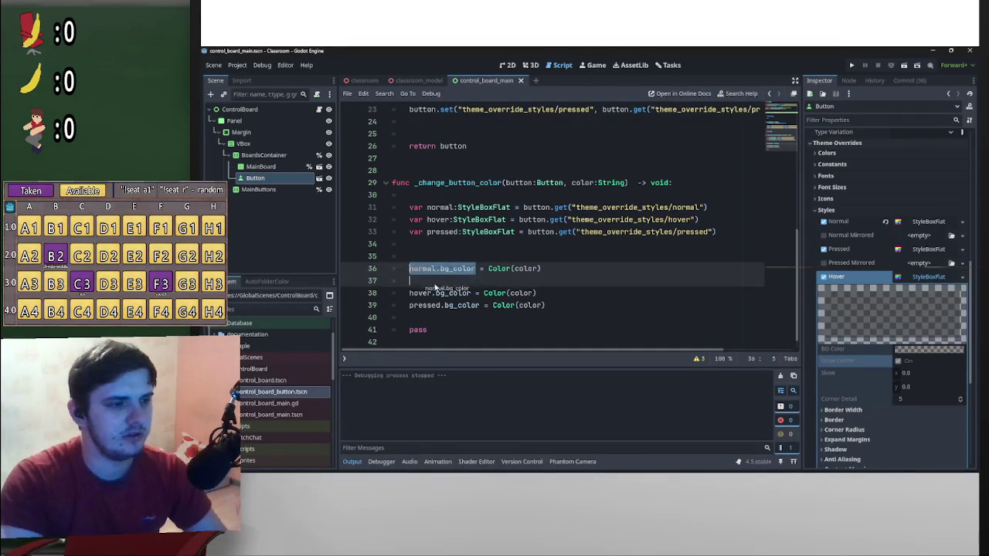
left_click(511, 286)
key("ctrl+v")
type(".")
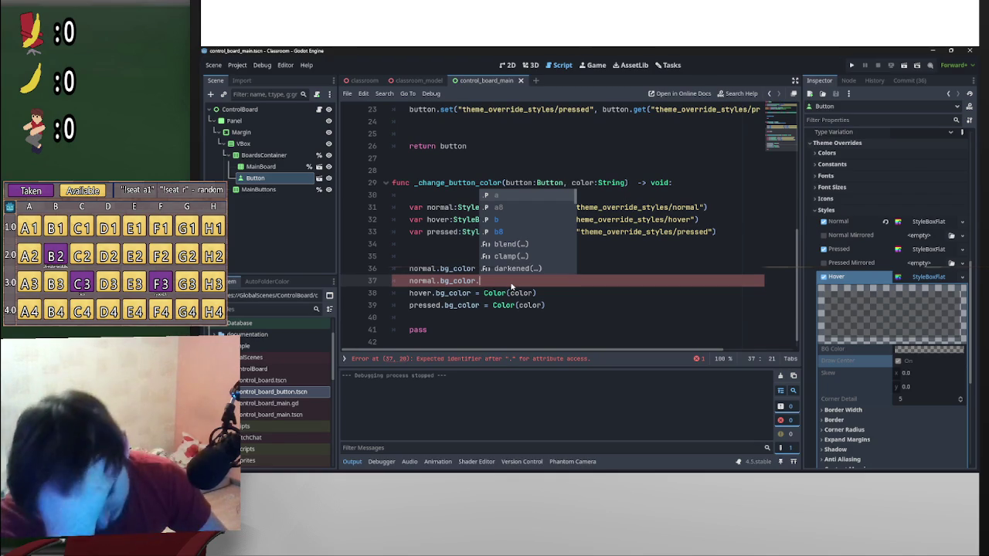
type("v")
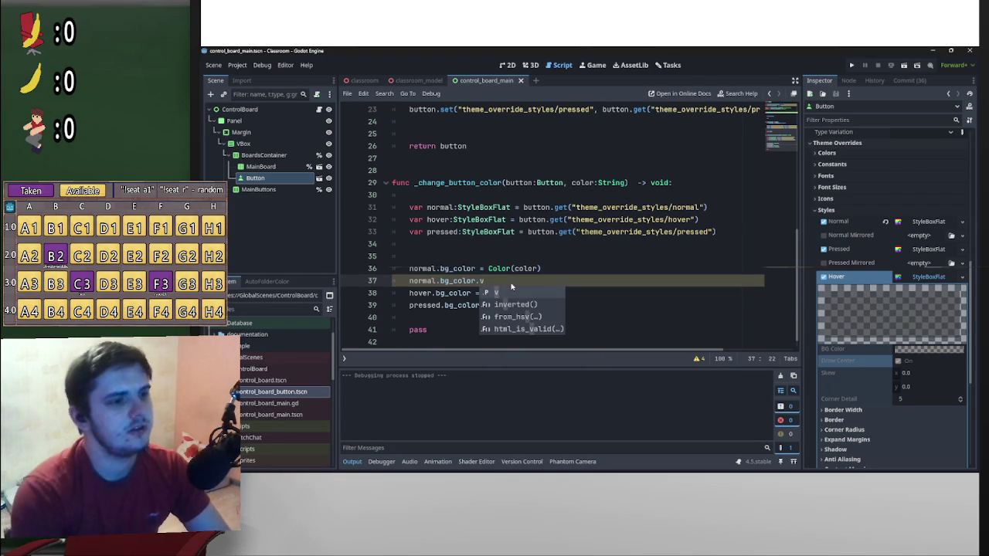
type("0.9")
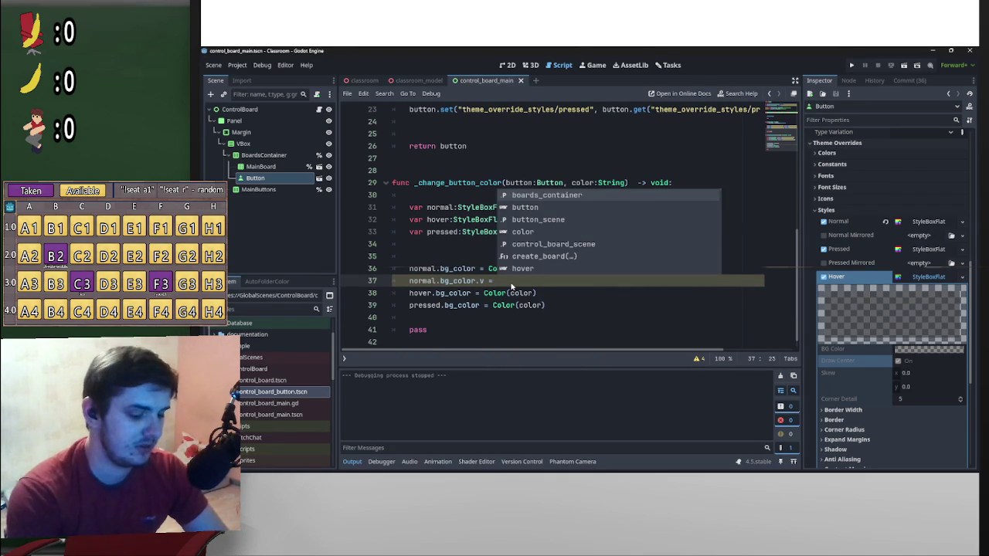
left_click_drag(511, 283, 412, 283)
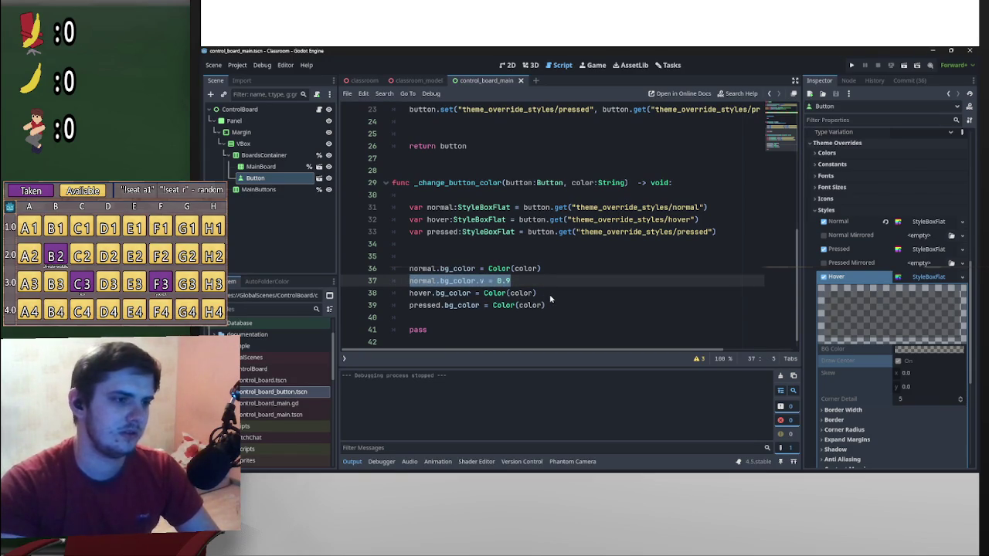
- Start new hover and pressed lines beneath their bg_color assignments
left_click(549, 297)
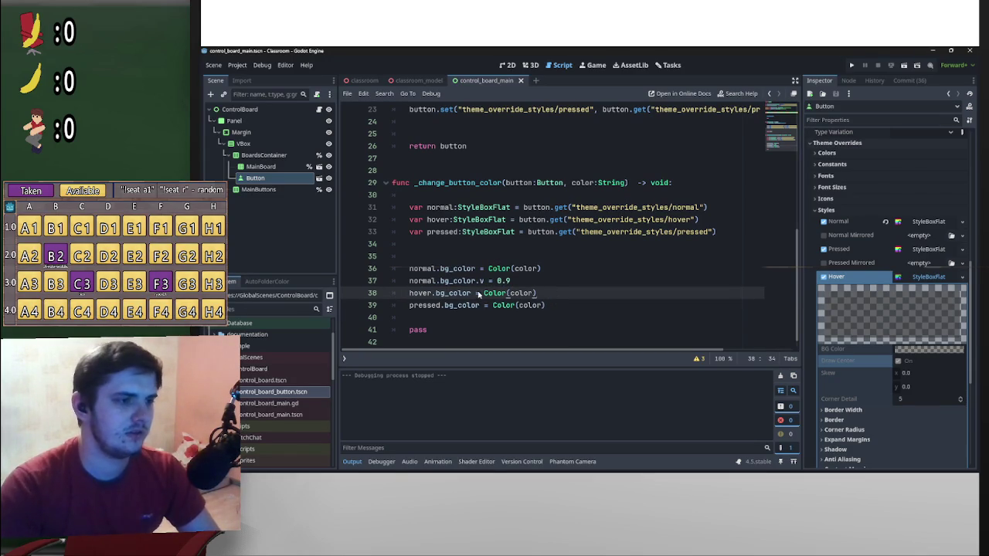
left_click_drag(511, 283, 436, 282)
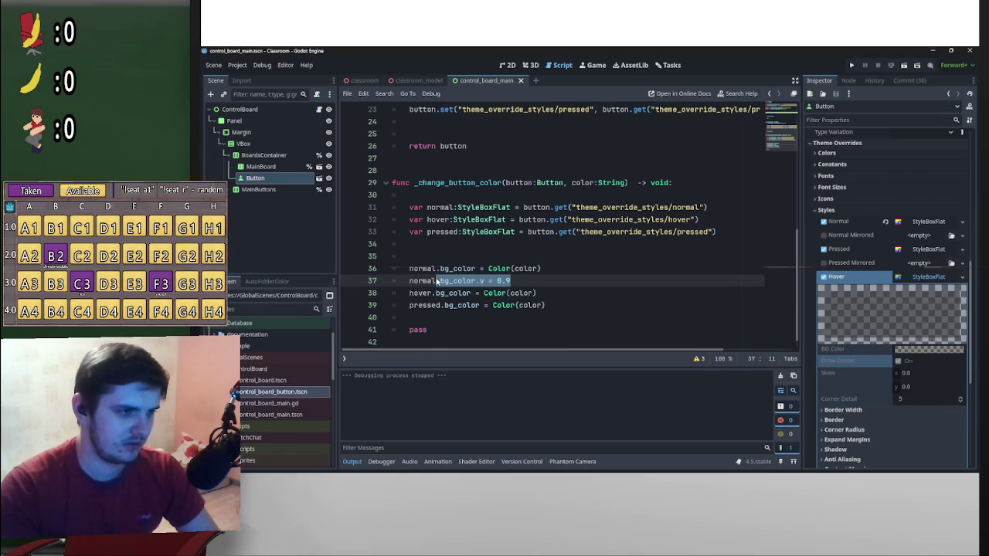
left_click(537, 284)
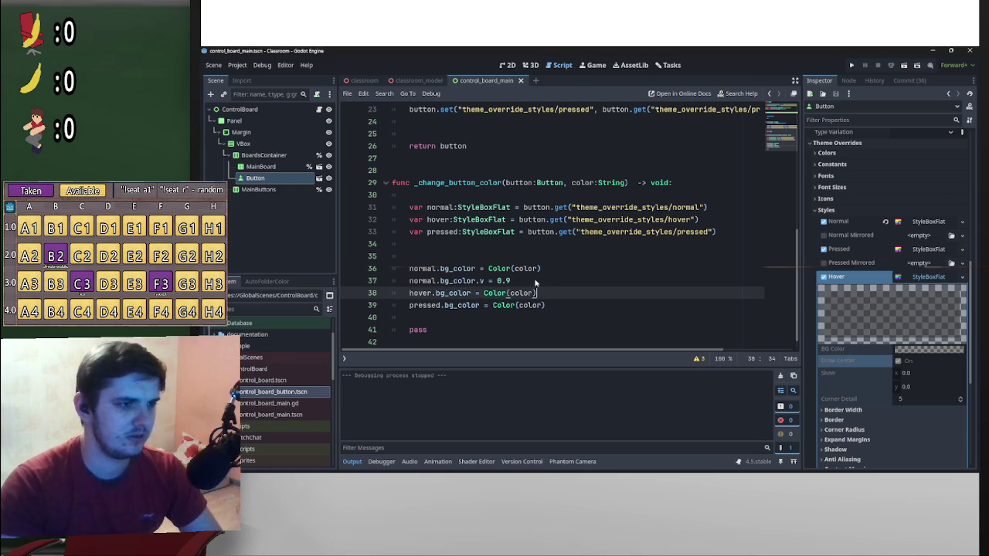
key("Return")
left_click(555, 300)
key("Return")
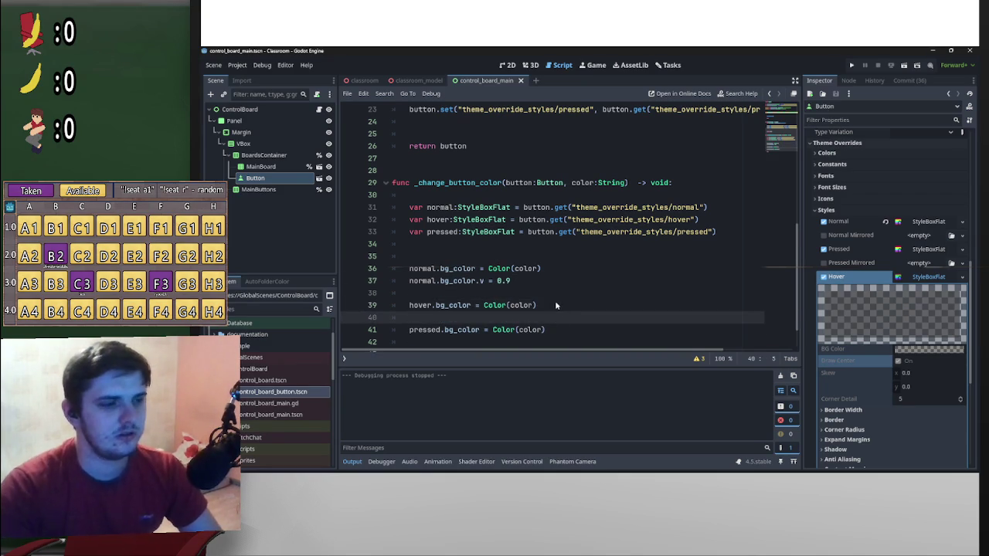
type("hover")
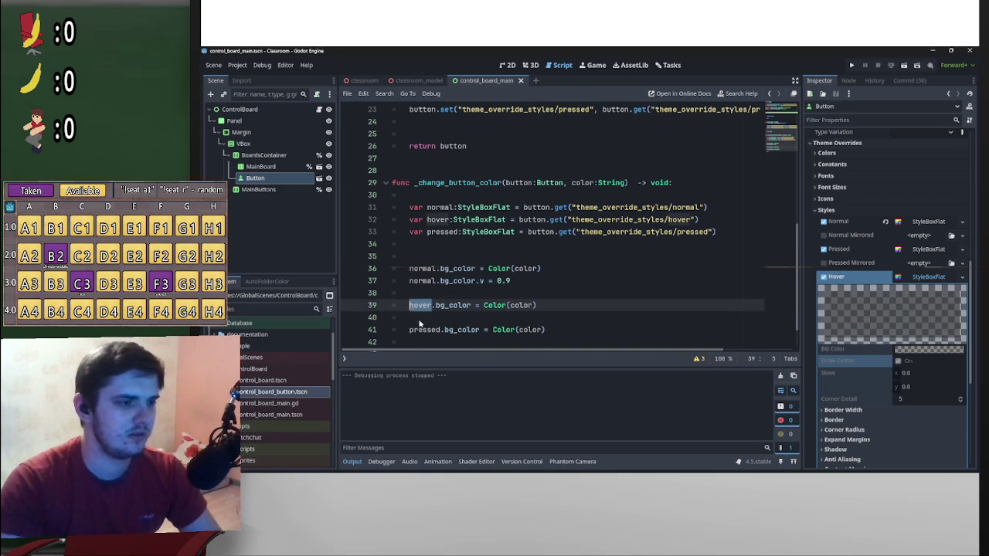
key("Return")
scroll(529, 317, "down", 2)
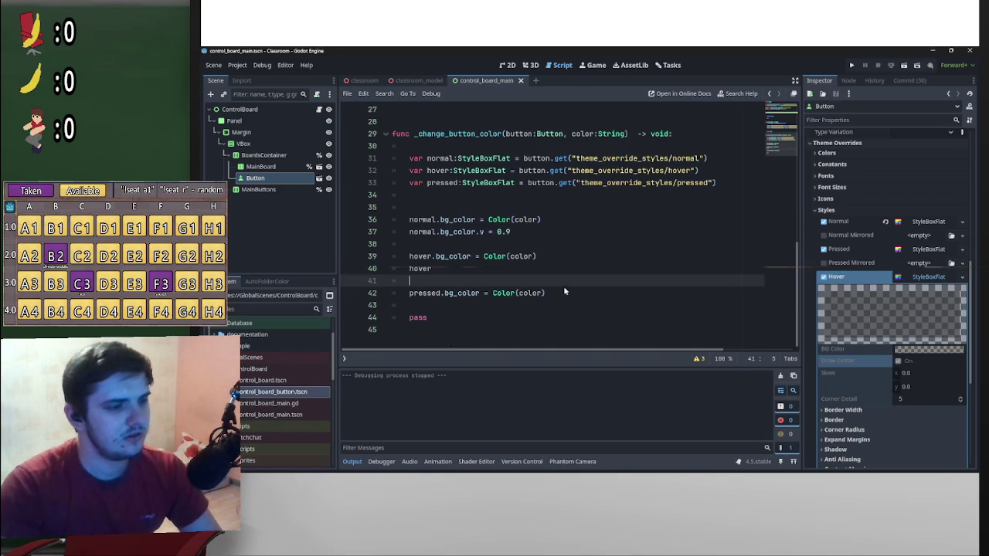
left_click(526, 312)
key("Return")
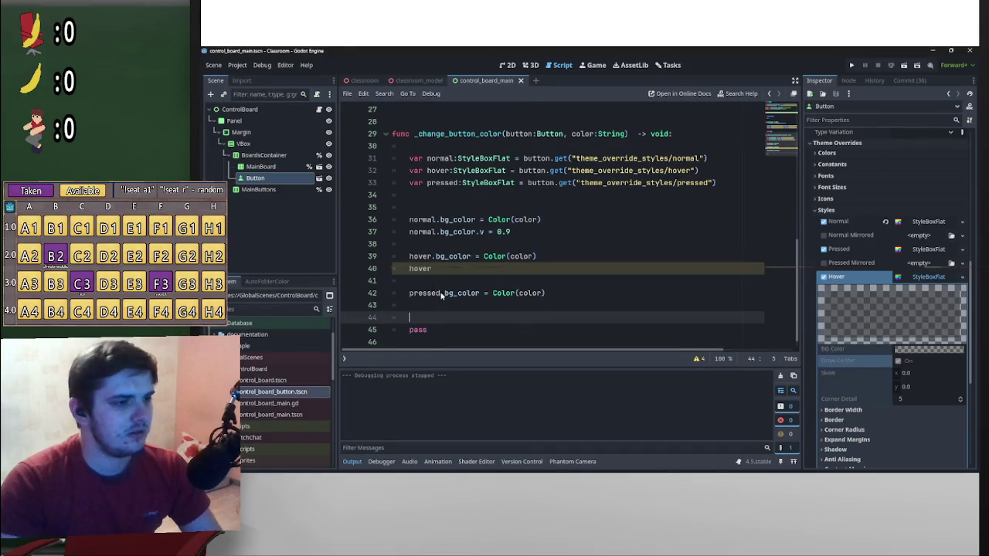
left_click_drag(442, 295, 412, 295)
left_click(415, 305)
type("pressed")
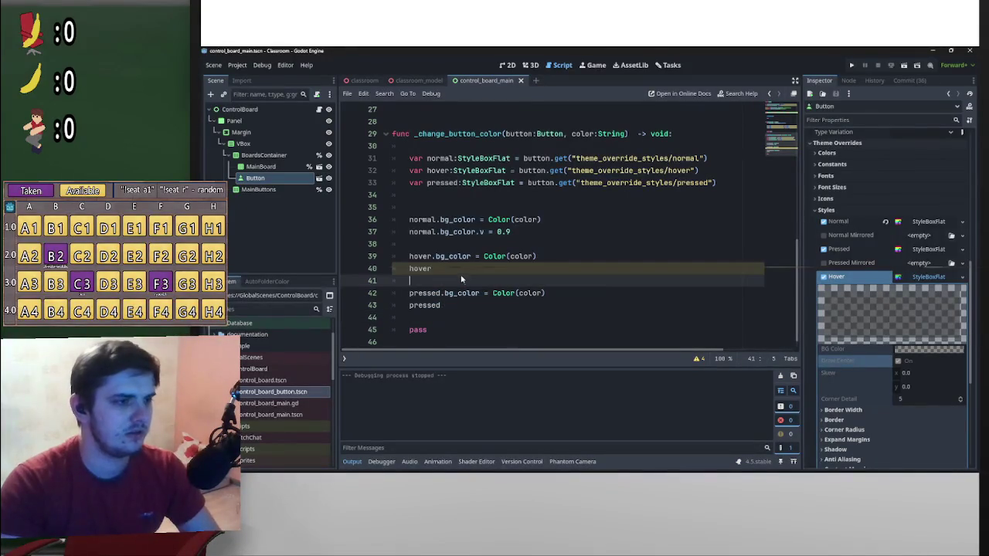
- Complete them as hover.bg_color.v = 0.6 and pressed.bg_color.v = 0.4
left_click(462, 271)
left_click(468, 307, "alt")
type(".bg_color.v = 0.9")
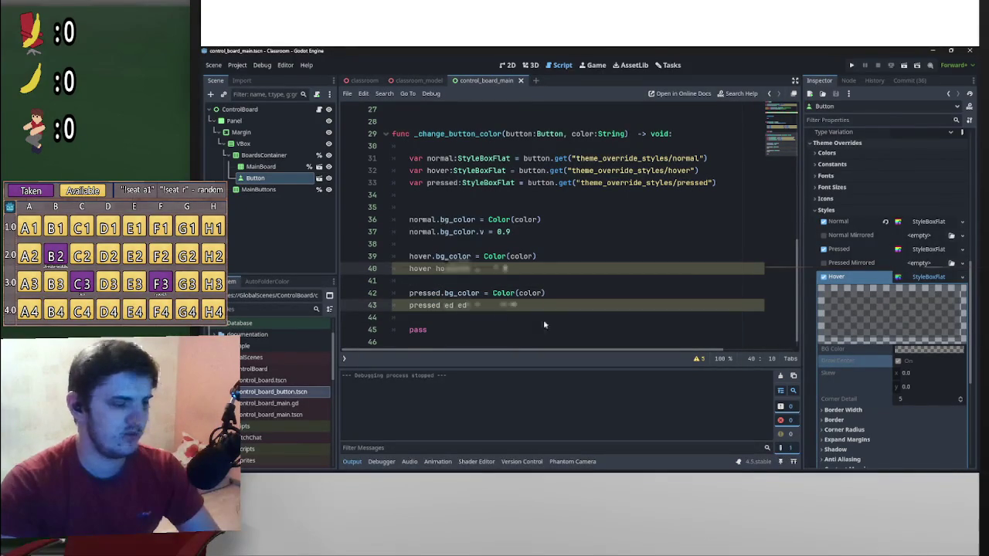
left_click(515, 268)
key("BackSpace")
type("6")
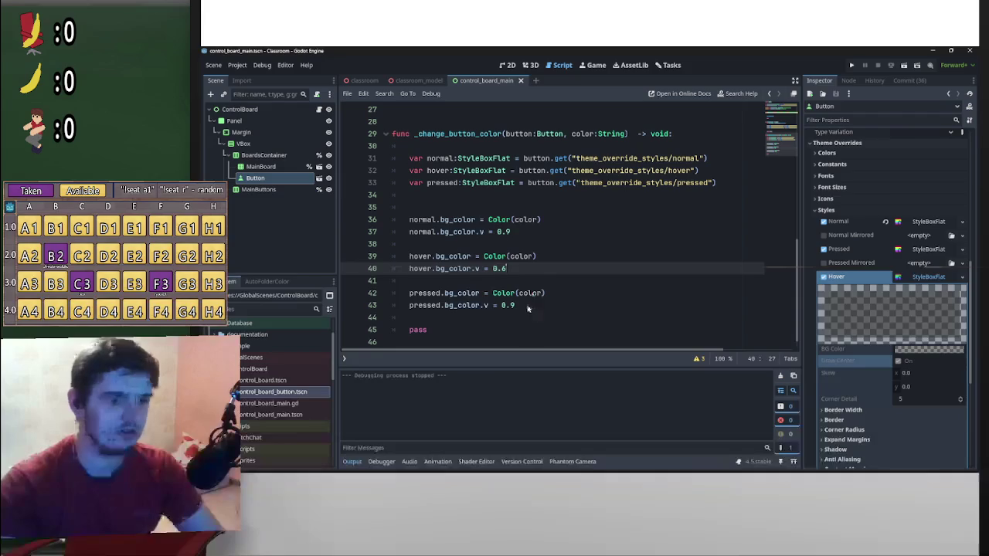
left_click(525, 306)
key("BackSpace")
type("4")
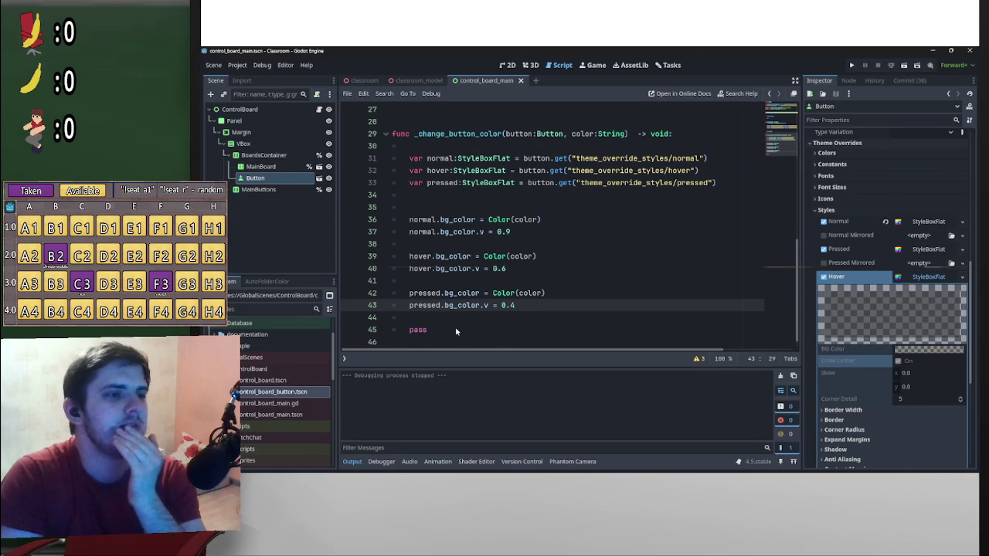
key("Down")
key("Down")
key("shift+Home")
key("shift+Home")
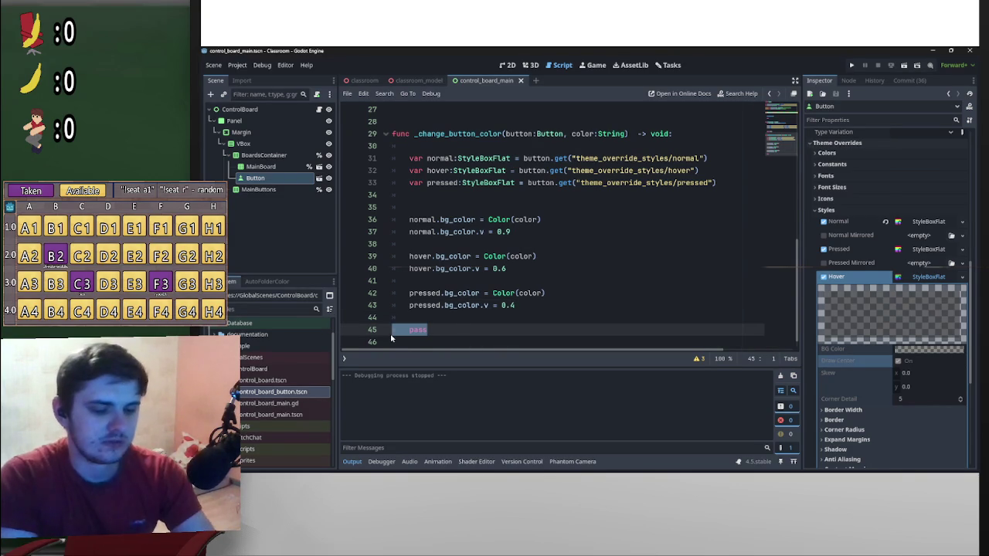
key("BackSpace")
key("BackSpace")
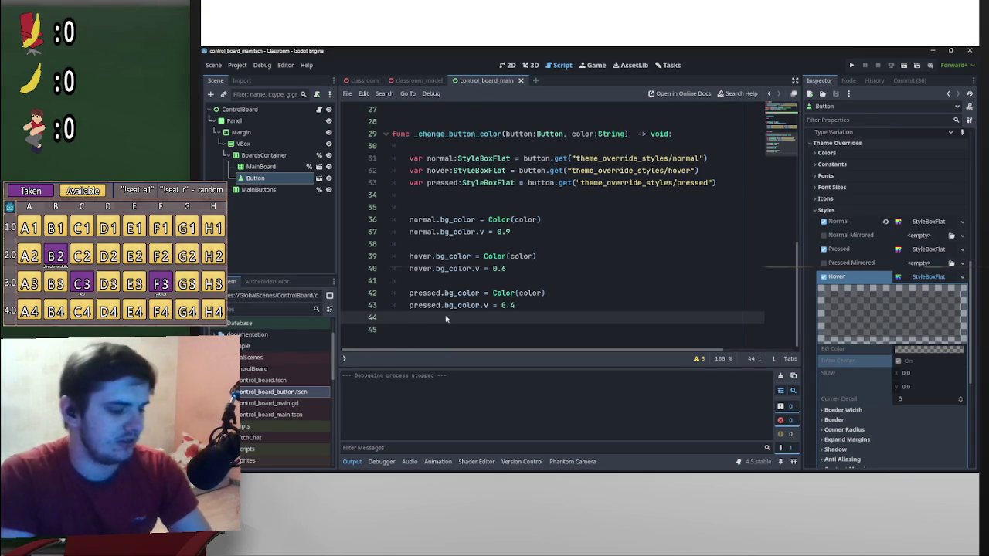
key("Tab")
scroll(545, 290, "up", 6)
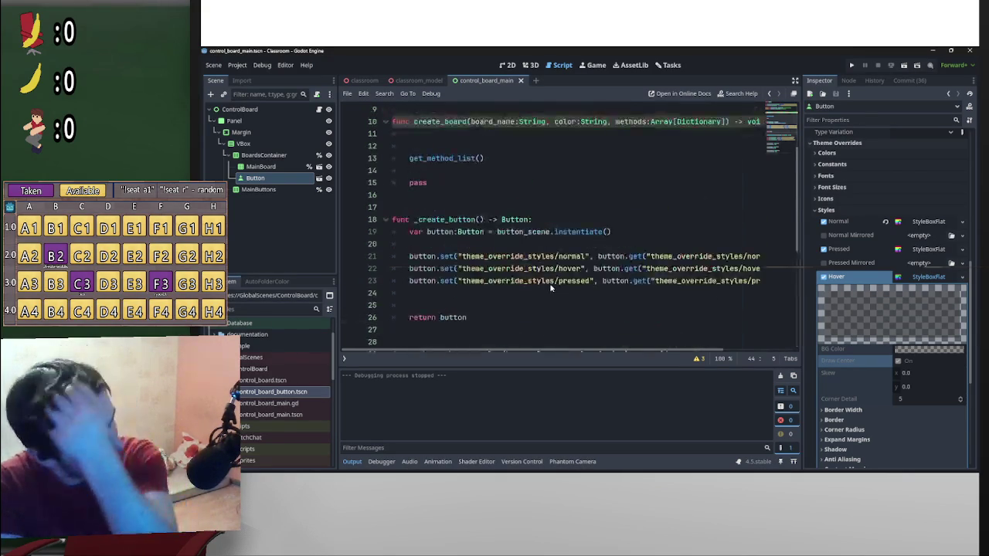
scroll(551, 286, "down", 4)
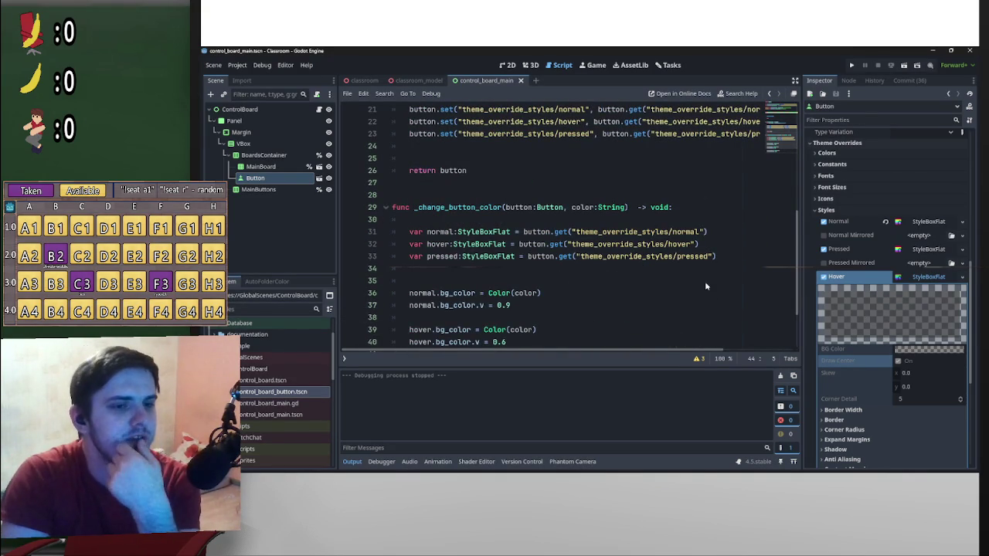
scroll(740, 291, "down", 2)
scroll(905, 323, "down", 4)
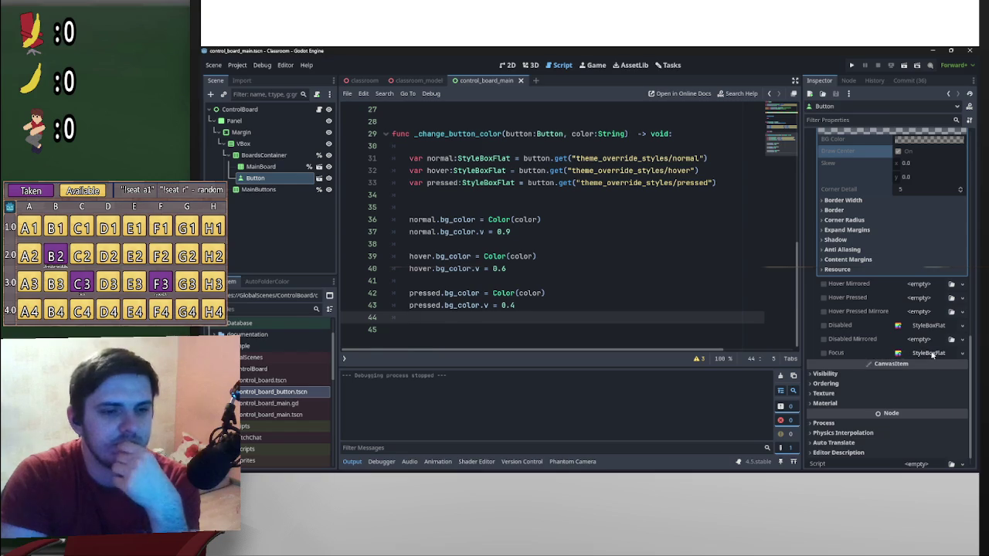
scroll(634, 313, "up", 4)
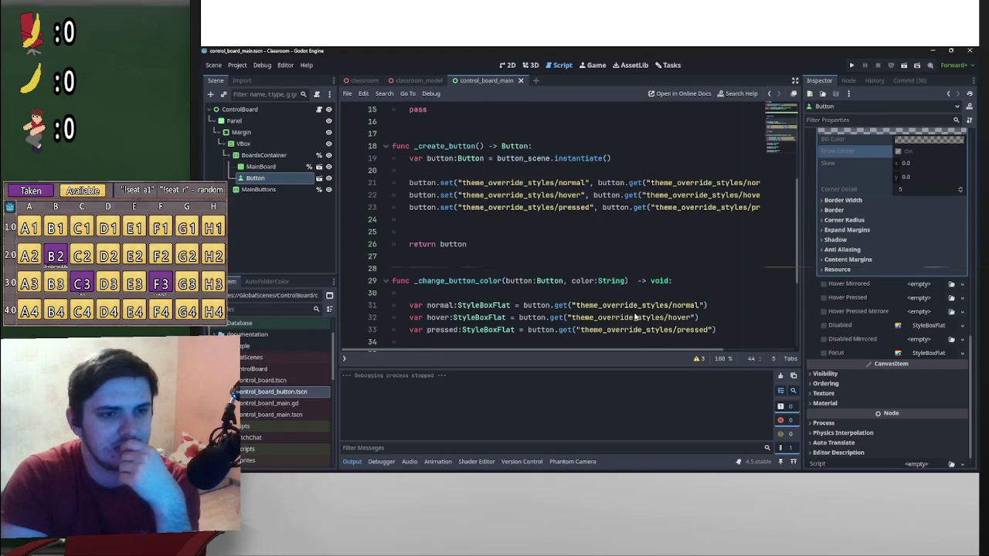
scroll(634, 313, "down", 4)
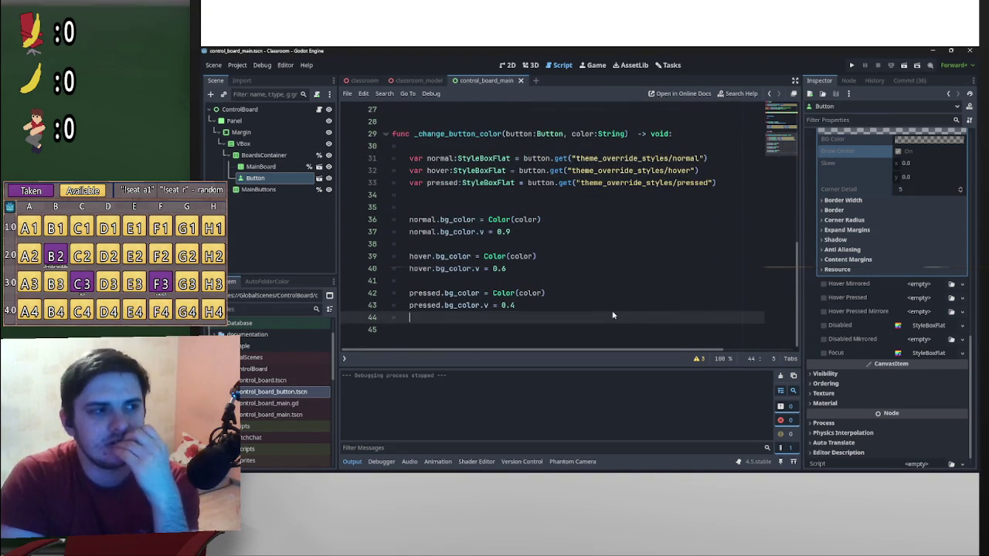
scroll(610, 314, "up", 3)
scroll(614, 317, "up", 3)
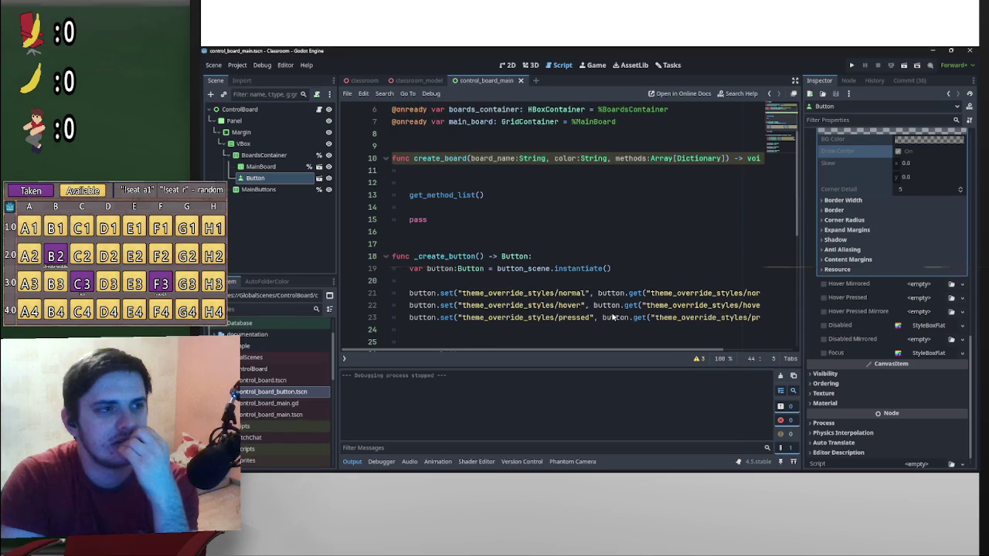
scroll(607, 318, "down", 3)
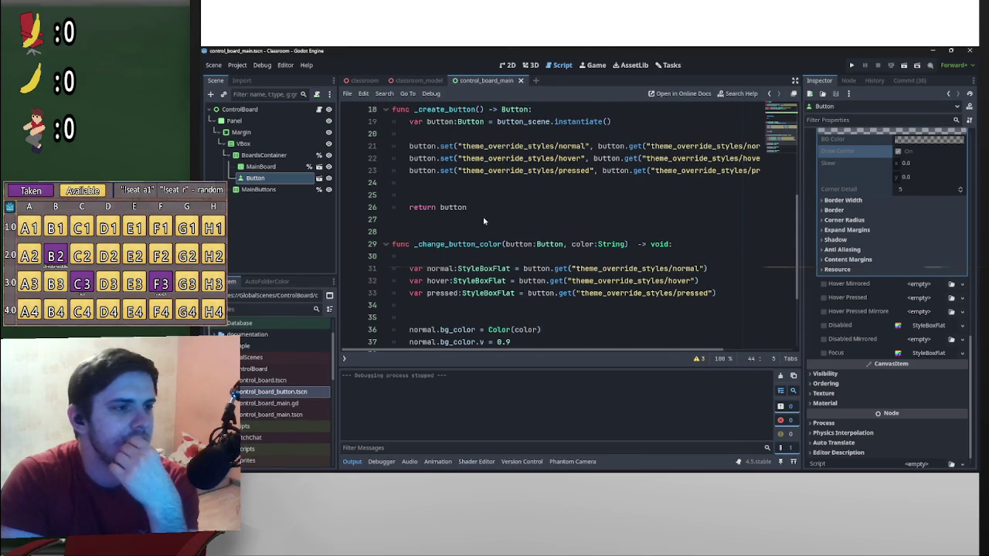
scroll(479, 224, "down", 3)
scroll(480, 323, "up", 6)
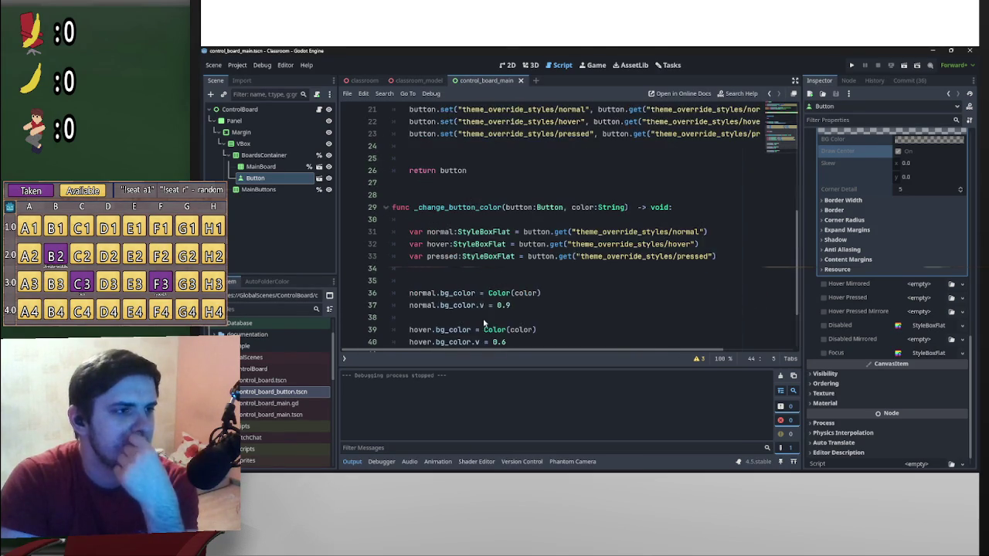
left_click_drag(610, 232, 496, 239)
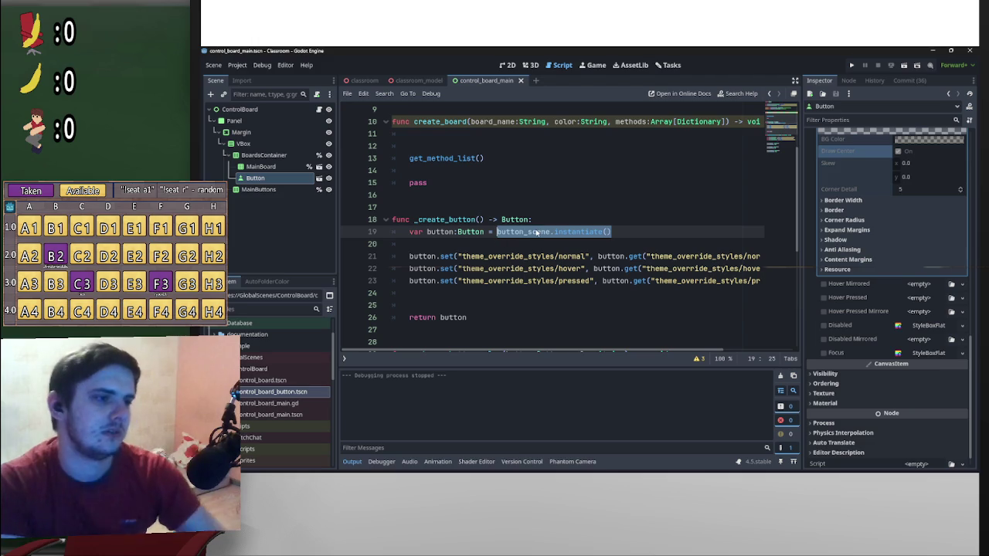
scroll(488, 225, "up", 3)
left_click(481, 235)
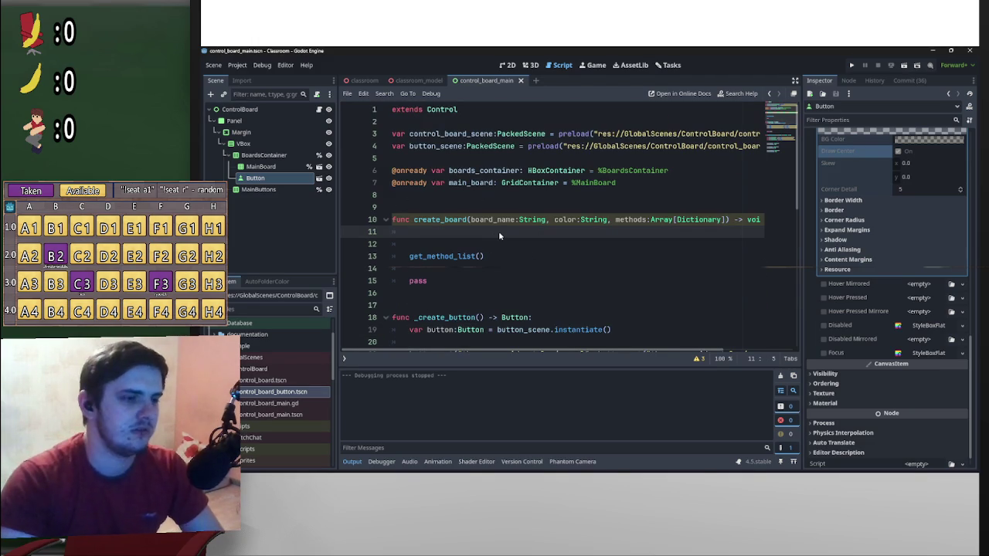
type("var button:")
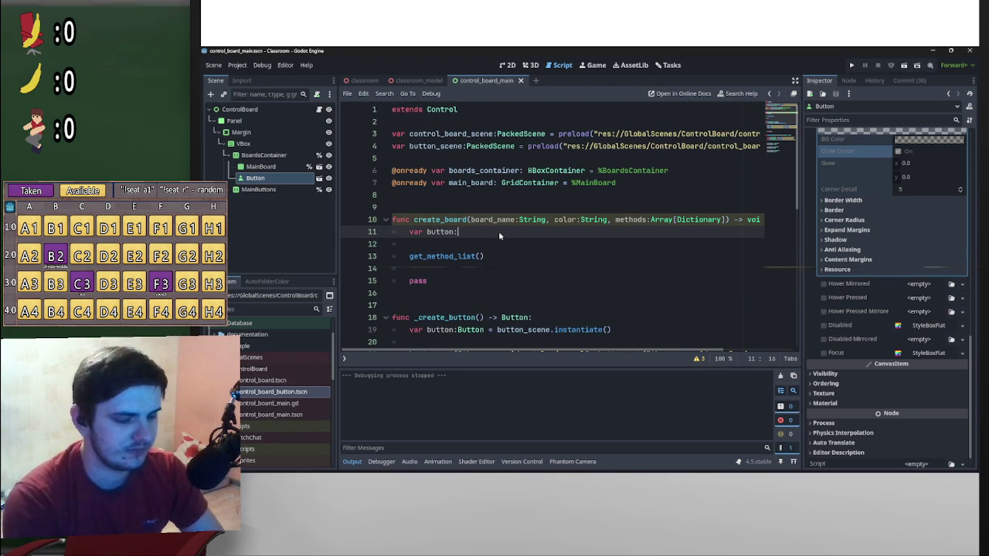
type("B")
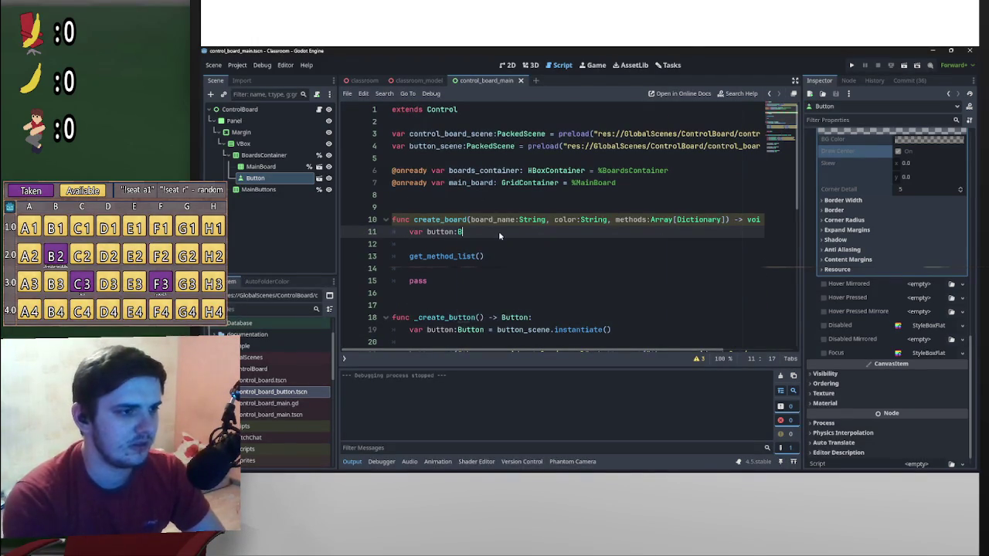
type("utton")
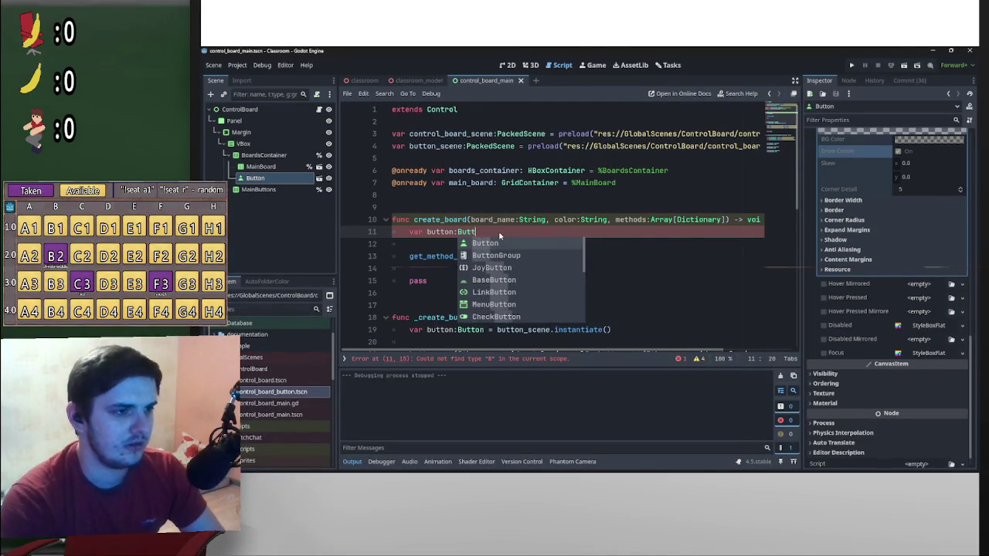
type(" = cre")
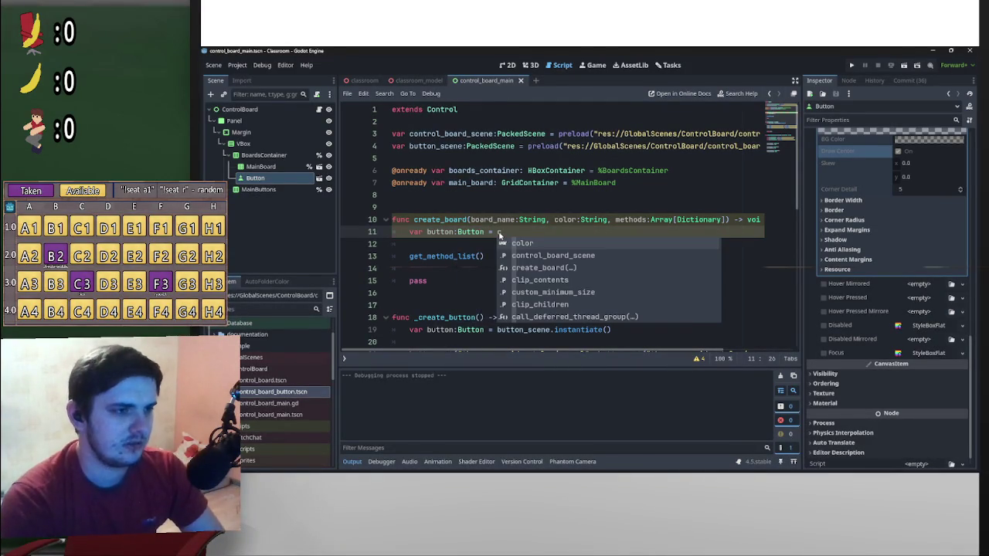
- Complete line 11 as var button:Button = _create_button() and open a new line after it
key("Down")
key("Down")
key("Return")
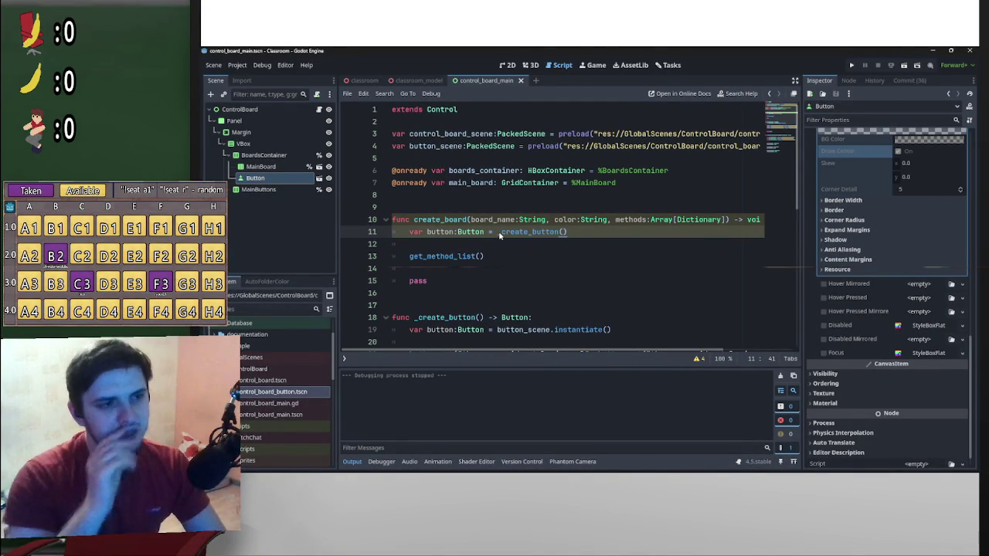
scroll(562, 227, "down", 3)
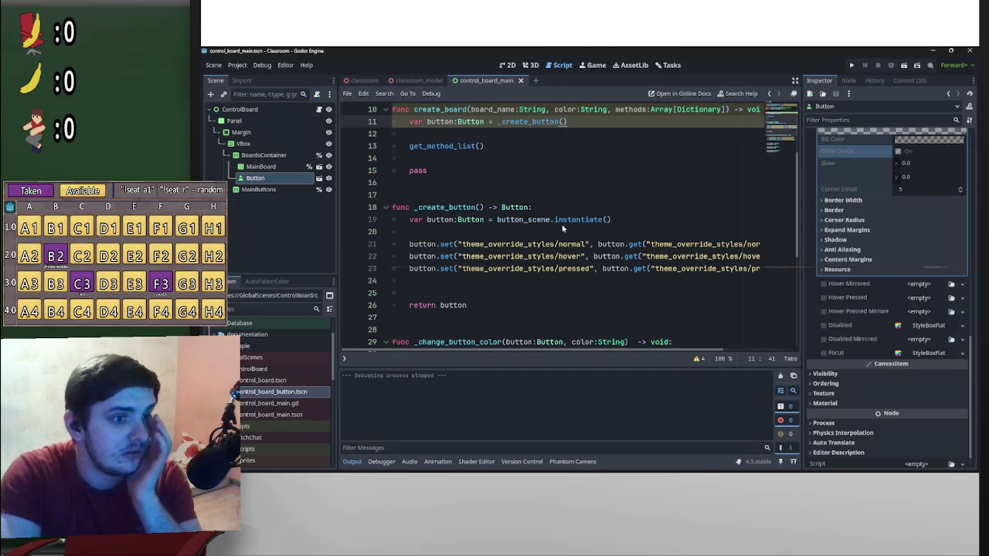
mouse_move(584, 213)
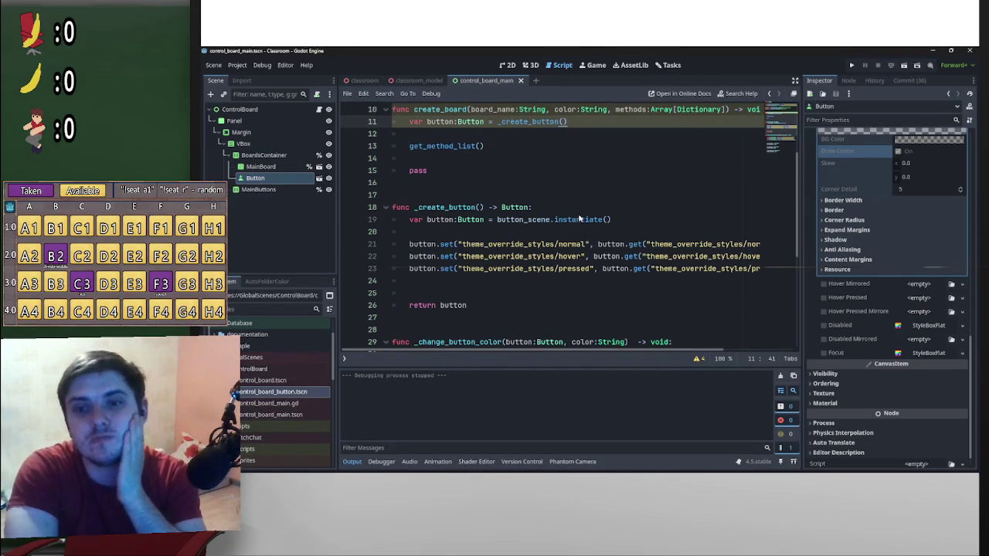
scroll(843, 245, "up", 10)
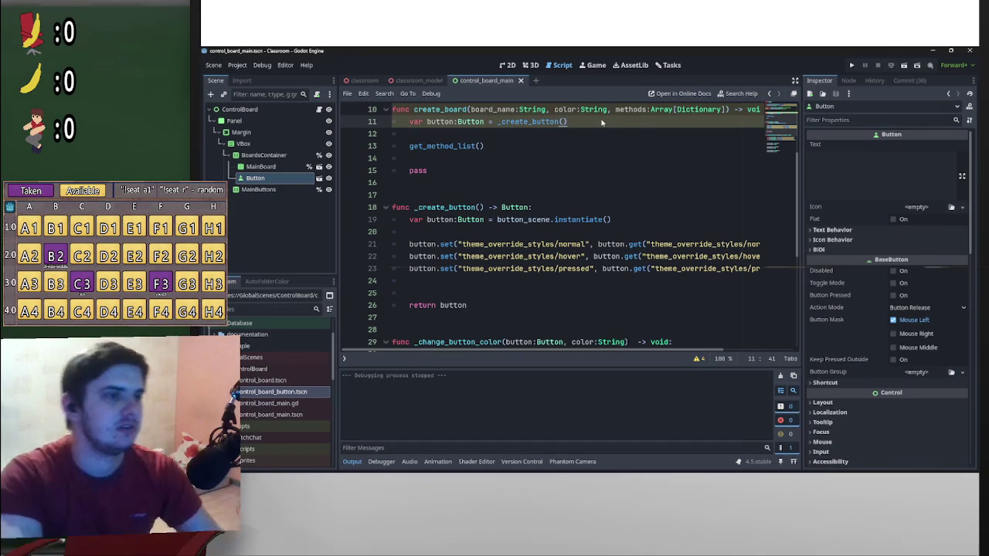
key("Return")
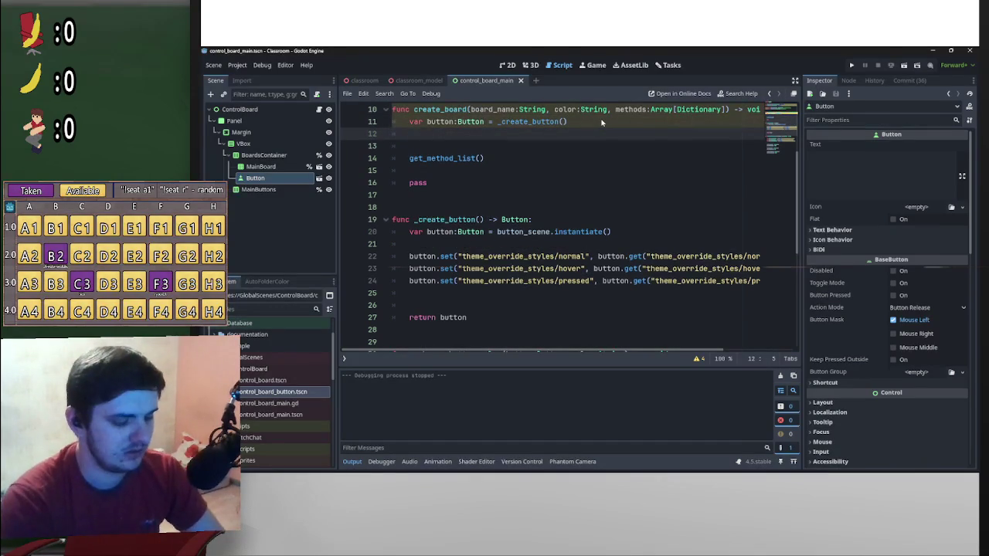
- Write button.text = board_name on line 12
type("but")
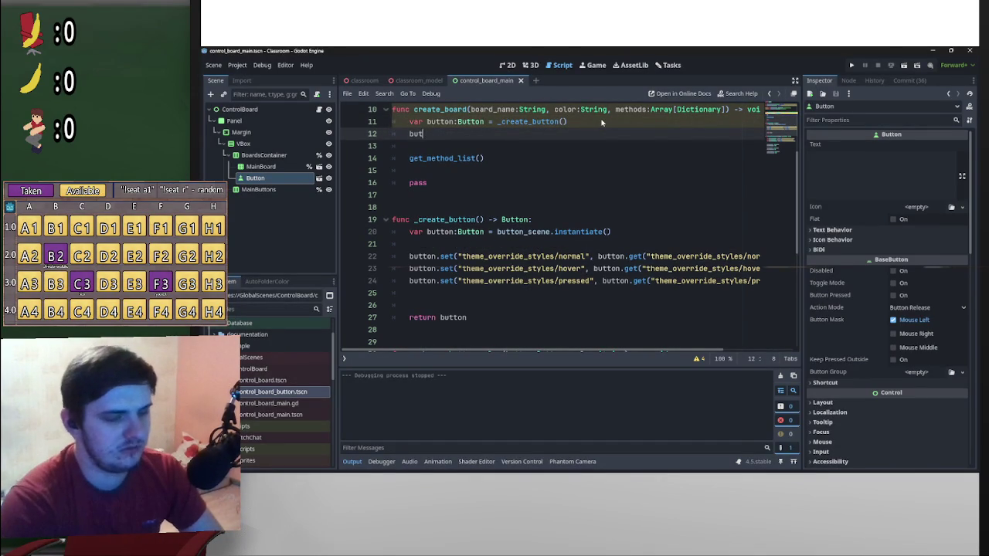
type("ton.text")
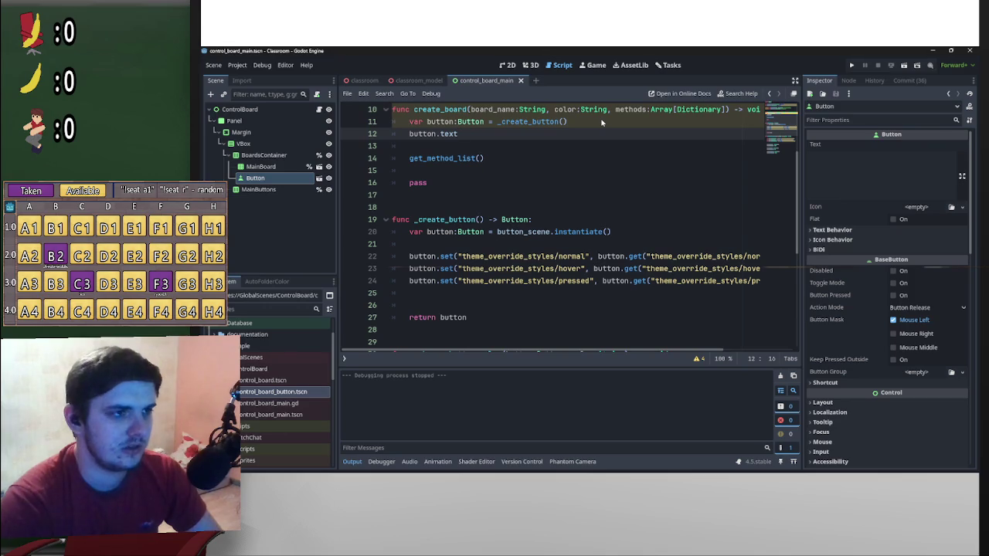
type(" =")
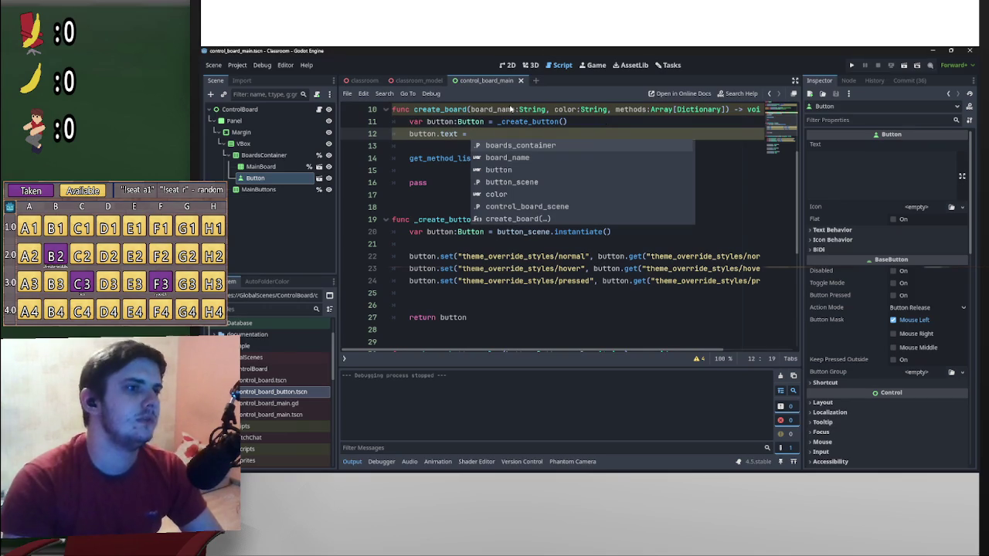
double_click(492, 109)
left_click_drag(492, 109, 469, 133)
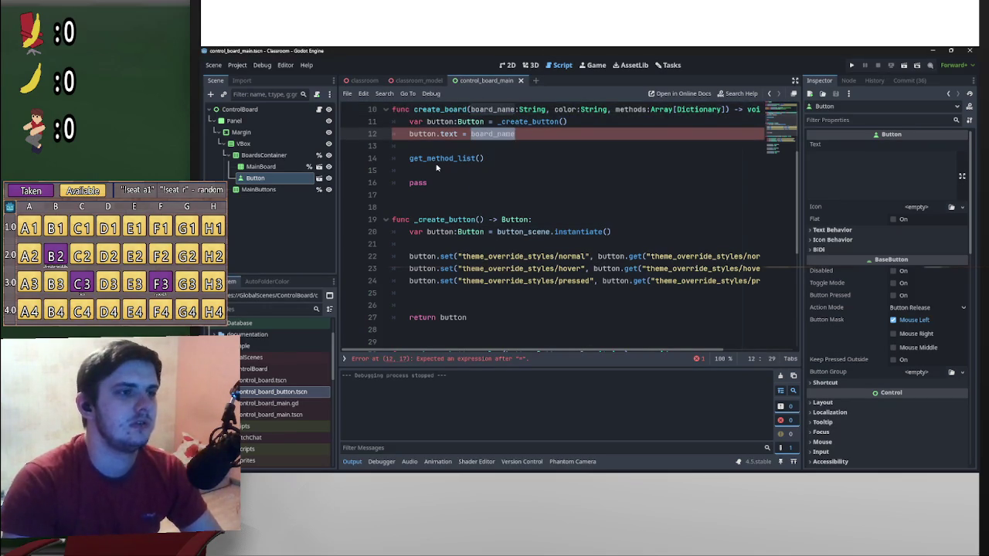
left_click(537, 145)
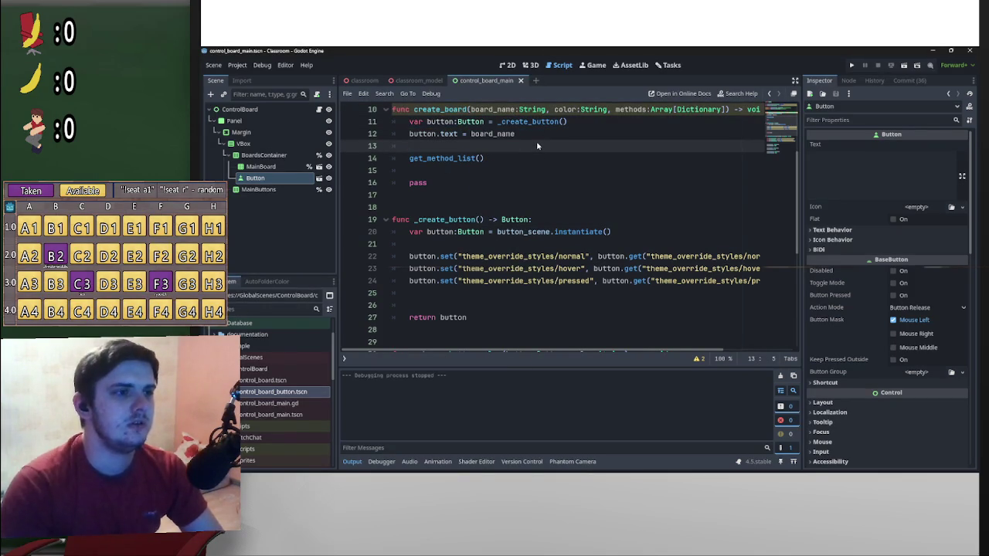
- Add blank lines below it and grab the _change_button_color header line
key("Return")
key("Up")
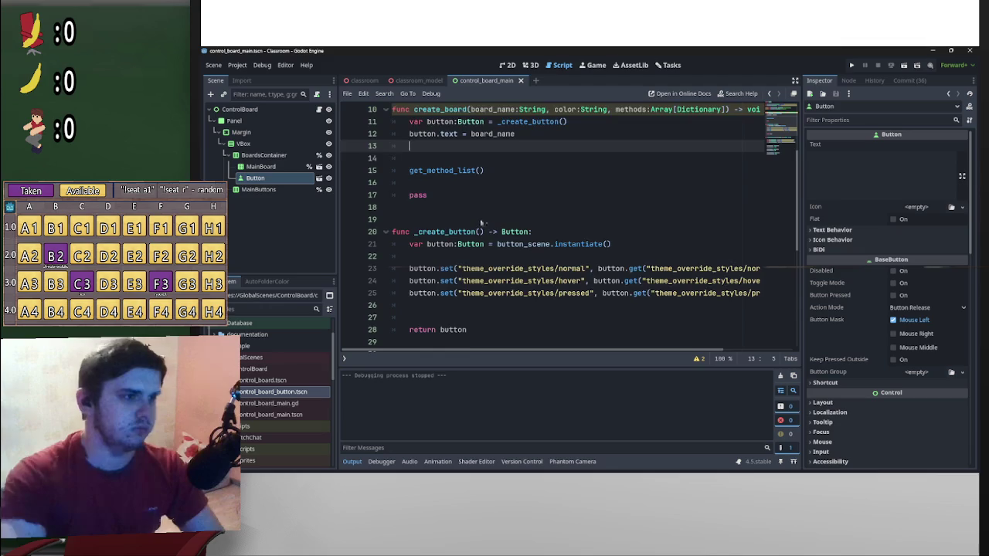
scroll(481, 221, "down", 4)
left_click_drag(414, 219, 627, 221)
scroll(541, 217, "up", 5)
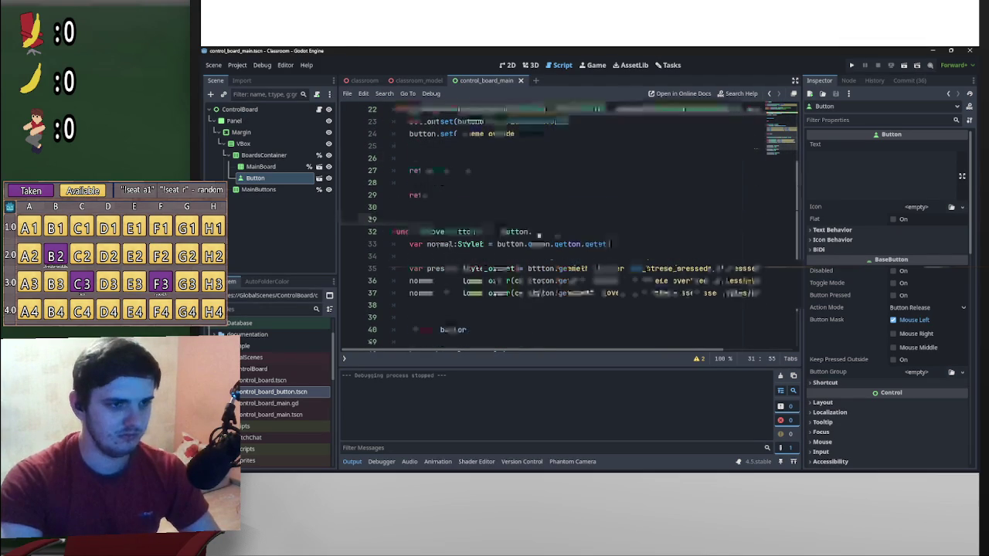
- Paste the header on line 13 and strip its type hints to call _change_button_color(button, color)
left_click(454, 182)
type("_change_button_color(button:Button, color:String)")
left_click_drag(558, 183, 528, 183)
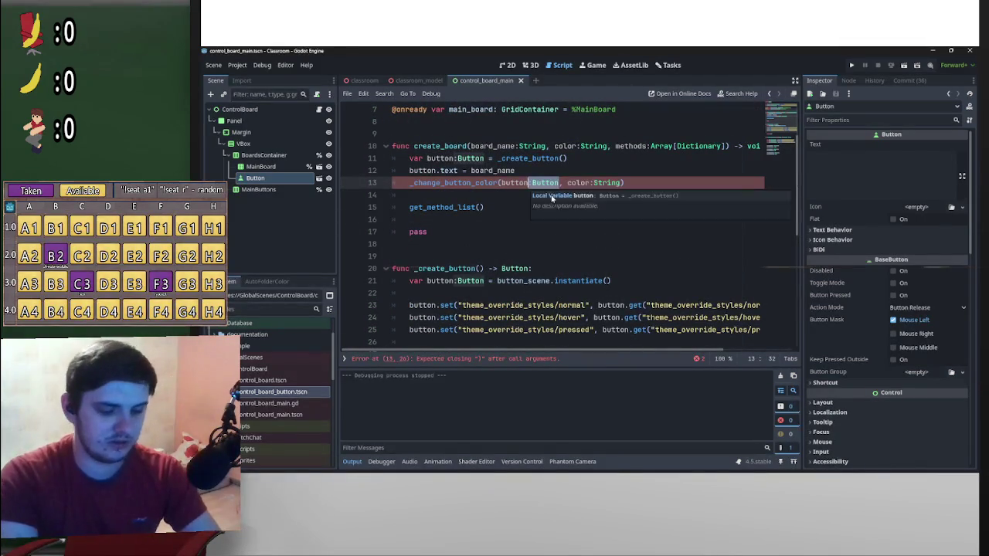
key("BackSpace")
double_click(585, 183)
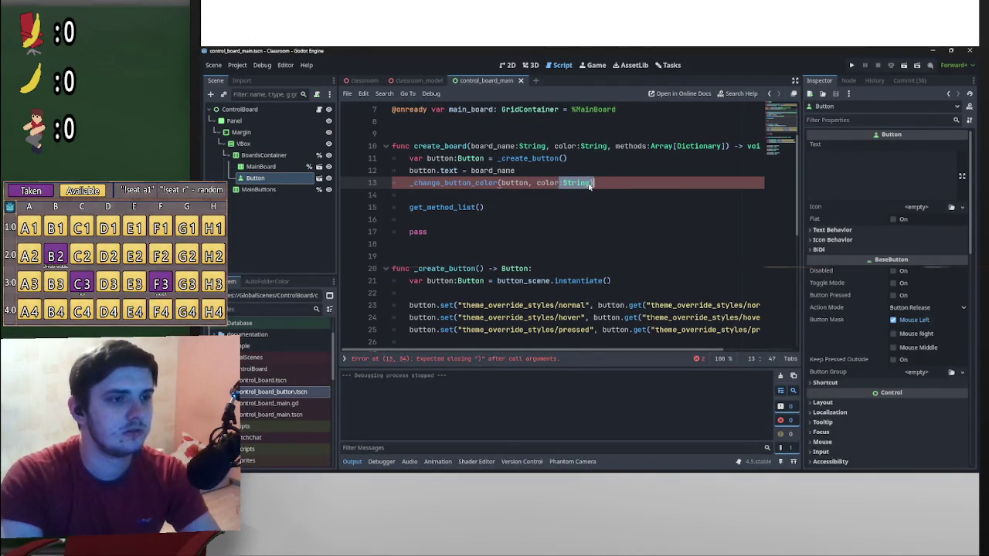
left_click_drag(592, 183, 562, 184)
key("BackSpace")
key("BackSpace")
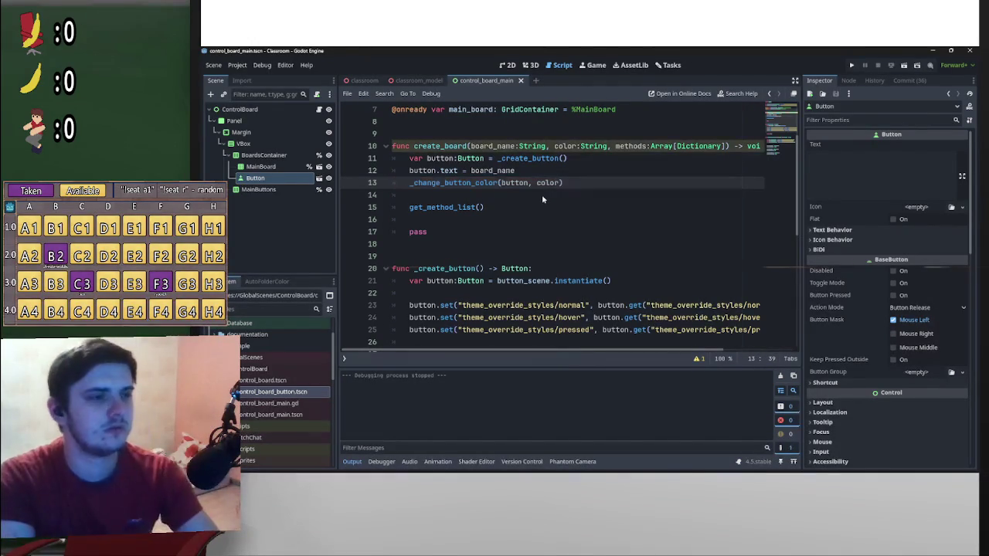
- Review the script and add a blank line below the colour call
scroll(545, 207, "down", 3)
scroll(546, 221, "down", 4)
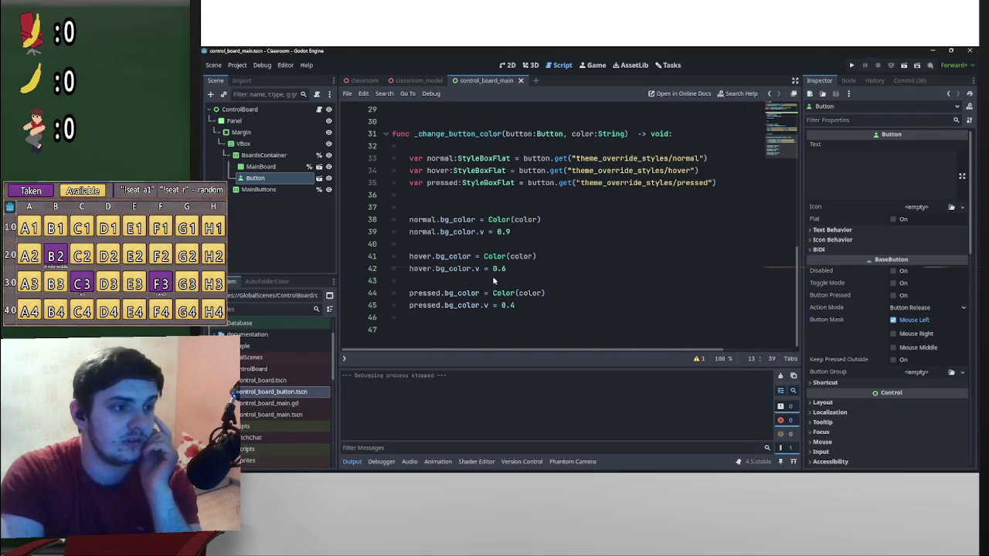
scroll(589, 244, "up", 5)
scroll(608, 251, "down", 4)
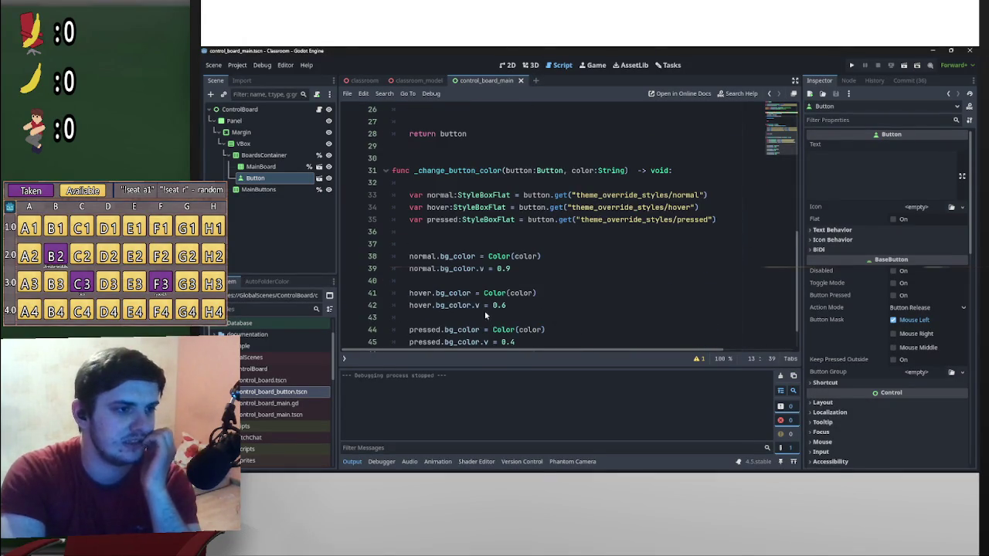
scroll(462, 285, "down", 1)
scroll(533, 312, "up", 9)
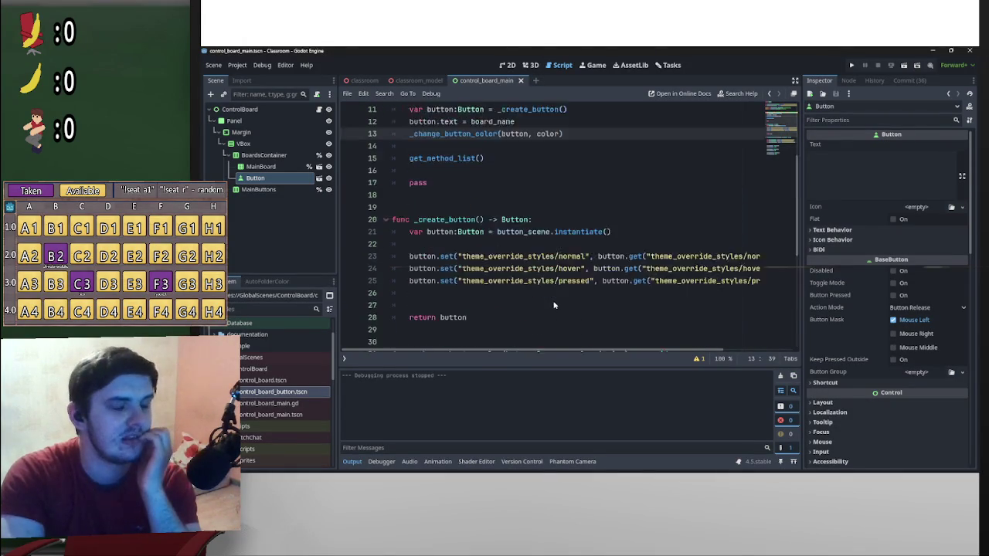
scroll(545, 301, "down", 2)
scroll(544, 301, "down", 7)
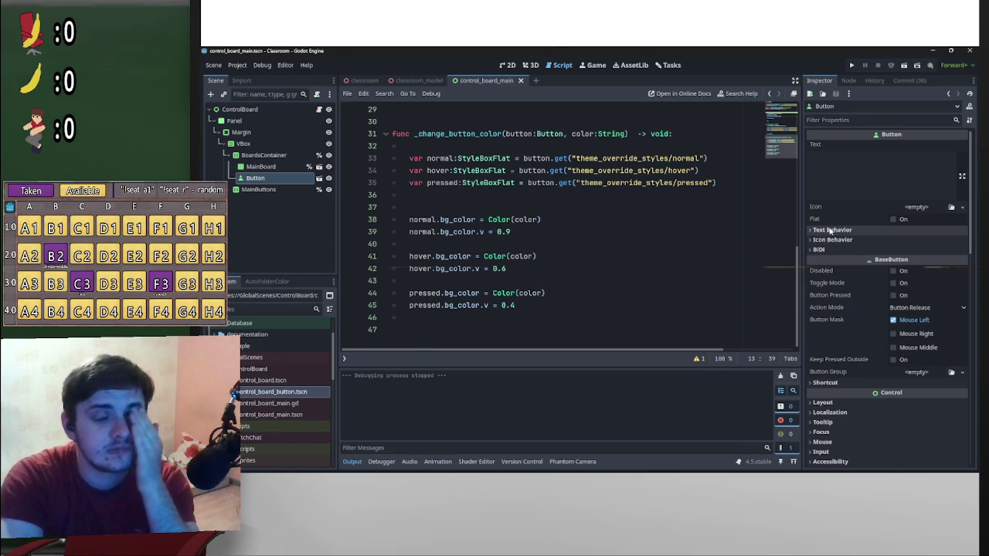
scroll(572, 250, "up", 6)
scroll(564, 251, "up", 3)
scroll(533, 251, "down", 2)
left_click(481, 183)
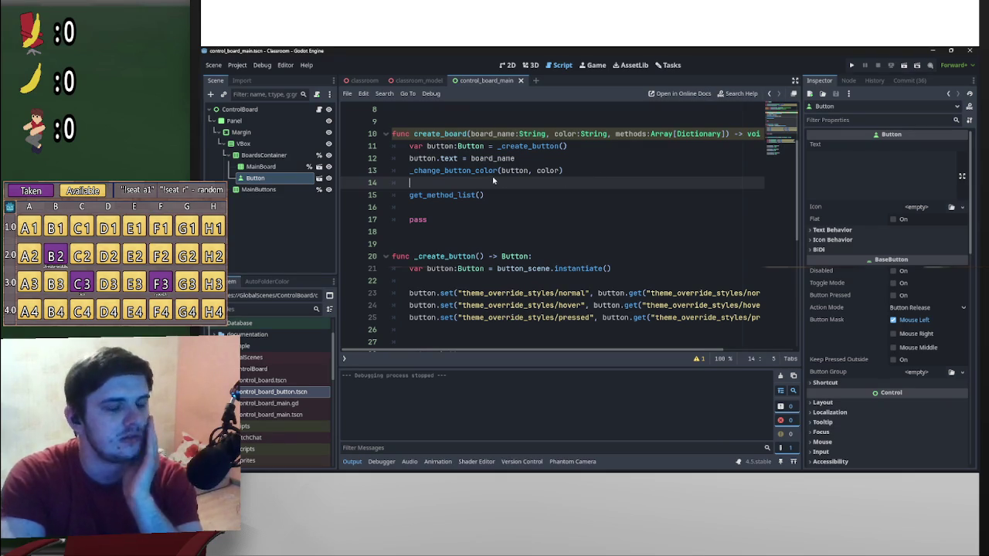
key("Return")
key("Return")
- Write main_board.add_child(button) on line 15 and collapse the _create_button function
key("Up")
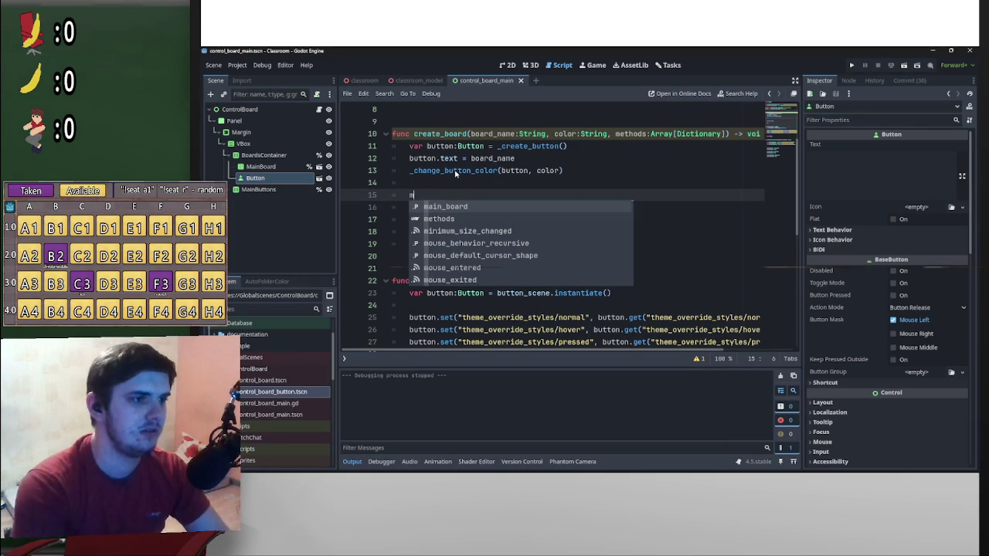
key("Return")
type(".add")
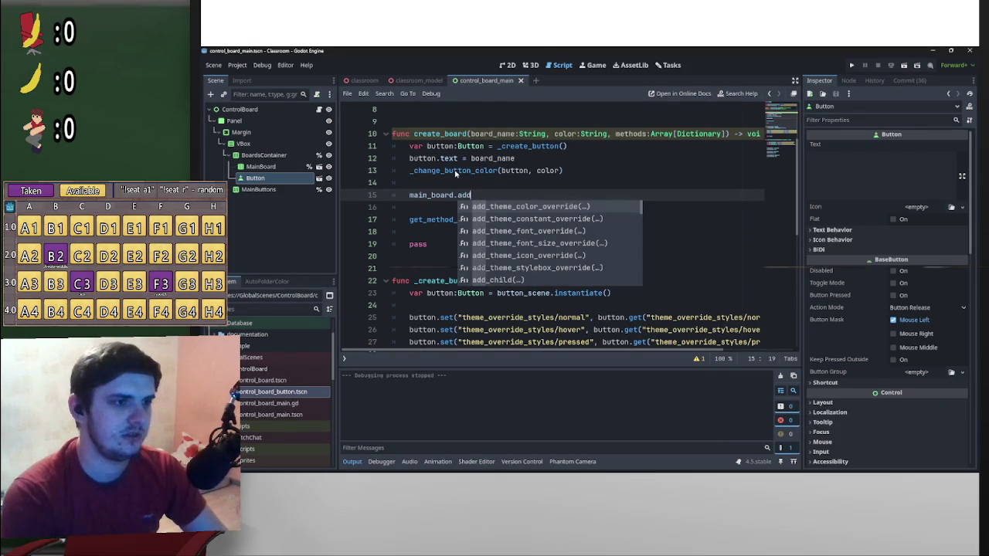
key("Down")
key("Down")
key("Down")
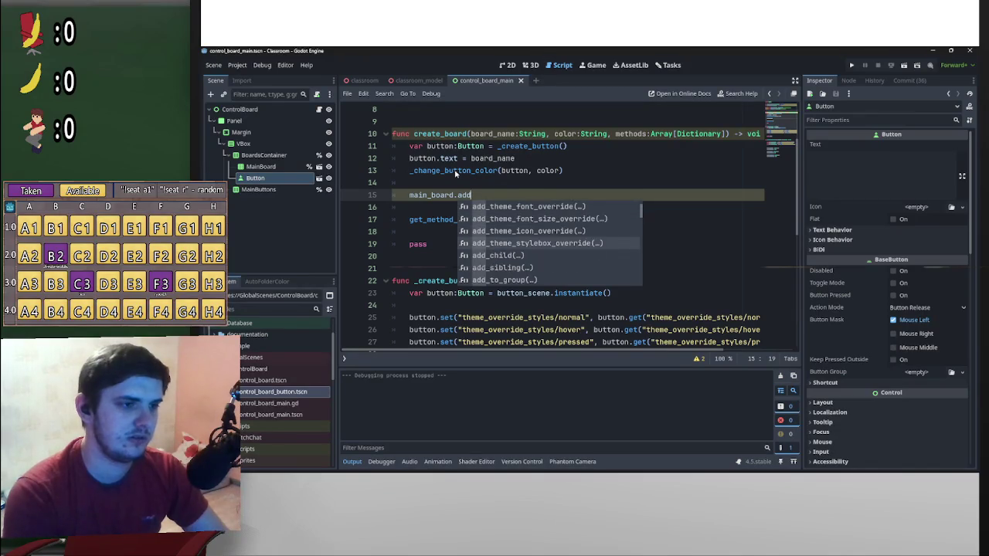
key("Return")
type("button")
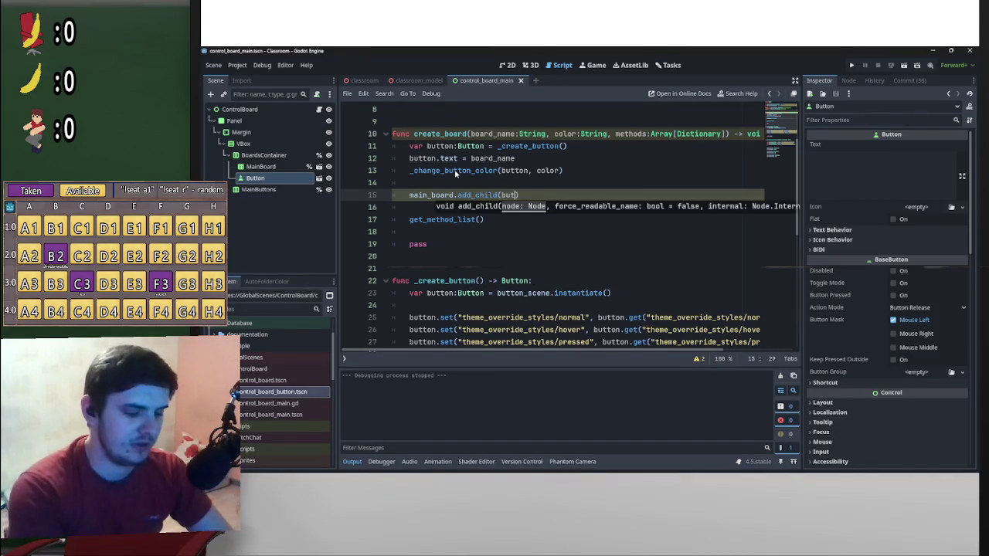
type(")")
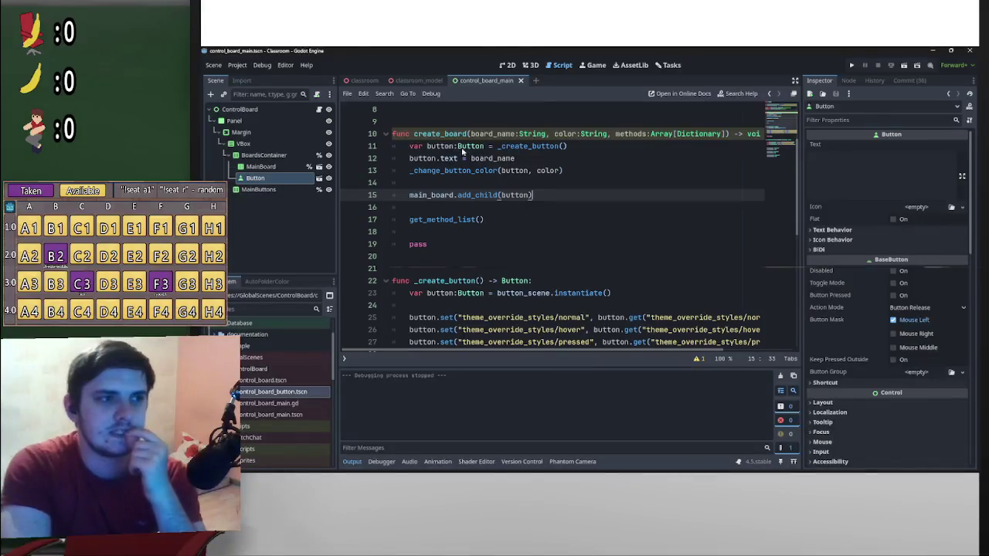
mouse_move(407, 144)
left_mouse_down()
mouse_move(560, 178)
mouse_move(533, 197)
left_mouse_up()
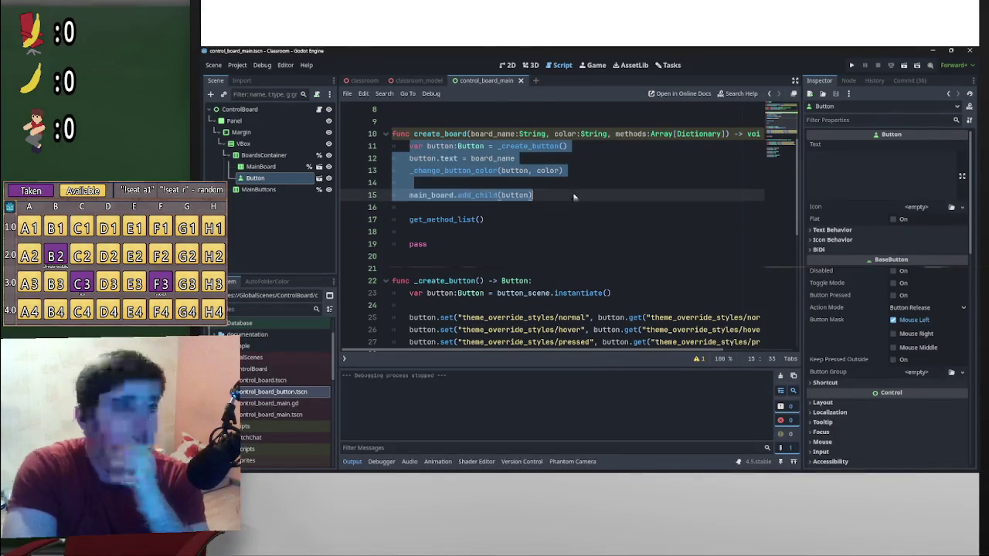
left_click(385, 281)
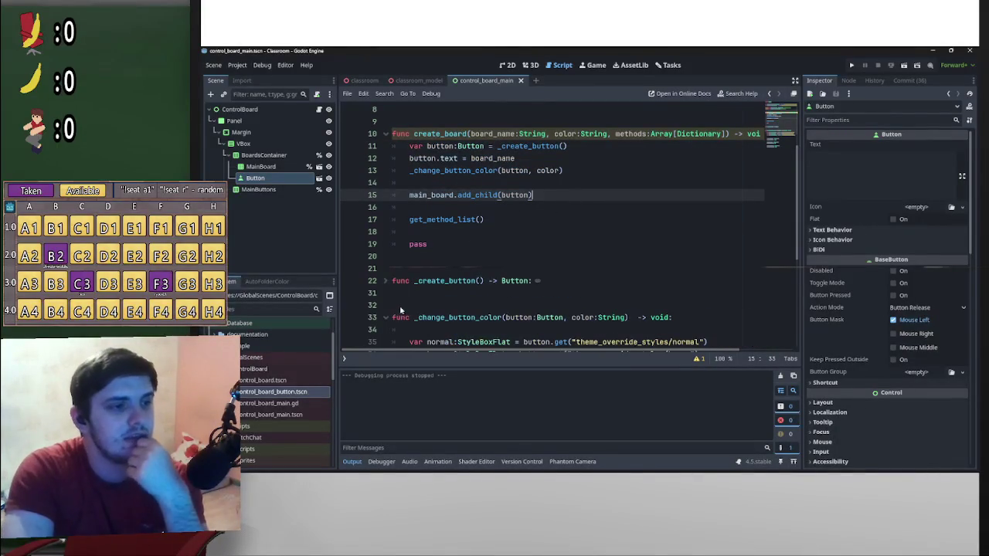
- Remove the blank line above _change_button_color and rename create_board to add_board
left_click(385, 318)
key("BackSpace")
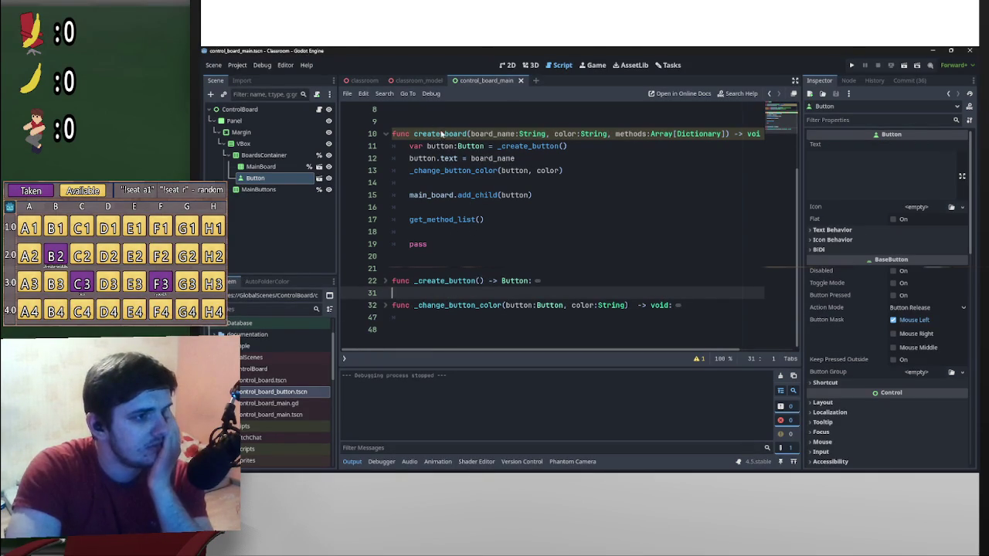
left_click_drag(441, 135, 416, 135)
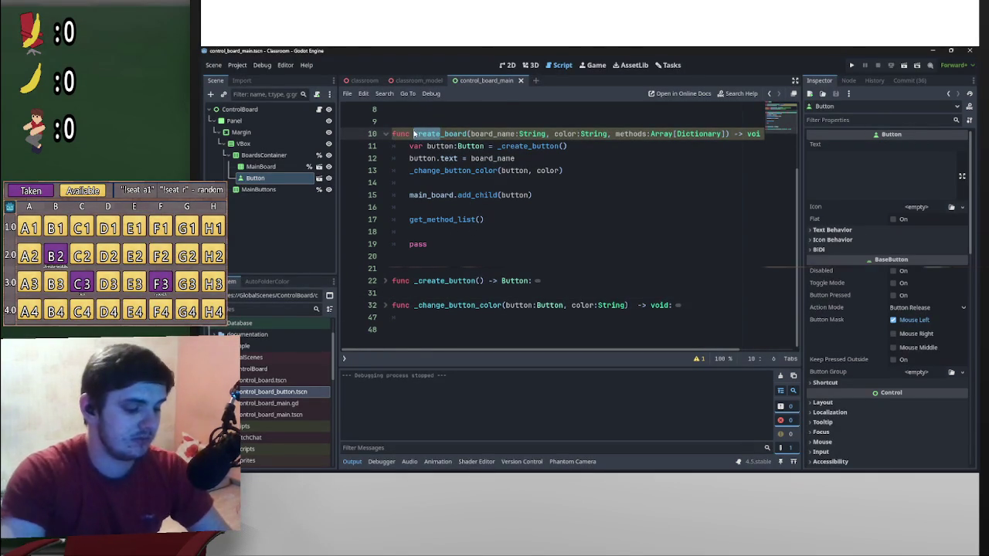
type("add")
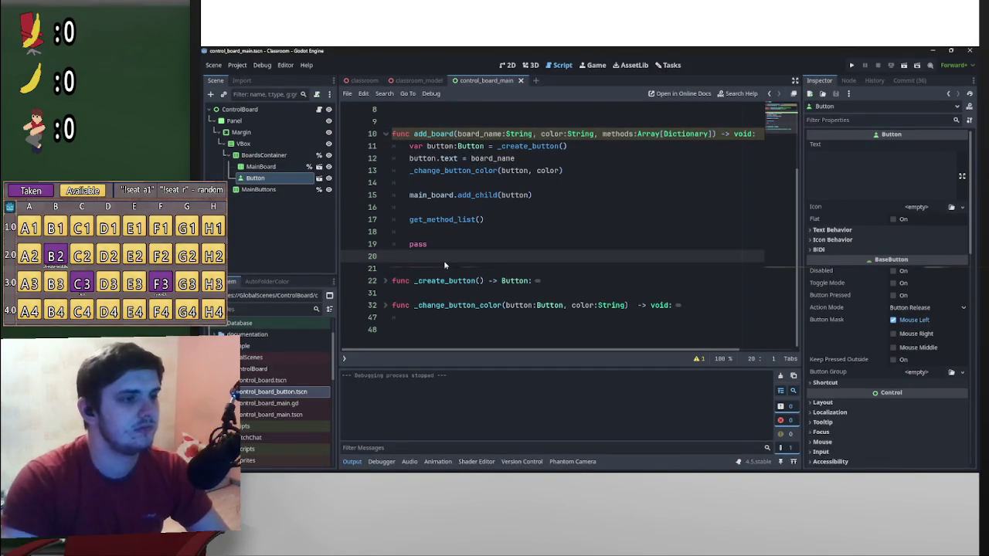
- Paste onto empty line 47, add a blank line, and fold _create_button and _change_button_color
left_click(407, 321)
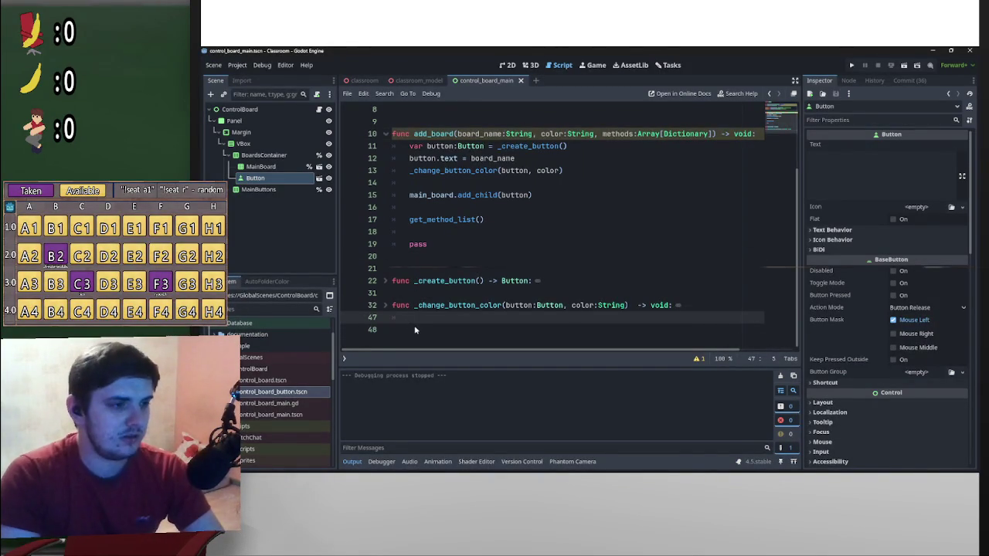
key("ctrl+v")
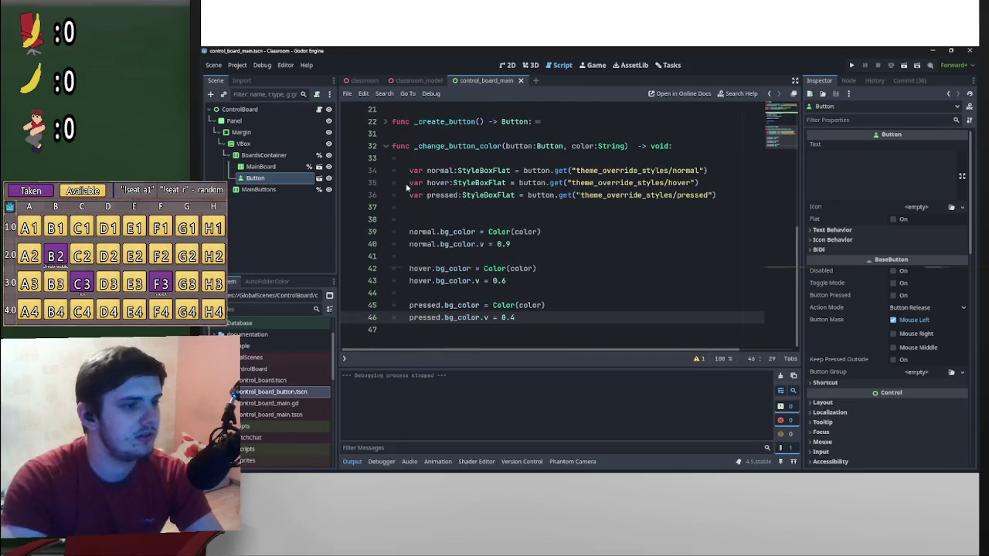
key("Return")
left_click(387, 146)
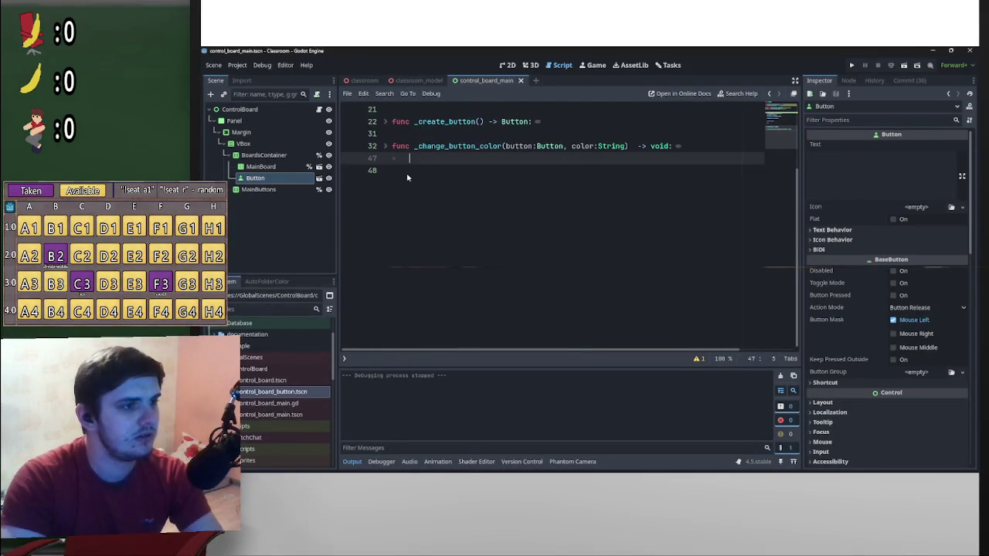
left_click(386, 122)
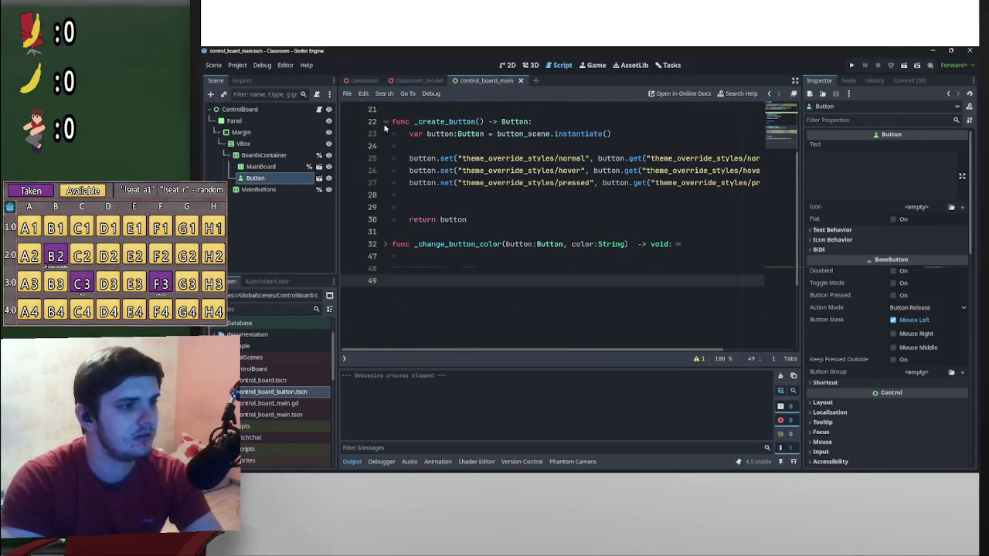
left_click(385, 122)
left_click(385, 146)
scroll(413, 320, "up", 2)
scroll(413, 320, "down", 5)
left_click(411, 306)
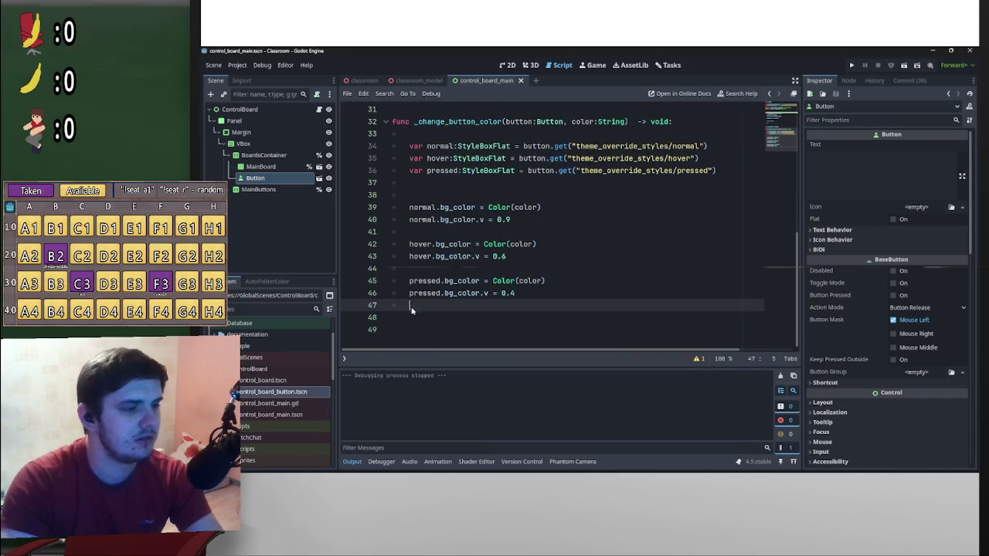
left_click(385, 122)
left_click(419, 144)
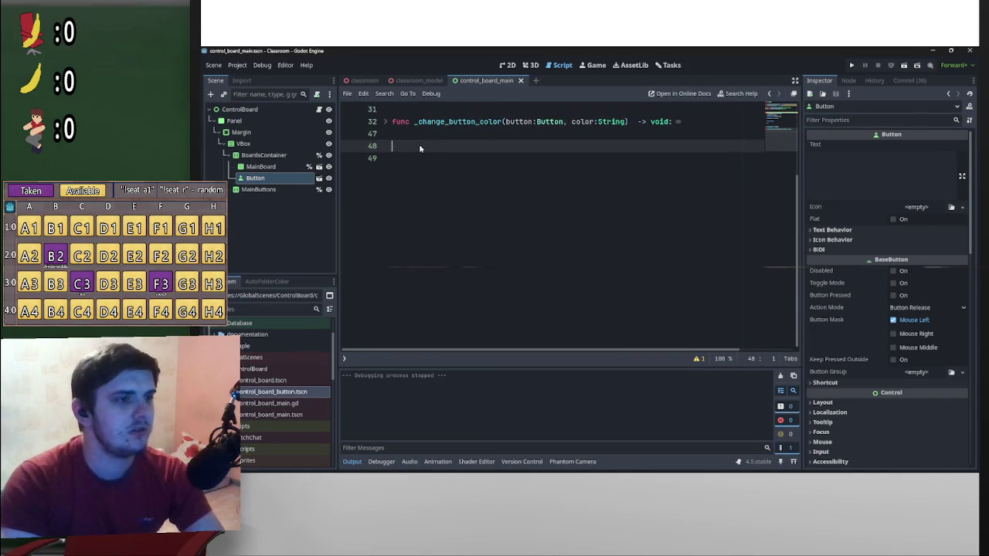
- Write the header 'func _create_board(' on line 48 below the folded helper functions
type("_crea")
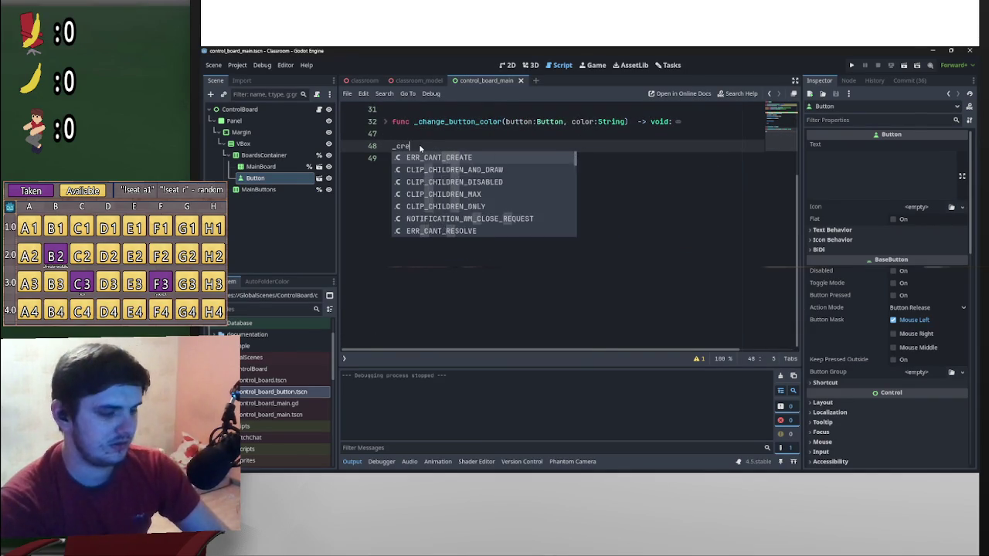
key("Home")
type("func")
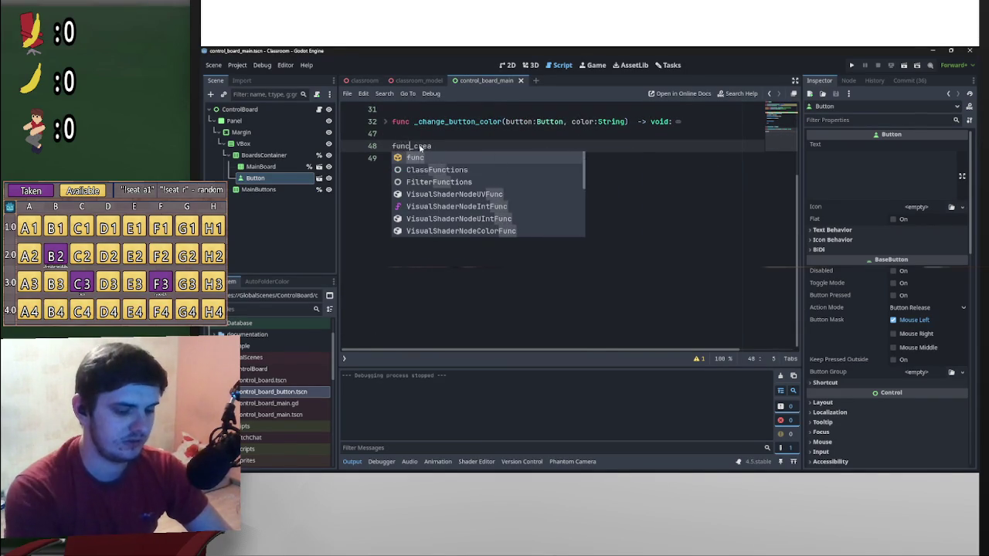
key("End")
type("te_bv")
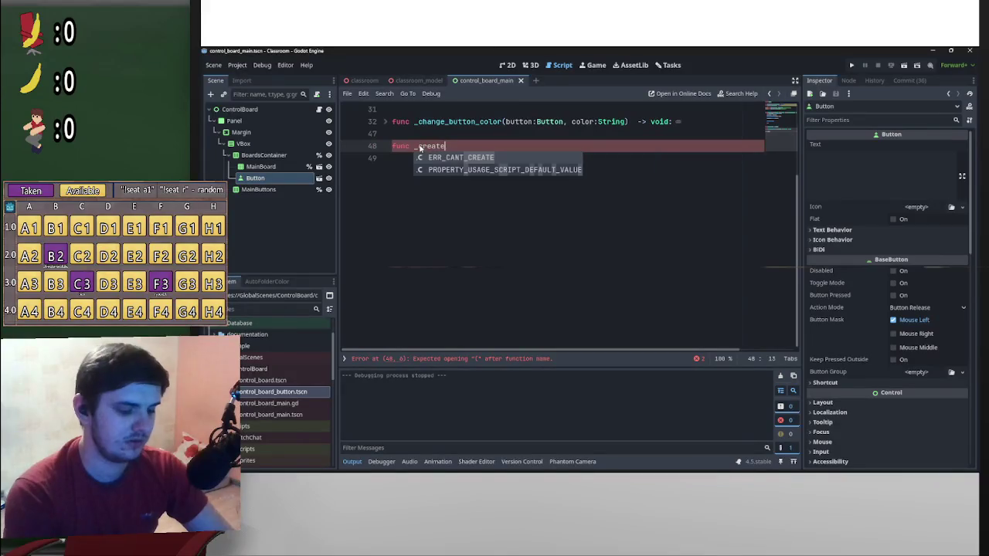
key("BackSpace")
type("oard")
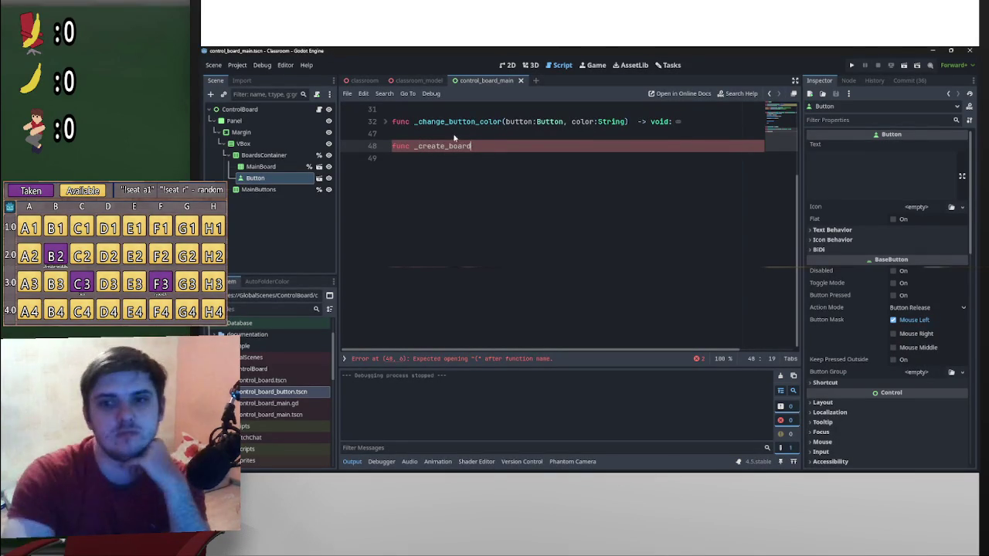
scroll(497, 185, "up", 10)
scroll(533, 186, "down", 5)
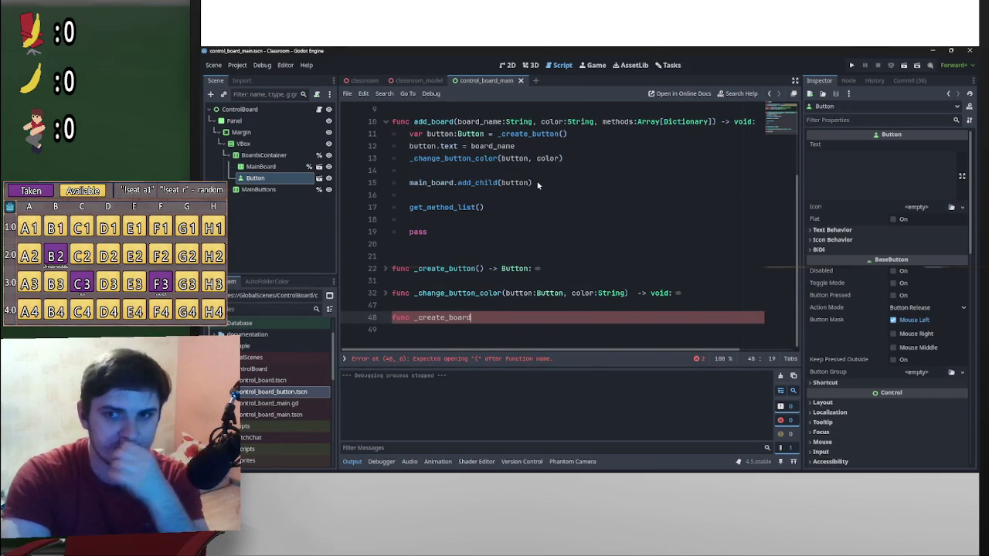
scroll(576, 217, "up", 3)
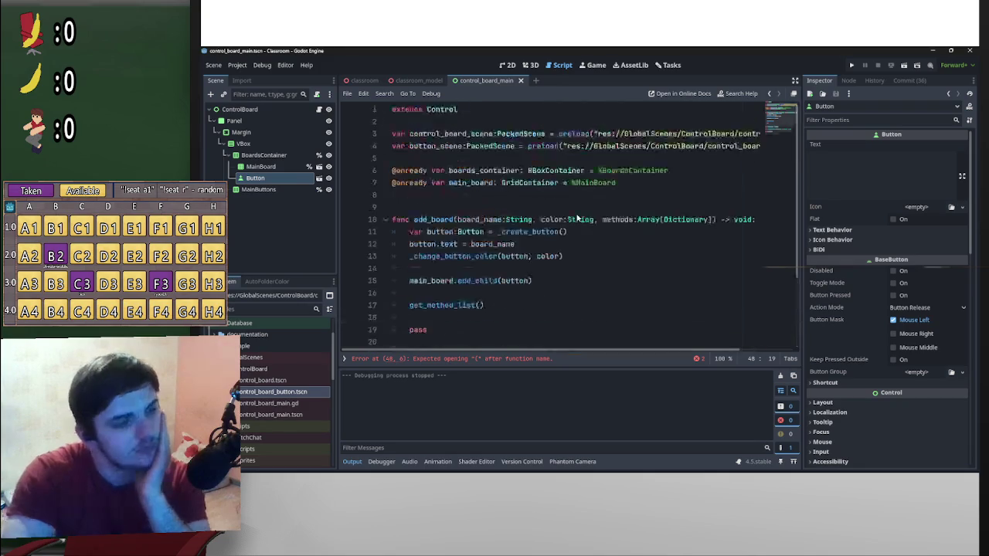
scroll(578, 216, "down", 3)
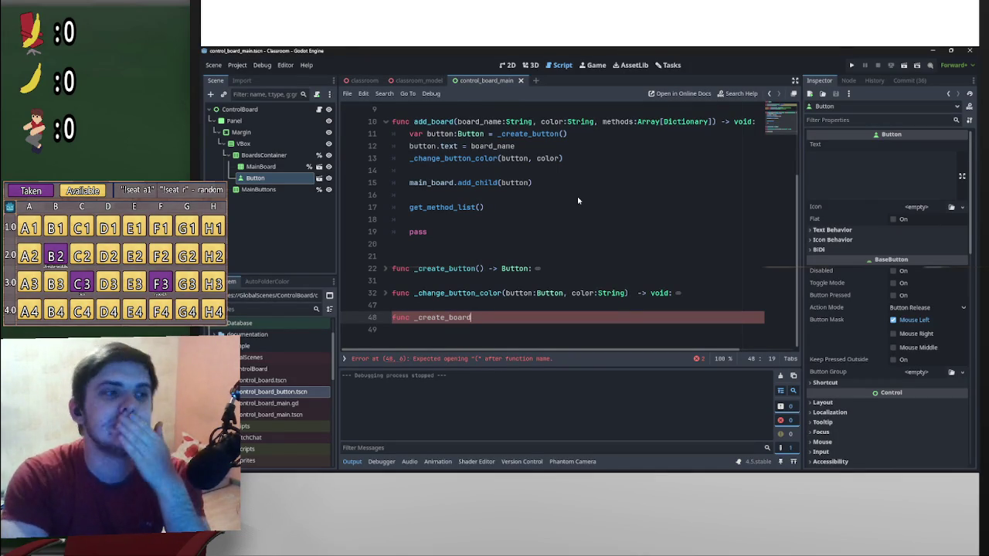
scroll(578, 201, "up", 3)
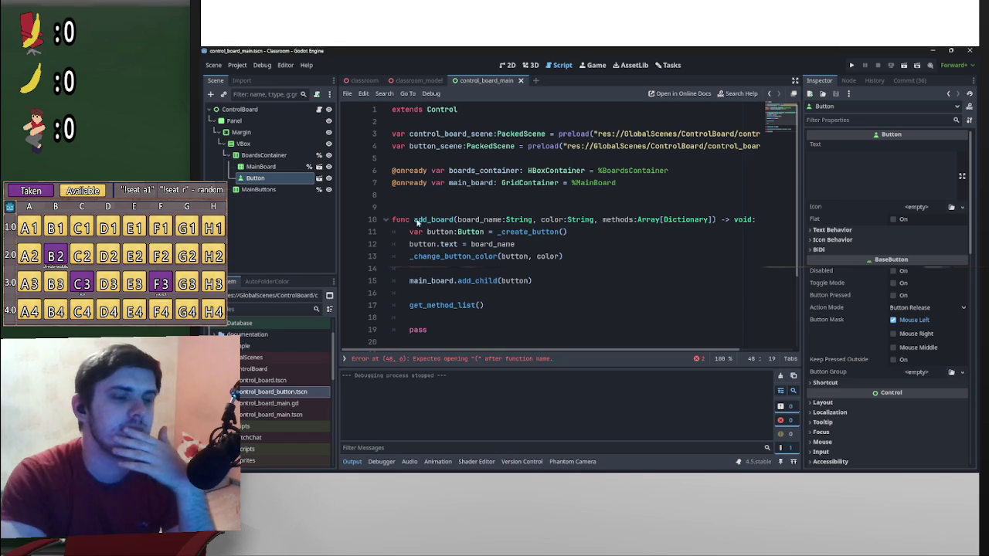
scroll(509, 266, "down", 3)
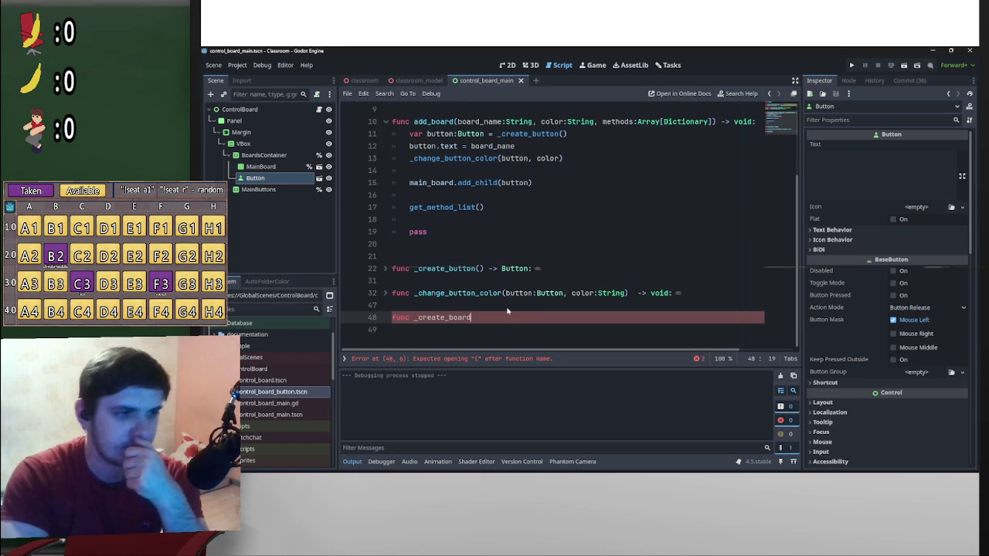
type("(")
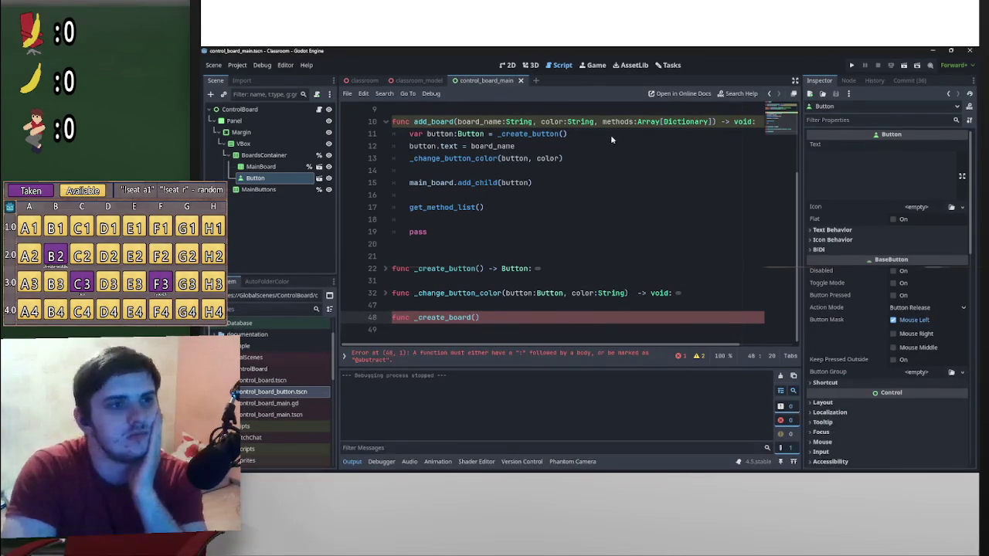
- Give _create_board the methods:Array[Dictionary] parameter and tidy the spacing before '-> void:'
mouse_move(604, 121)
left_mouse_down()
mouse_move(717, 122)
mouse_move(485, 325)
mouse_move(474, 323)
left_mouse_up()
left_click(601, 320)
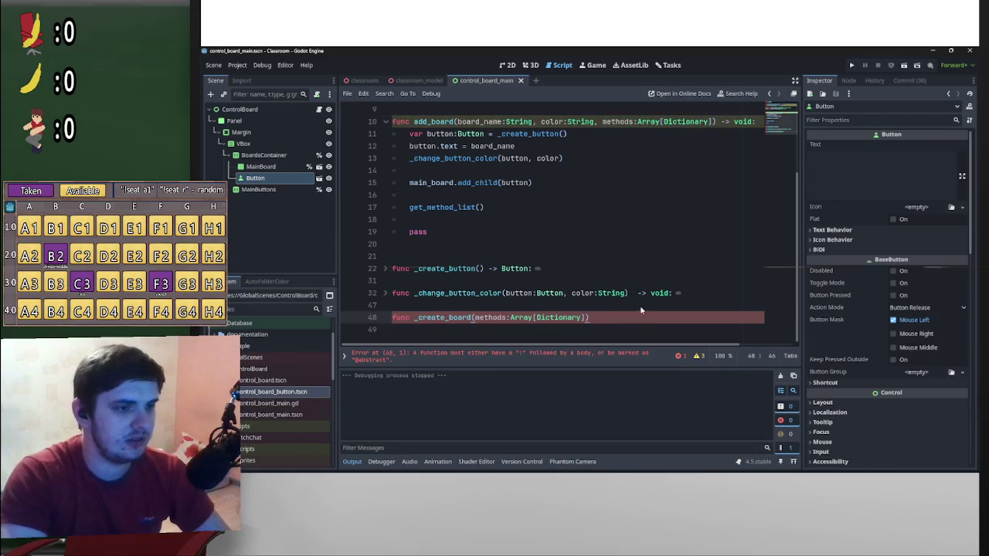
mouse_move(631, 294)
left_mouse_down()
mouse_move(678, 293)
mouse_move(662, 309)
mouse_move(666, 320)
mouse_move(633, 319)
left_mouse_up()
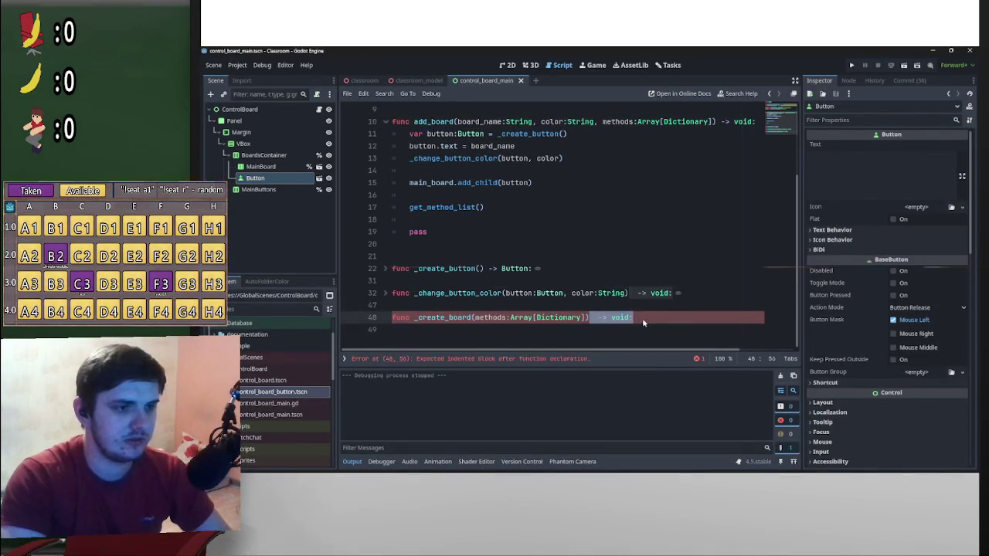
key("Left")
key("Delete")
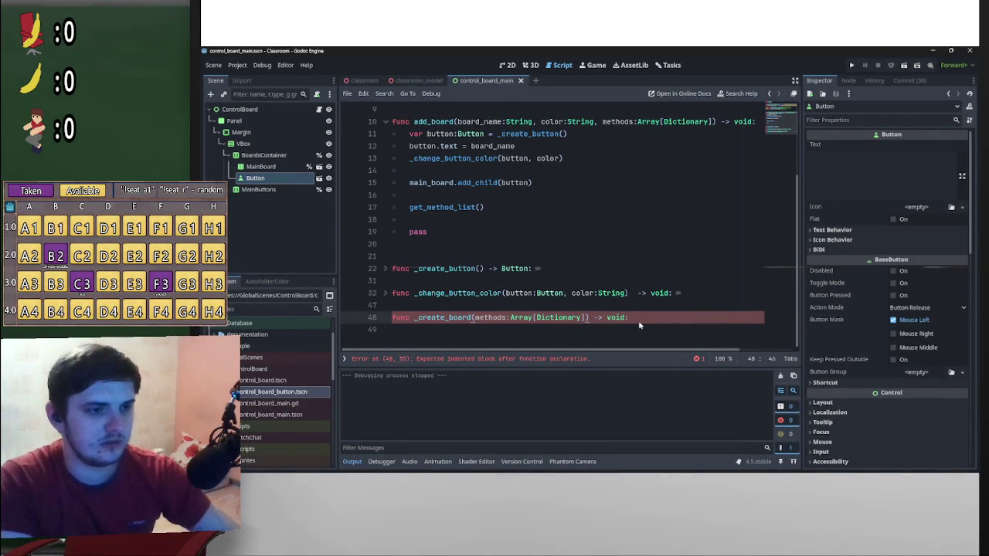
left_click(643, 318)
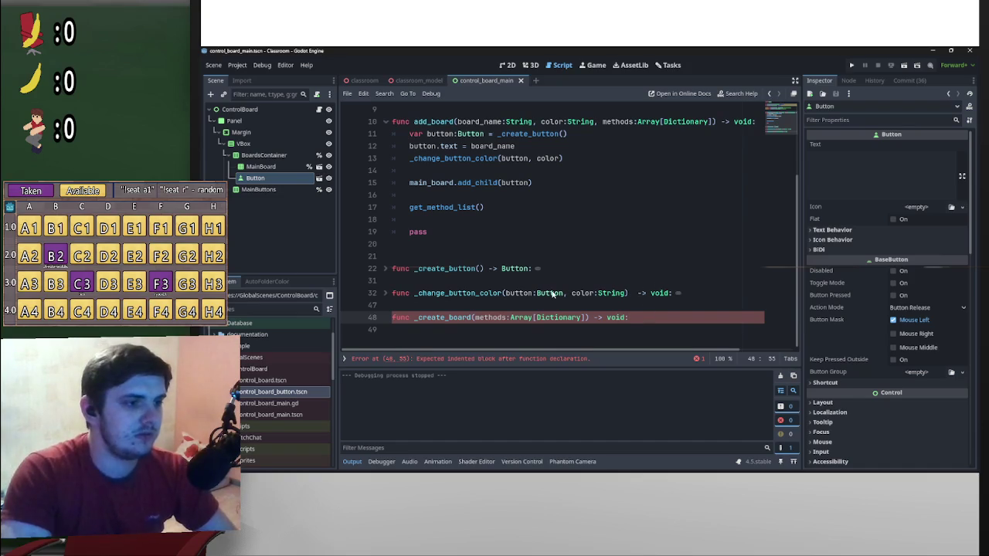
- Add an indented 'pass' body, fold _create_button and _change_button_color, and begin 'var board'
key("Return")
key("Return")
type("pass")
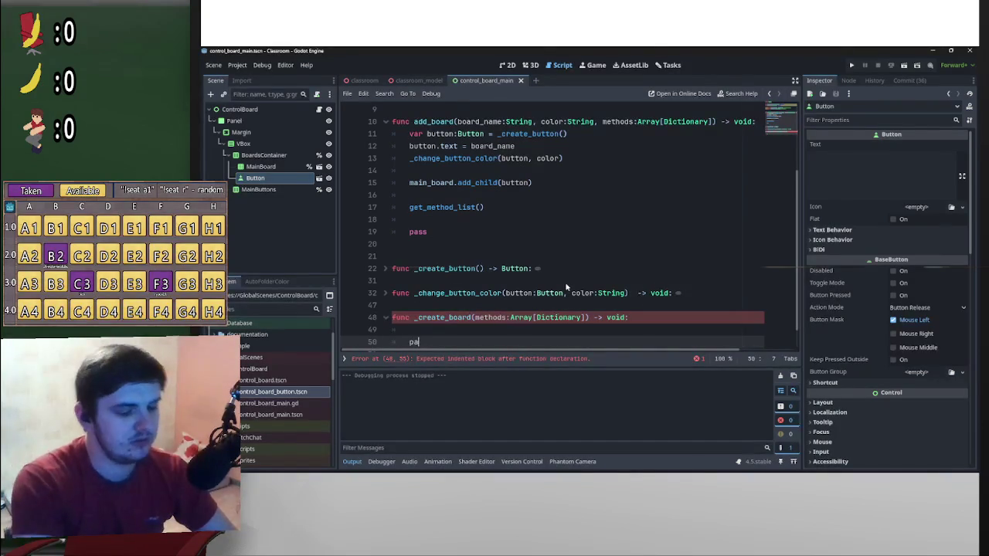
scroll(567, 288, "down", 1)
left_click(468, 307)
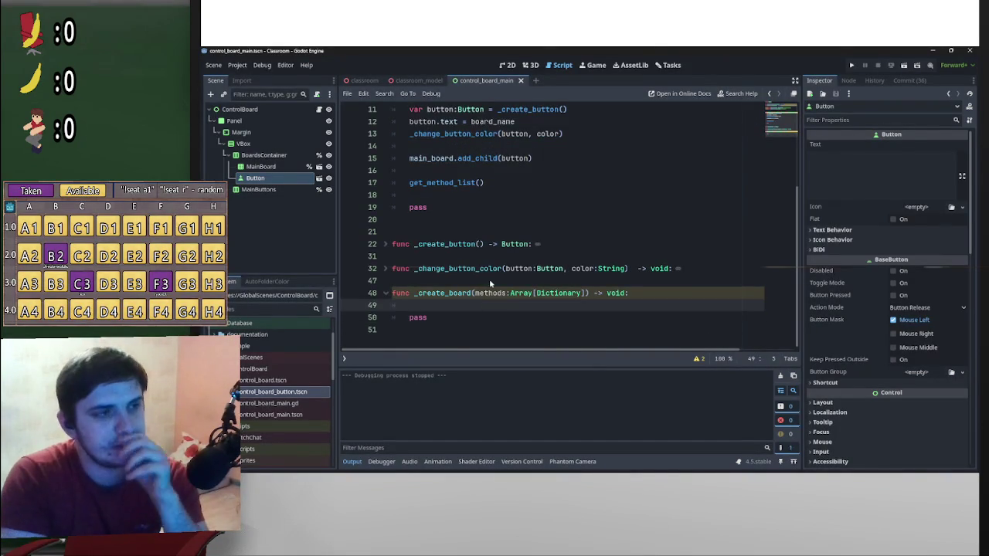
scroll(489, 279, "up", 2)
scroll(386, 315, "down", 3)
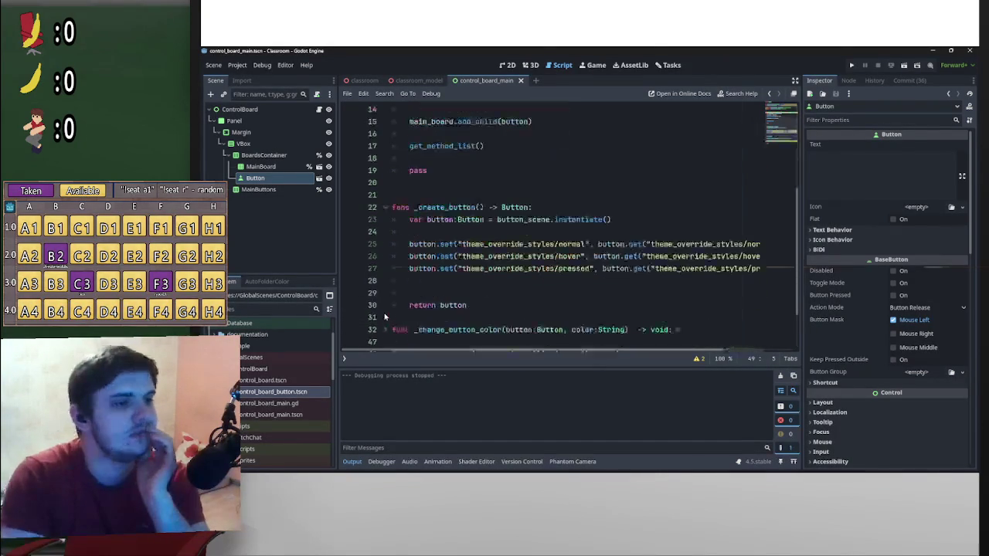
left_click(385, 208)
left_click(386, 232)
type("var boar")
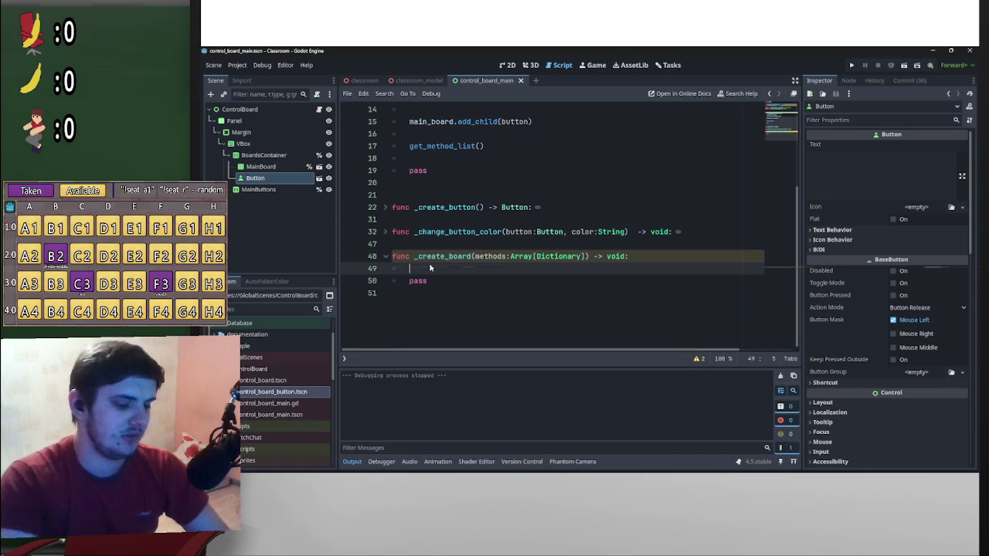
type("d")
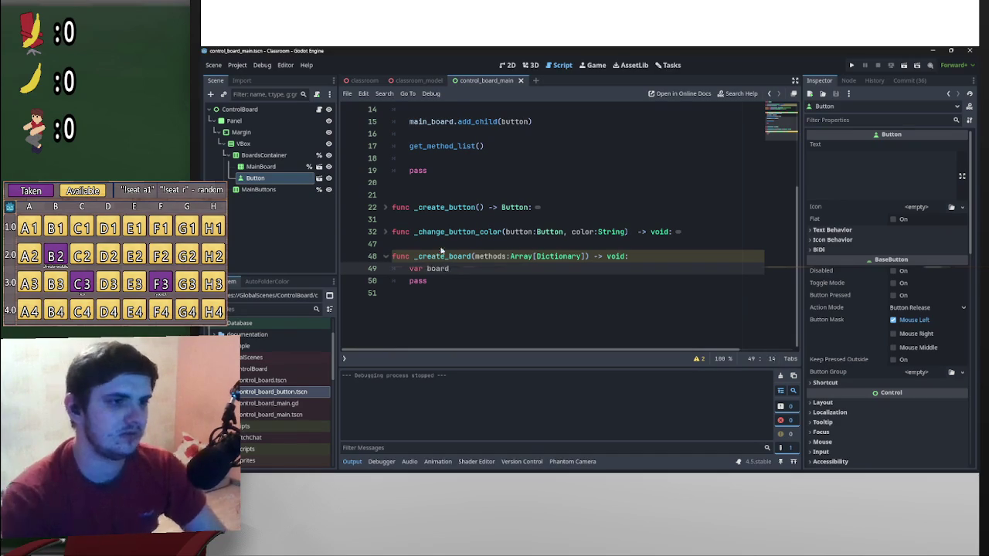
- Change _create_board's return type from void to GridContainer
scroll(526, 287, "up", 4)
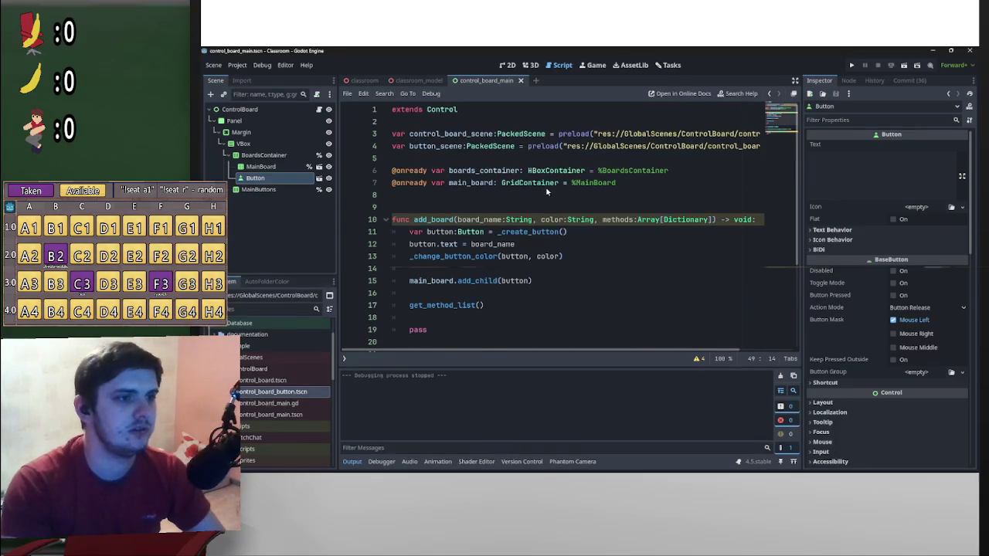
left_click_drag(558, 183, 503, 187)
key("ctrl+c")
scroll(535, 263, "down", 3)
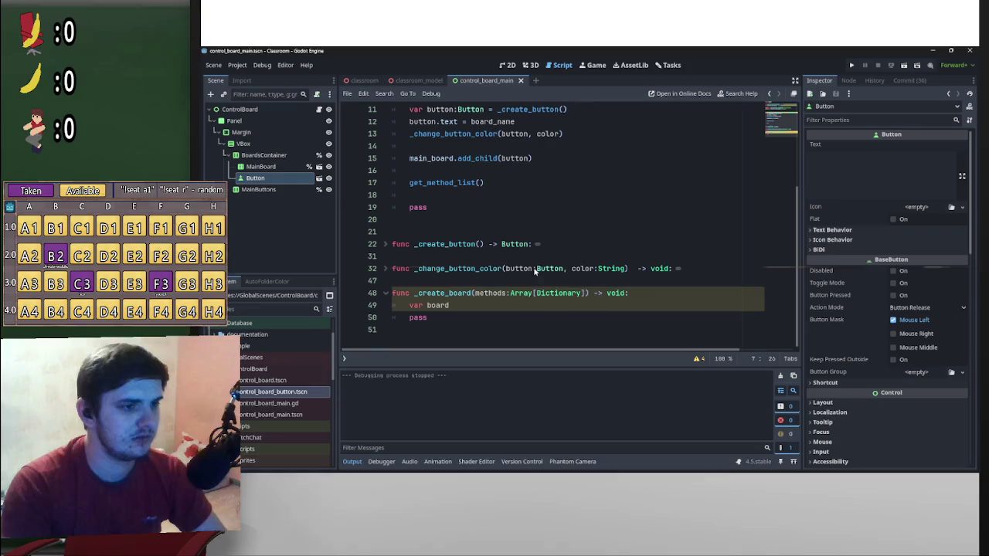
double_click(611, 295)
key("ctrl+v")
- Complete the line 'var board:GridContainer = control_board_scene.instantiate()'
left_click(496, 305)
type(":")
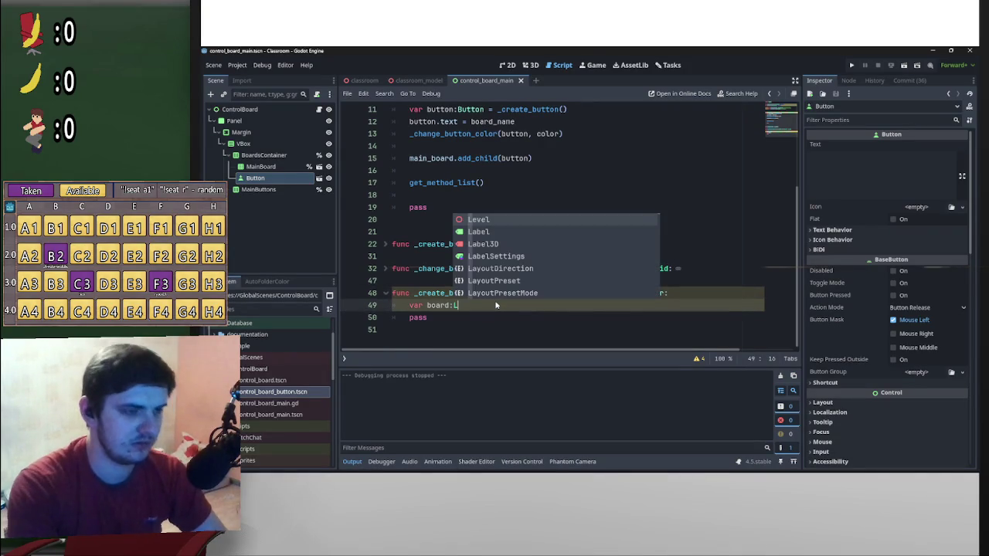
key("ctrl+v")
type("= bo")
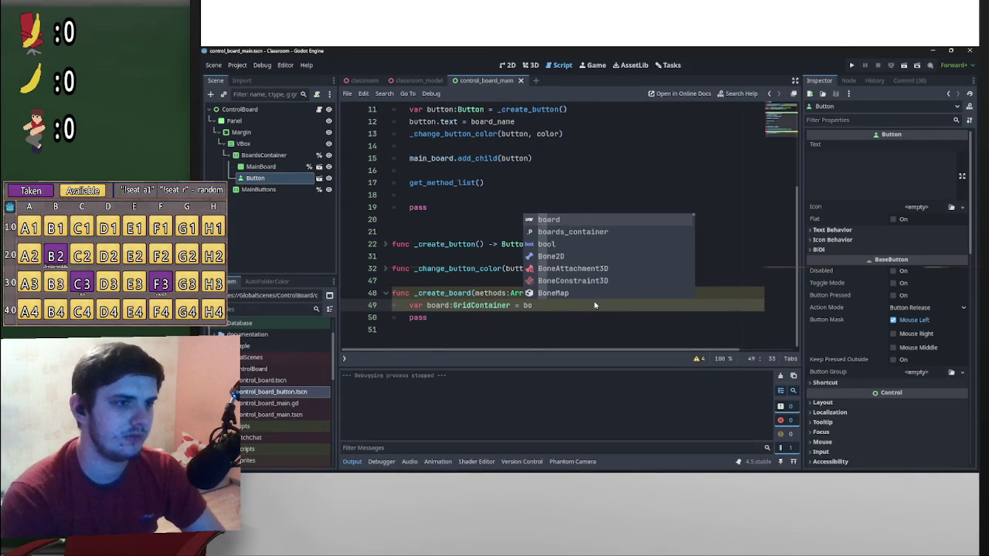
key("Escape")
key("BackSpace")
key("BackSpace")
type("boar")
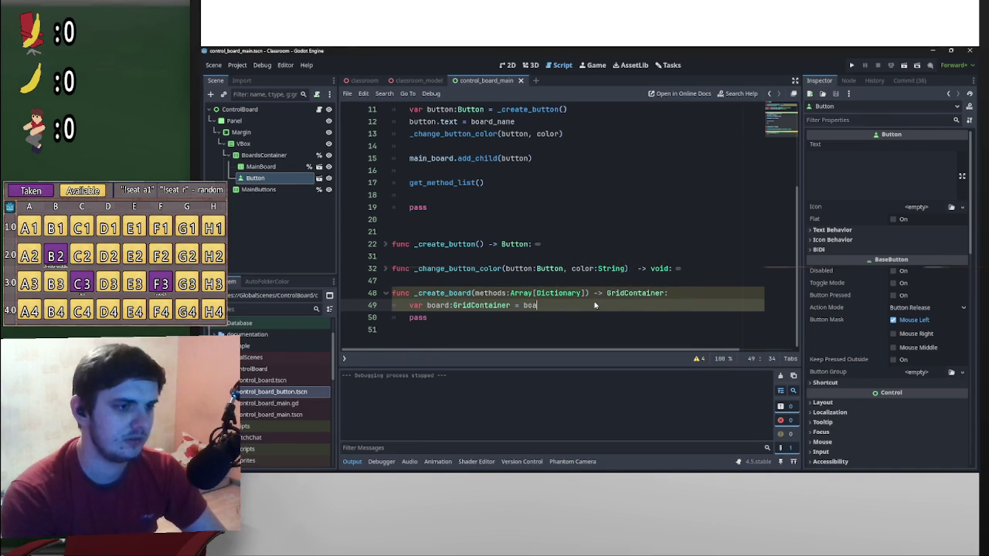
scroll(695, 221, "up", 5)
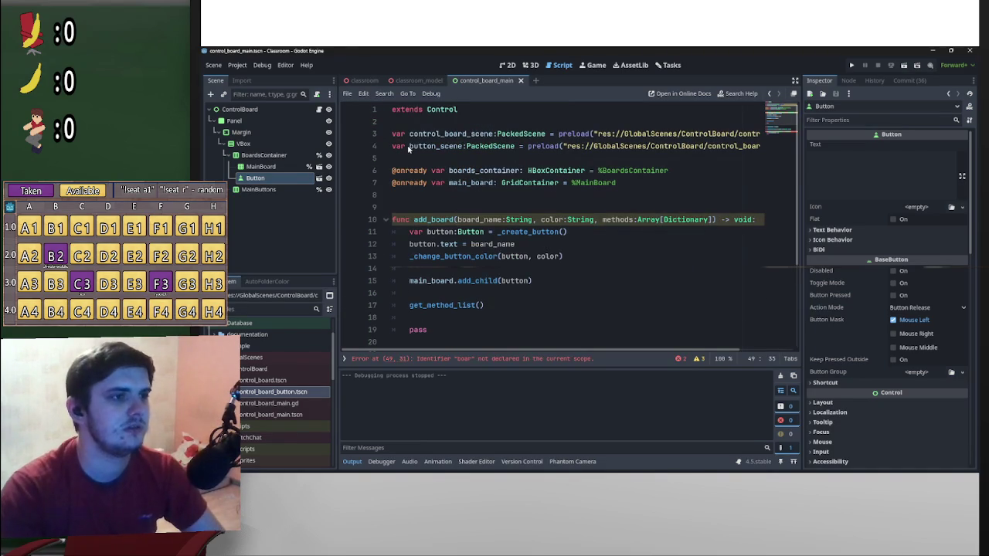
scroll(510, 160, "down", 5)
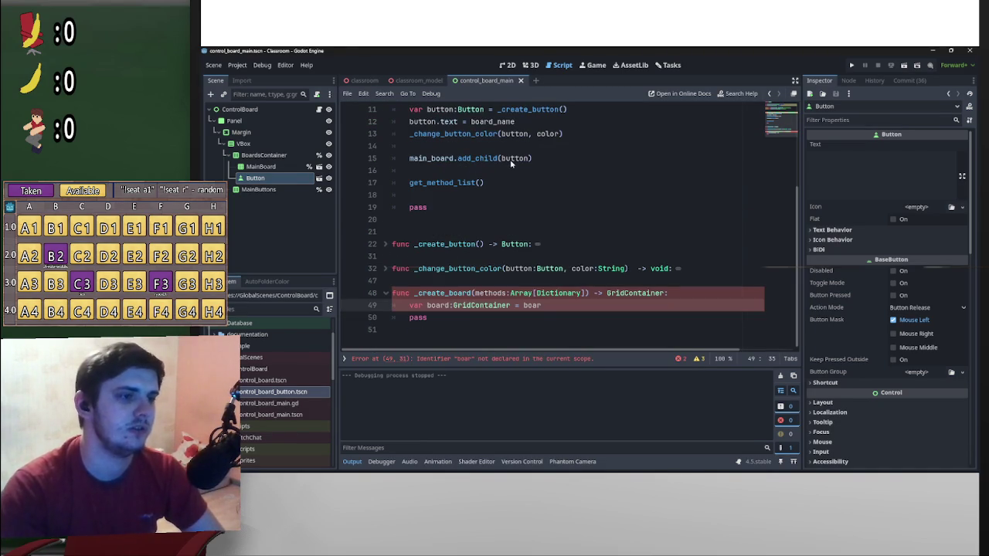
key("BackSpace")
key("BackSpace")
key("BackSpace")
type("conm")
key("BackSpace")
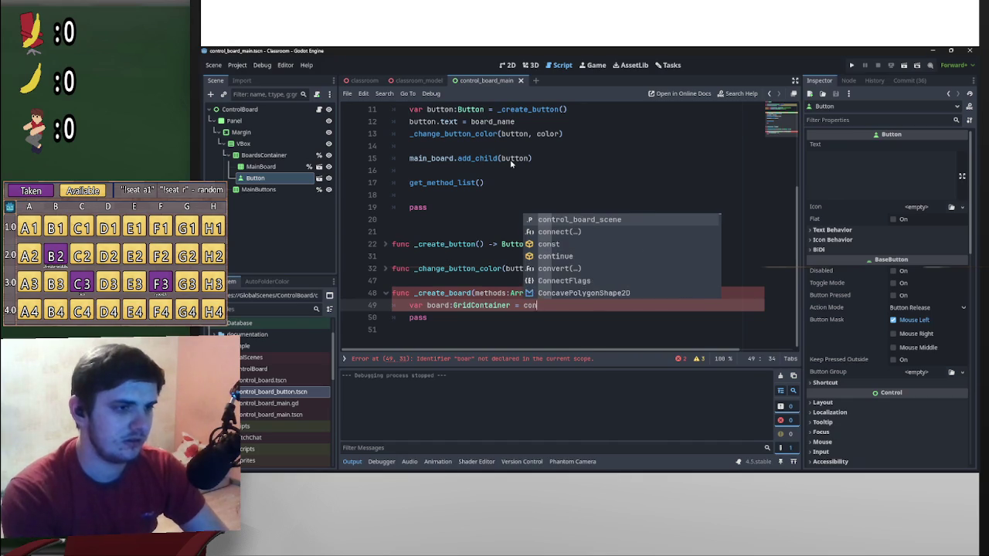
key("Return")
type(".inst")
key("Return")
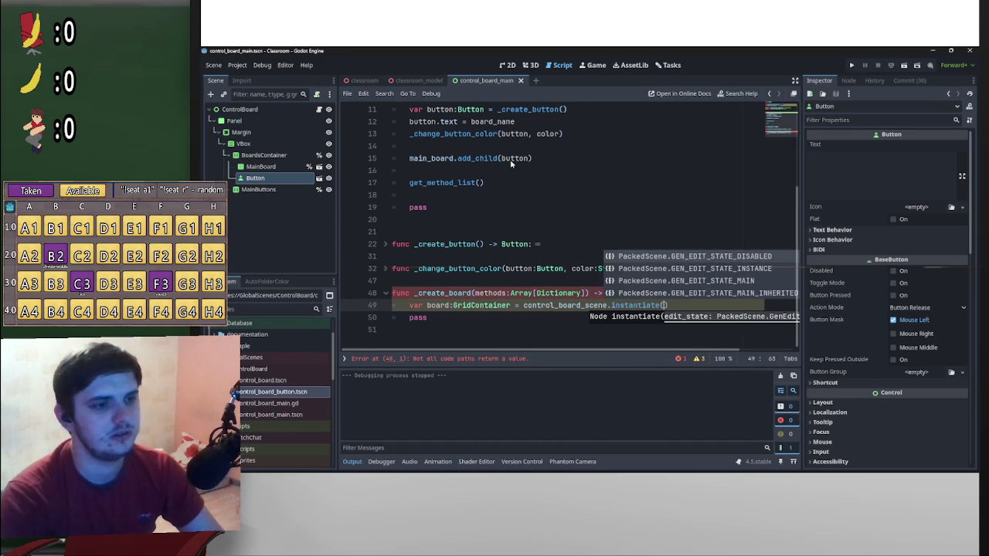
- Add 'return board' and delete the leftover 'pass' placeholder
key("Right")
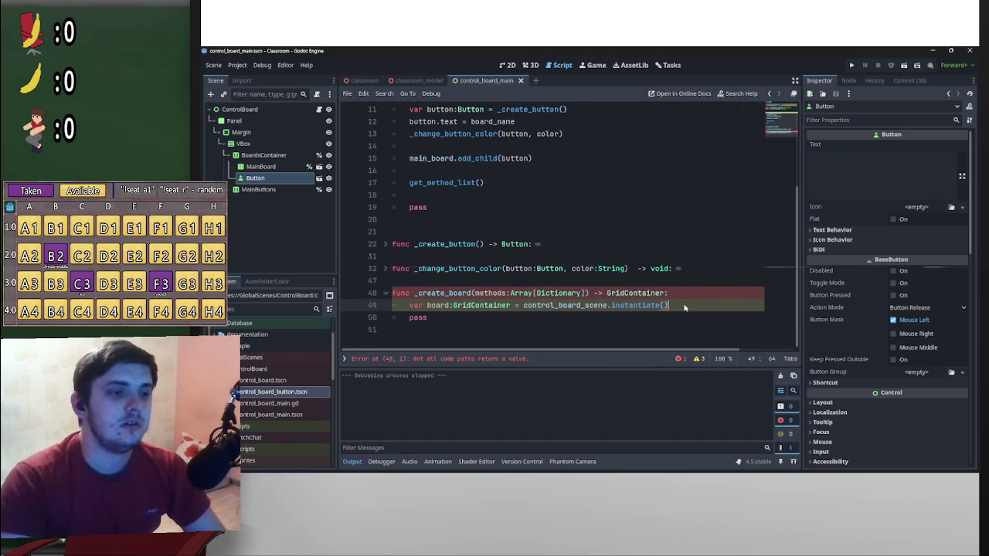
key("Return")
key("Return")
type("return ")
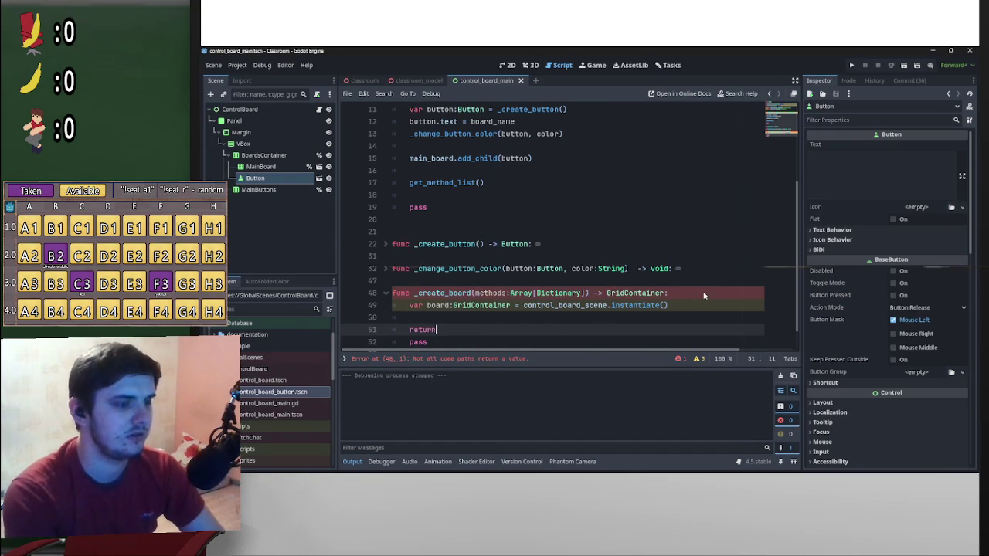
type("board")
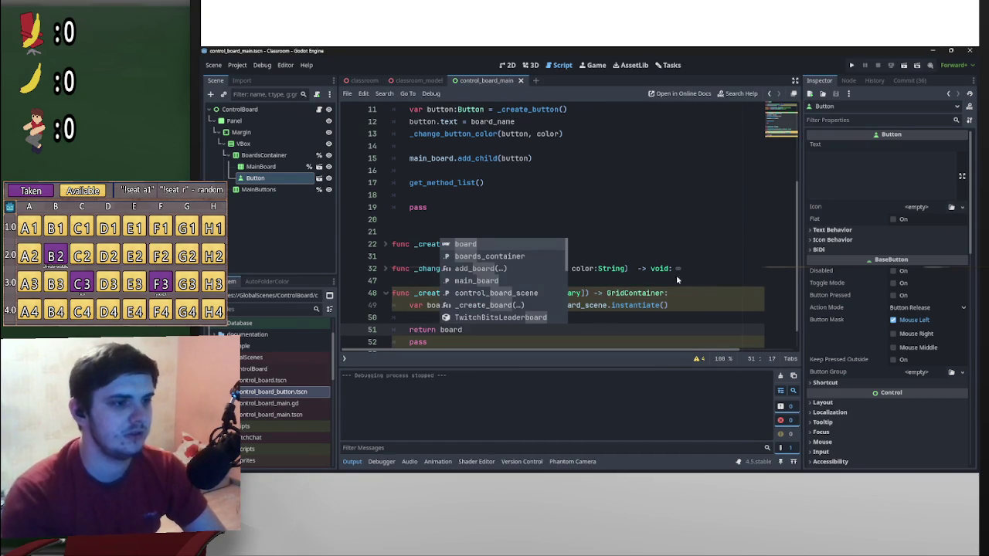
key("Escape")
key("Down")
key("ctrl+shift+k")
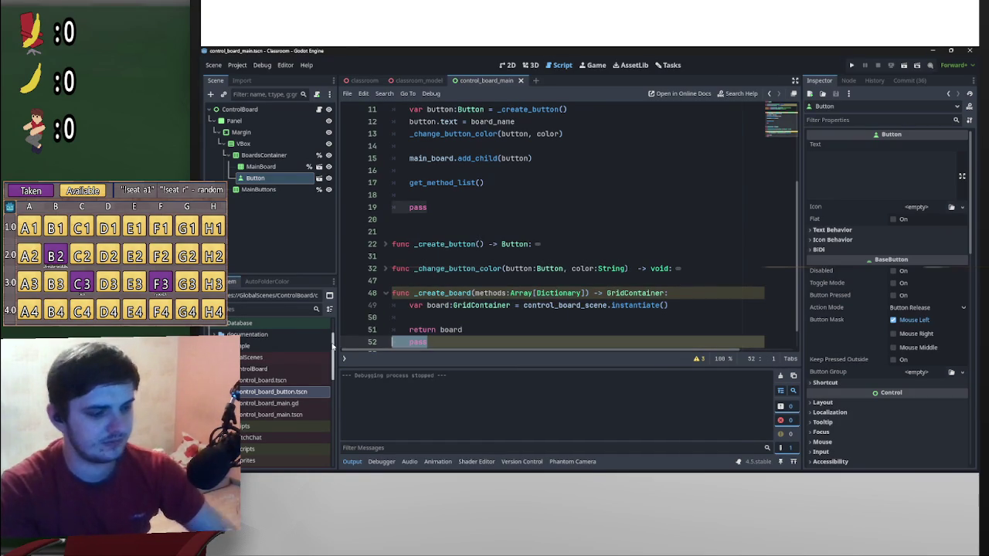
left_click(462, 329)
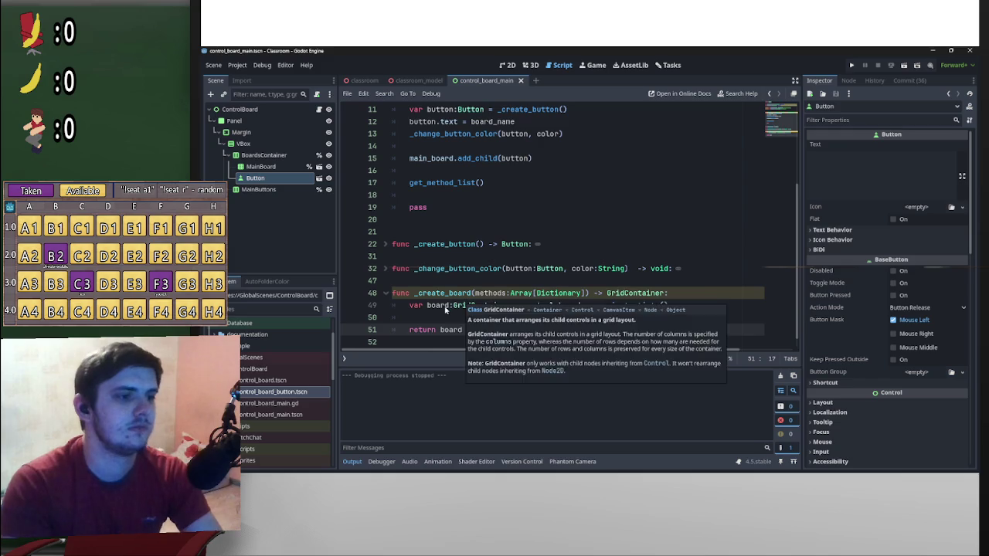
scroll(456, 317, "down", 1)
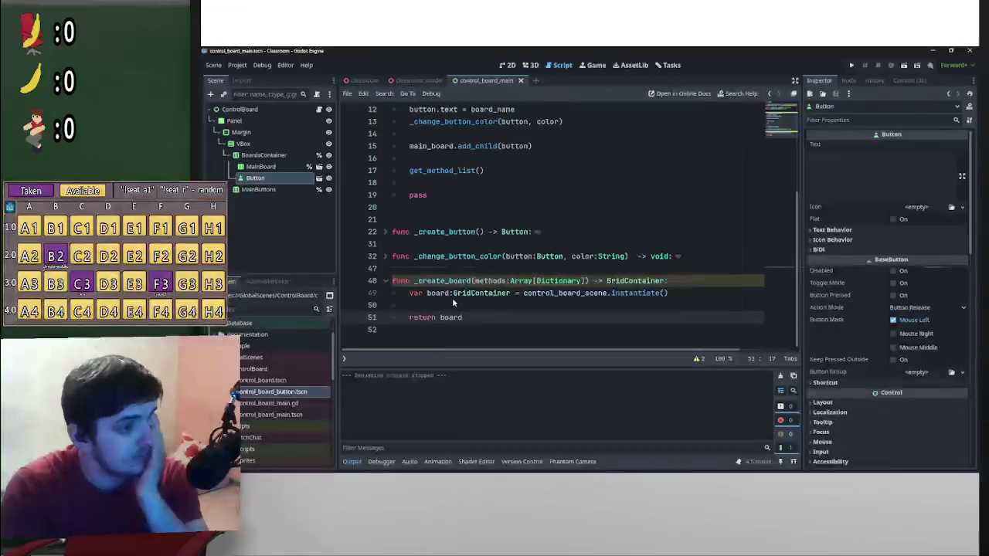
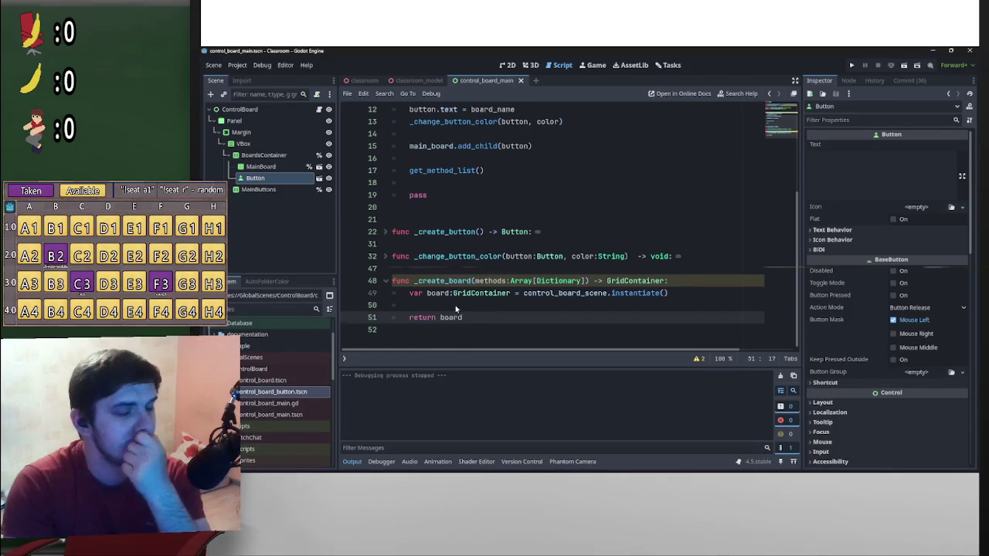
- Hide the new board with board.visible = false on line 50
left_click(455, 305)
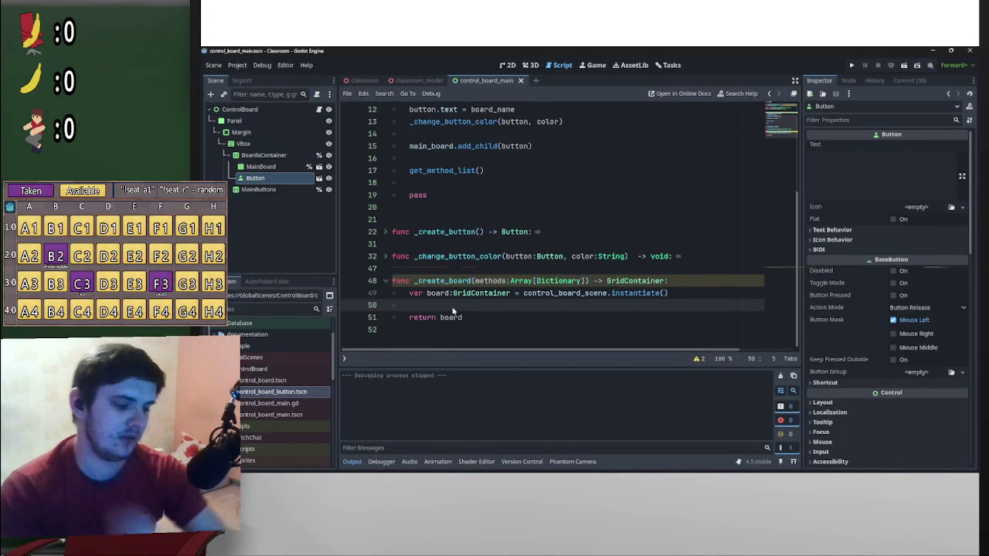
type("board")
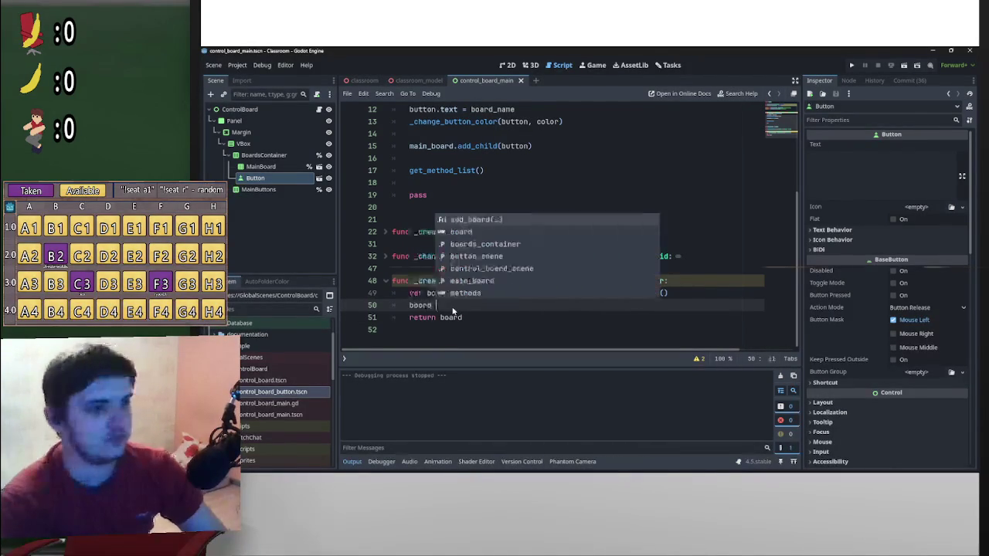
key("BackSpace")
type(".visi")
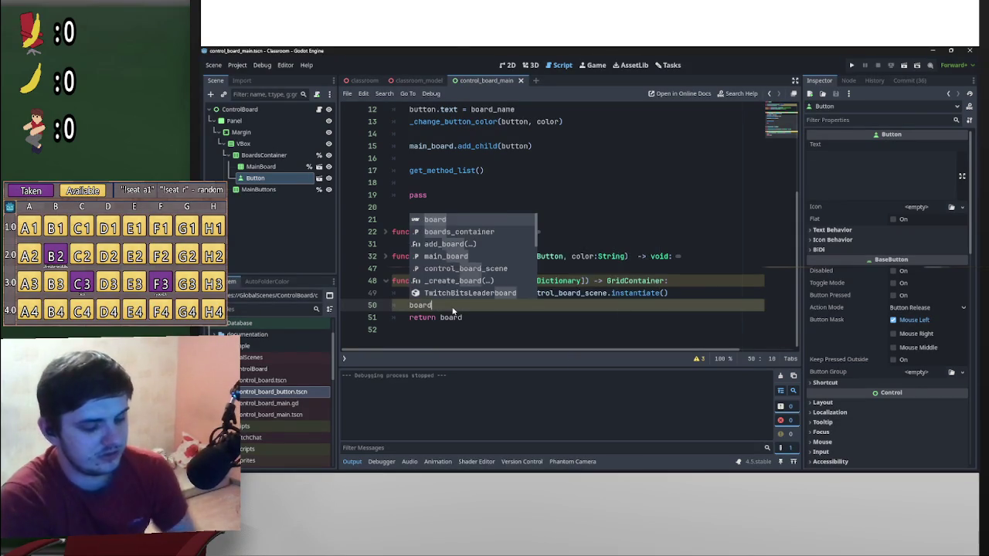
key("Down")
key("Down")
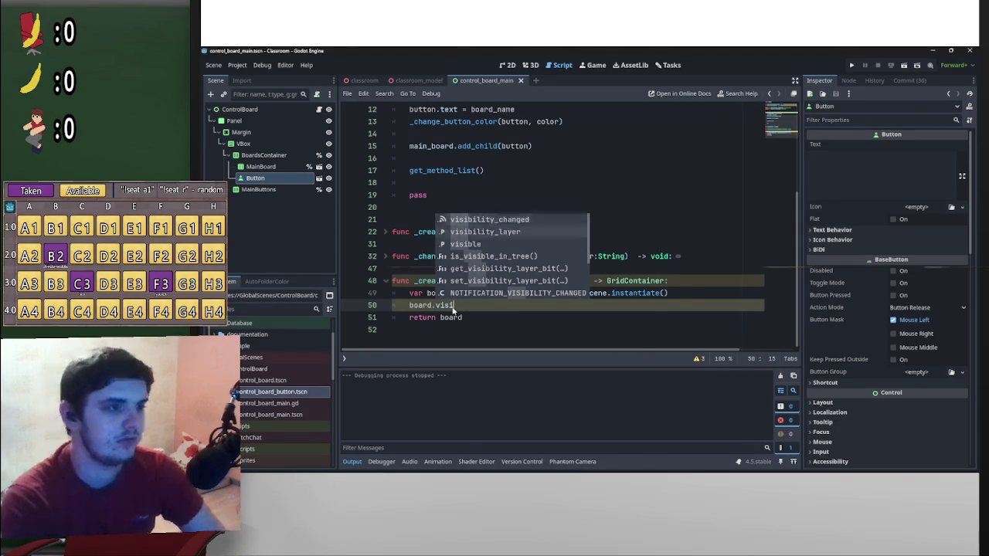
key("Return")
type("== ")
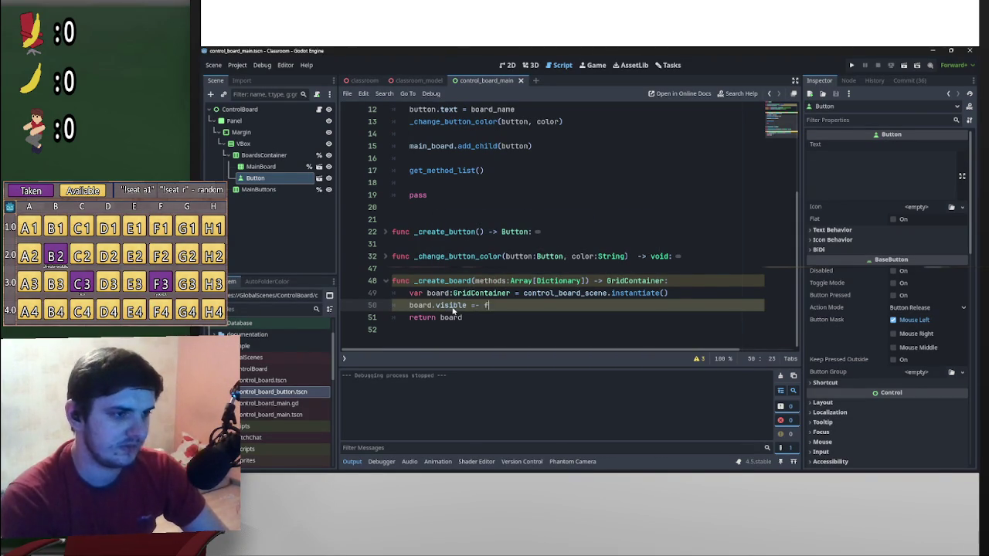
type("false")
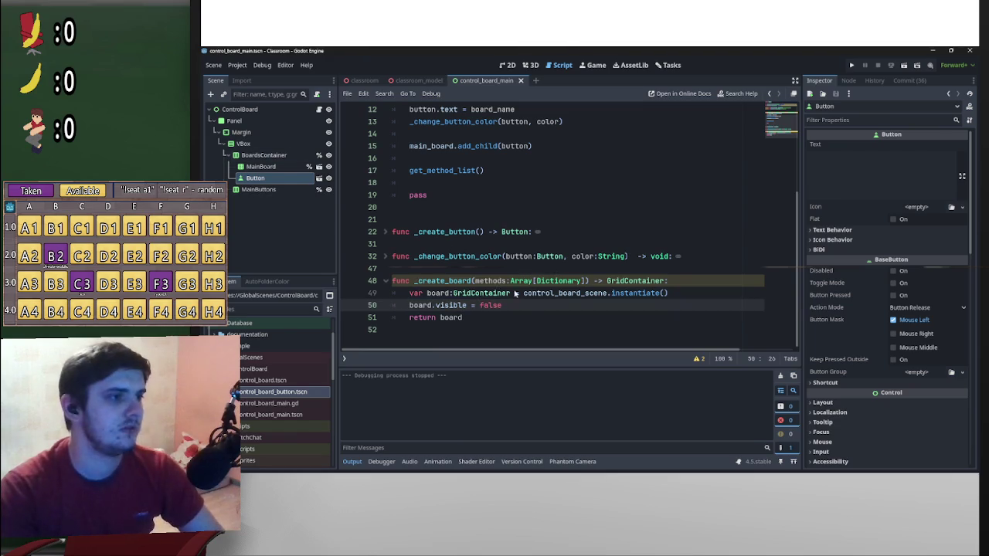
key("Return")
- Add the board to boards_container with boards_container.add_child(board)
type("board")
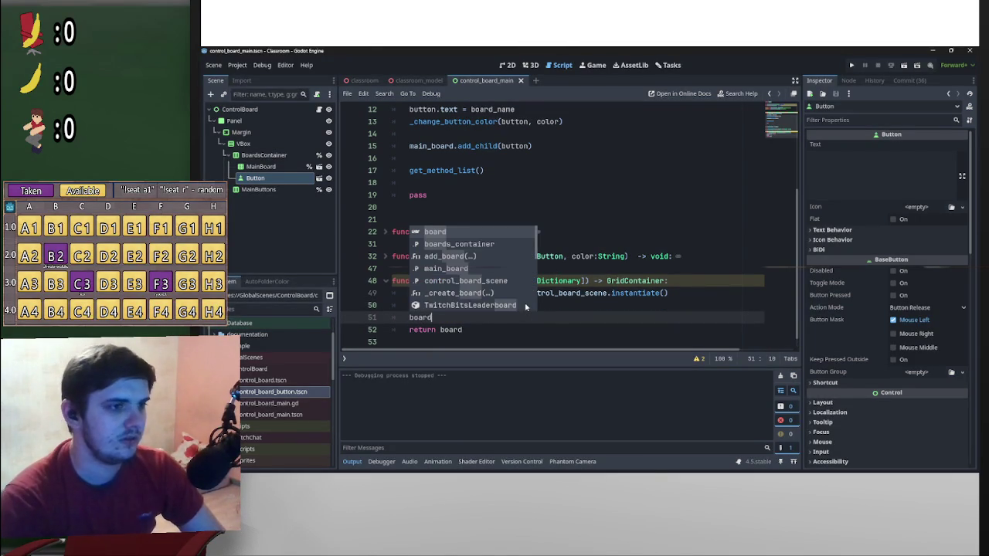
key("Down")
key("Return")
type(".add")
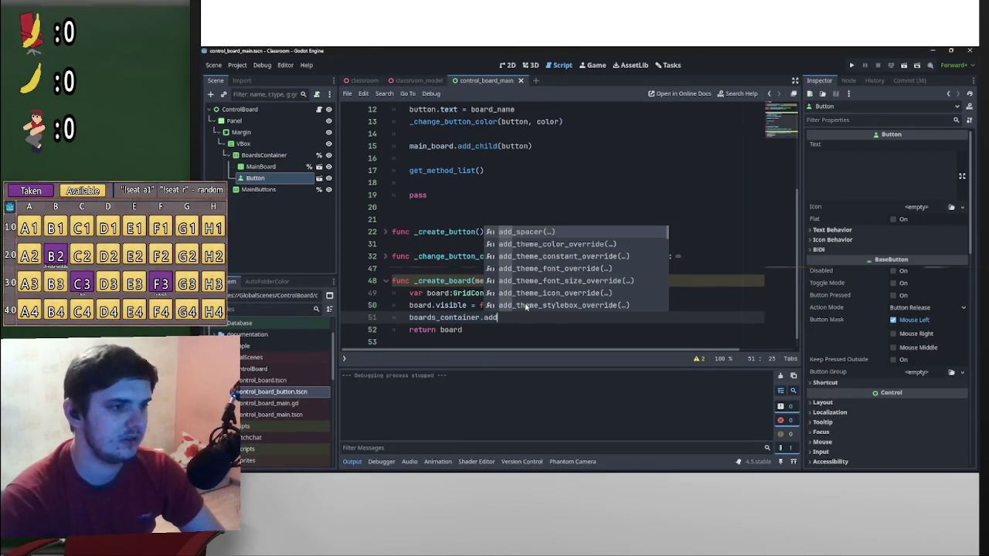
type("_ch")
key("Return")
type("board)")
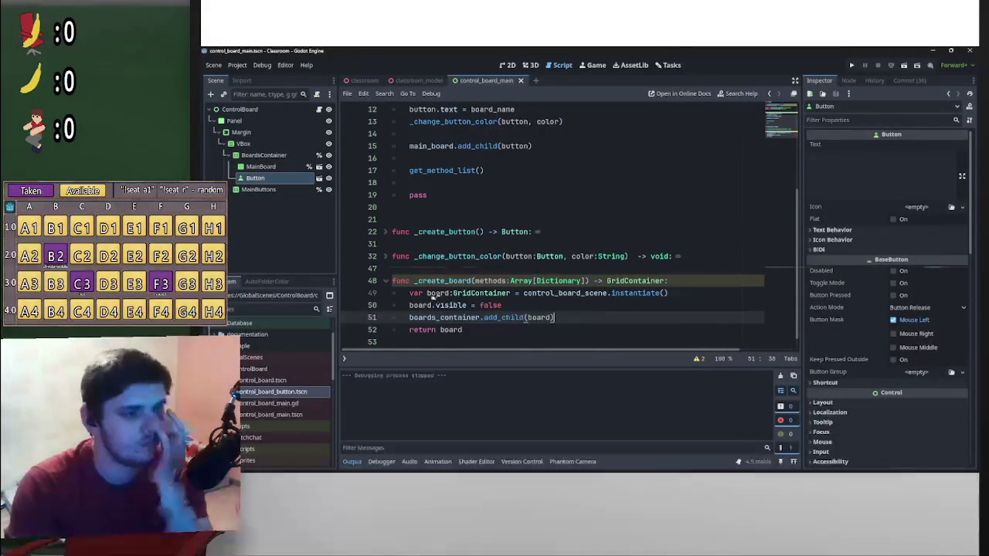
- Open blank lines before return board
key("Return")
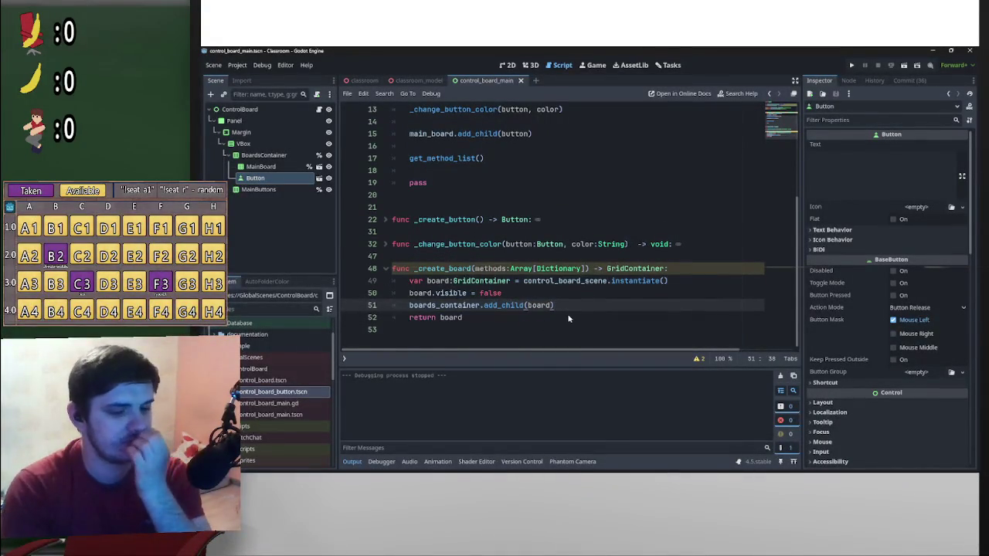
key("Return")
key("Return")
key("Up")
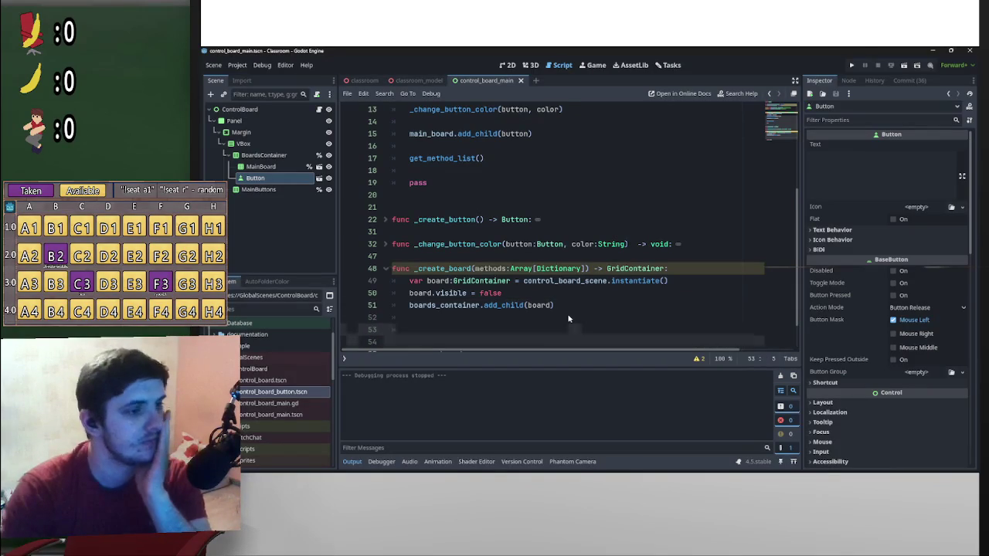
key("Return")
key("Return")
key("Up")
key("Up")
scroll(560, 315, "down", 2)
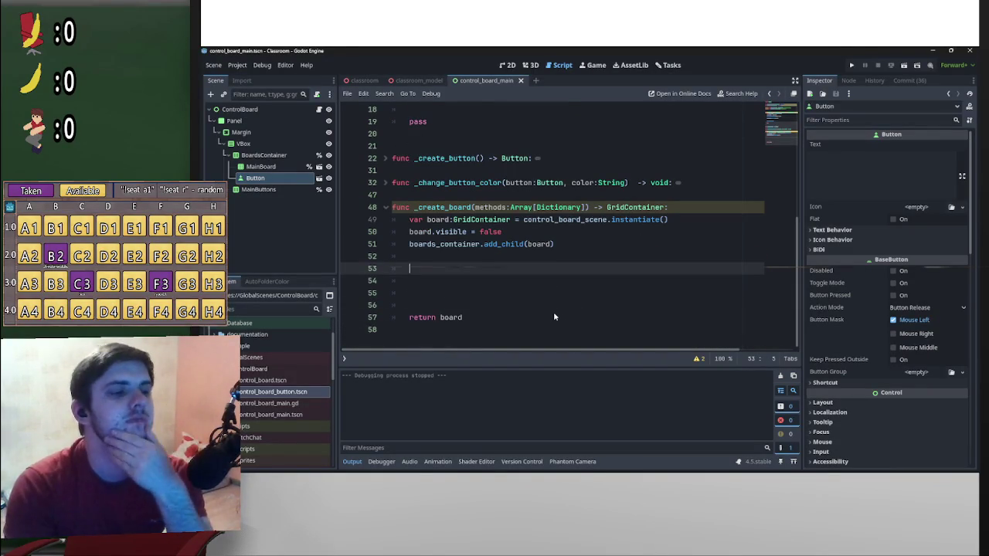
- Start a for method in methods: loop in _create_board
type("for method in me")
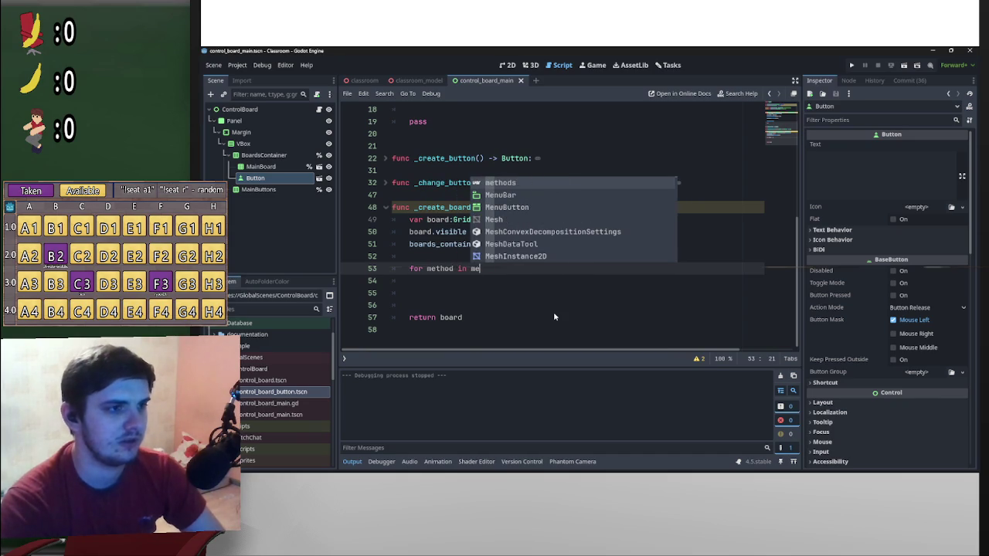
key("Return")
type(":")
key("Return")
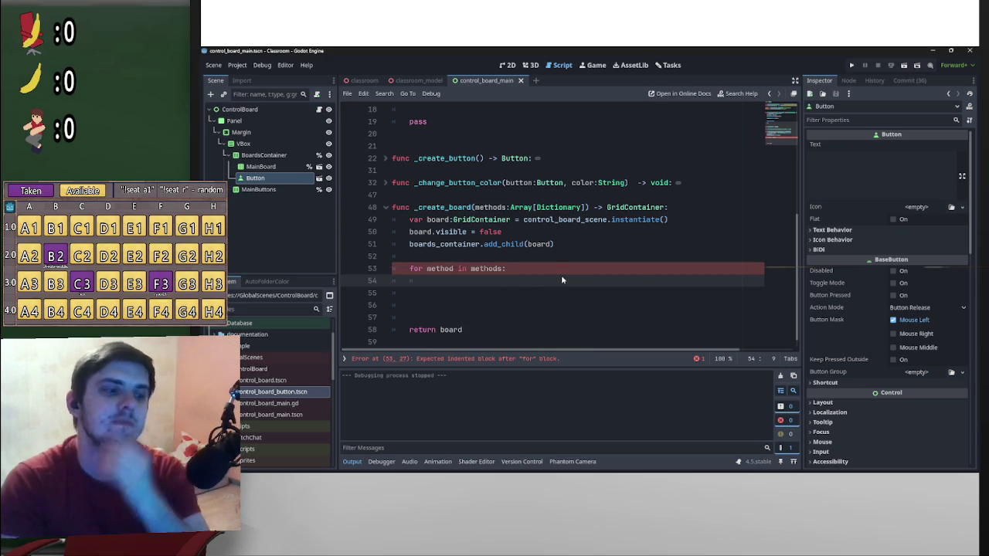
- Inside the loop, declare var button := _create_button()
type("v")
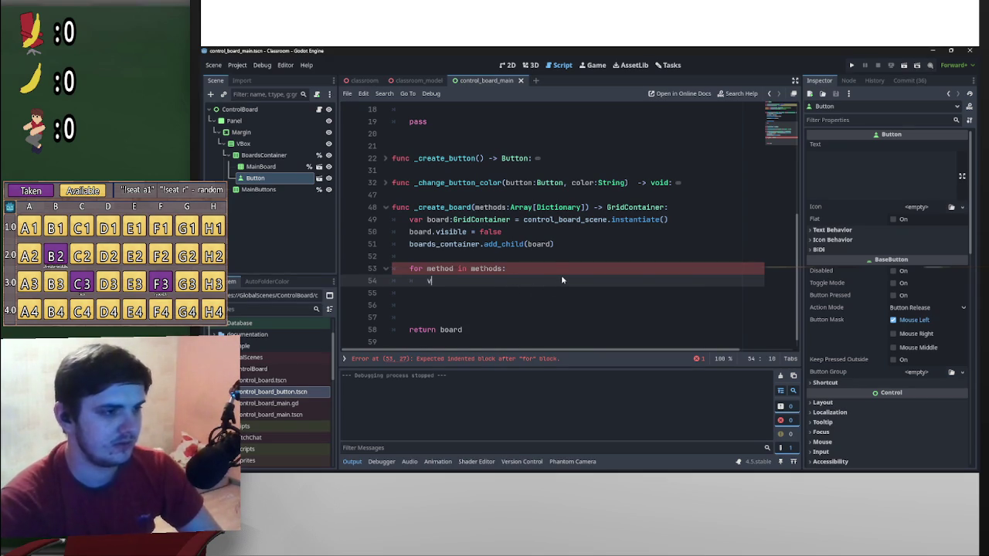
type("ar button:Bu")
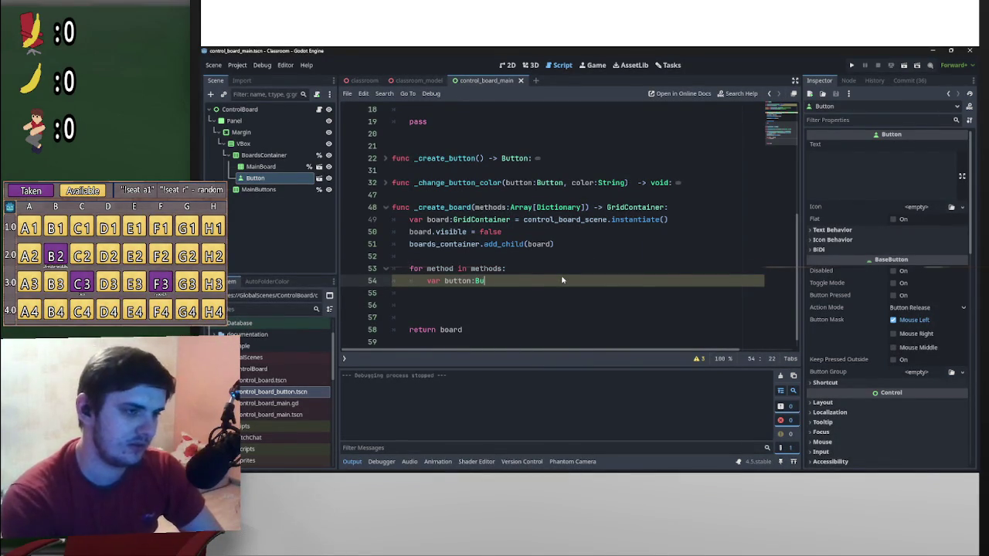
key("BackSpace")
key("BackSpace")
key("ctrl+space")
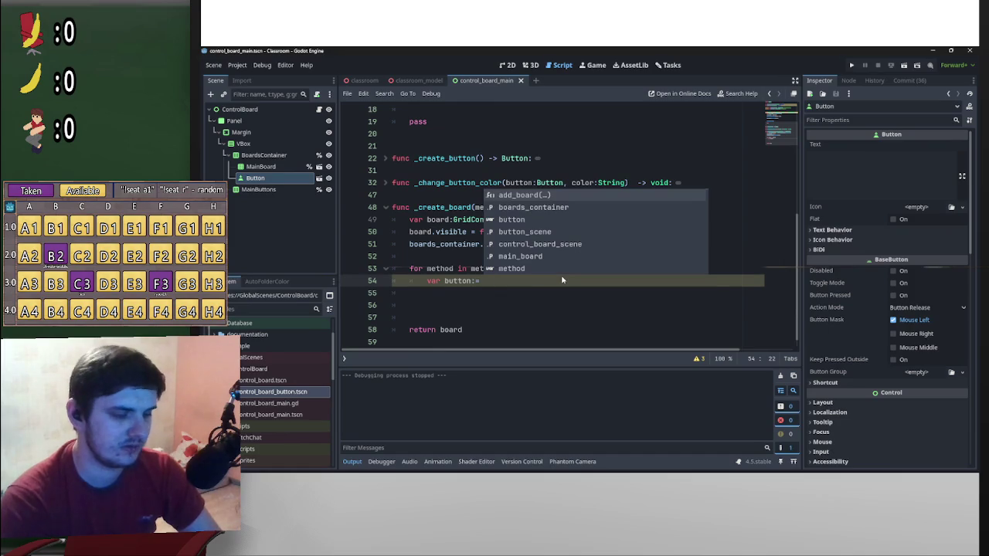
key("Left")
key("Left")
key("Left")
key("End")
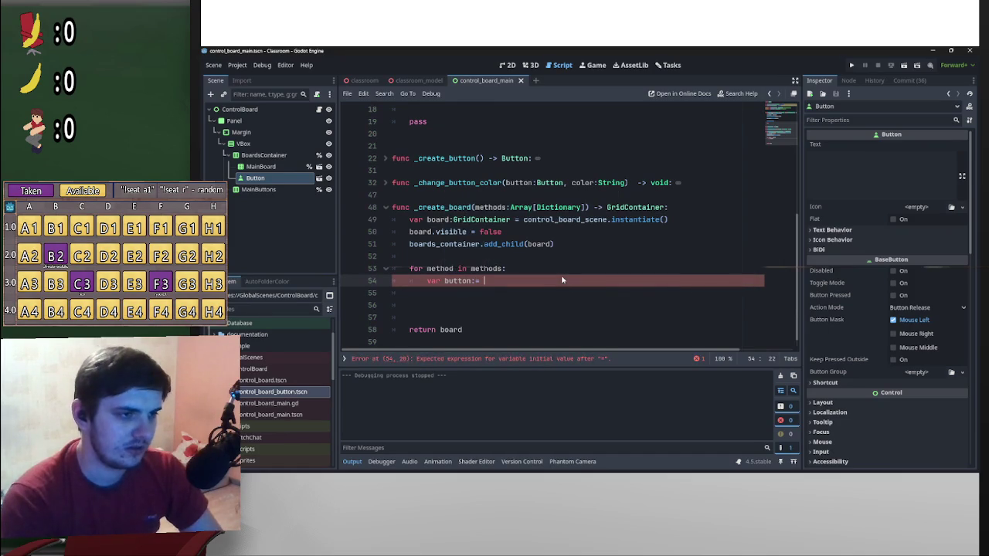
type("_creat")
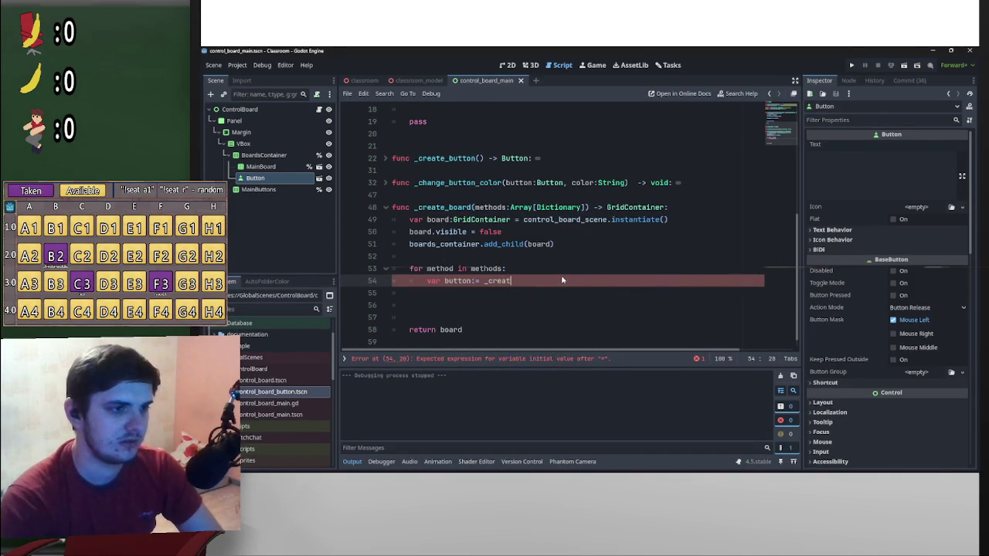
key("Down")
key("Return")
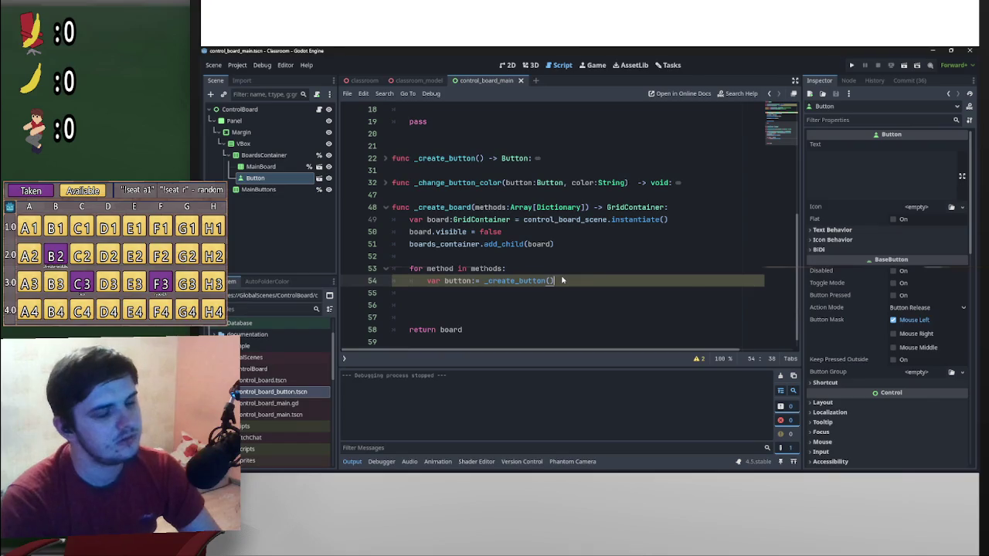
key("Return")
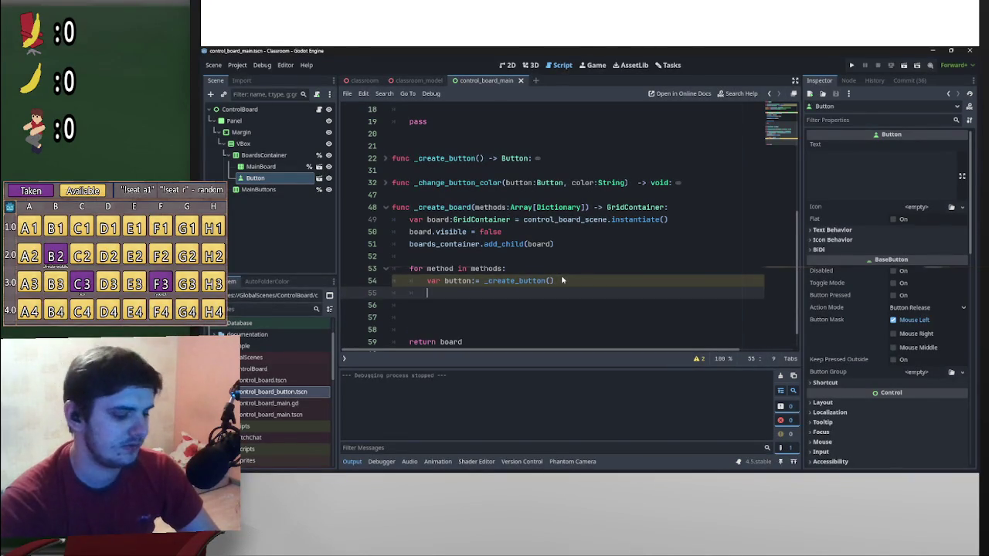
- Set each button's text to method.name
type("var")
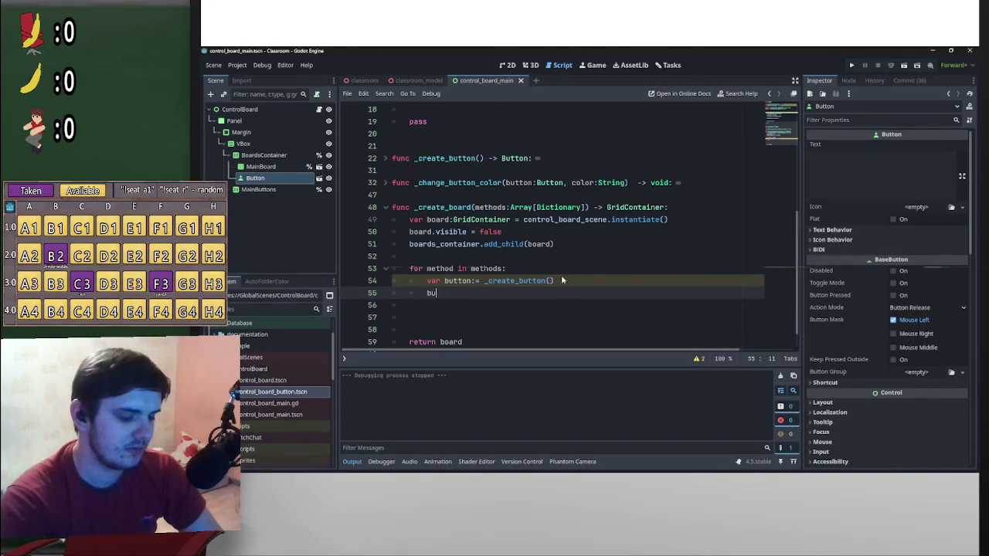
scroll(466, 293, "up", 5)
scroll(466, 293, "down", 5)
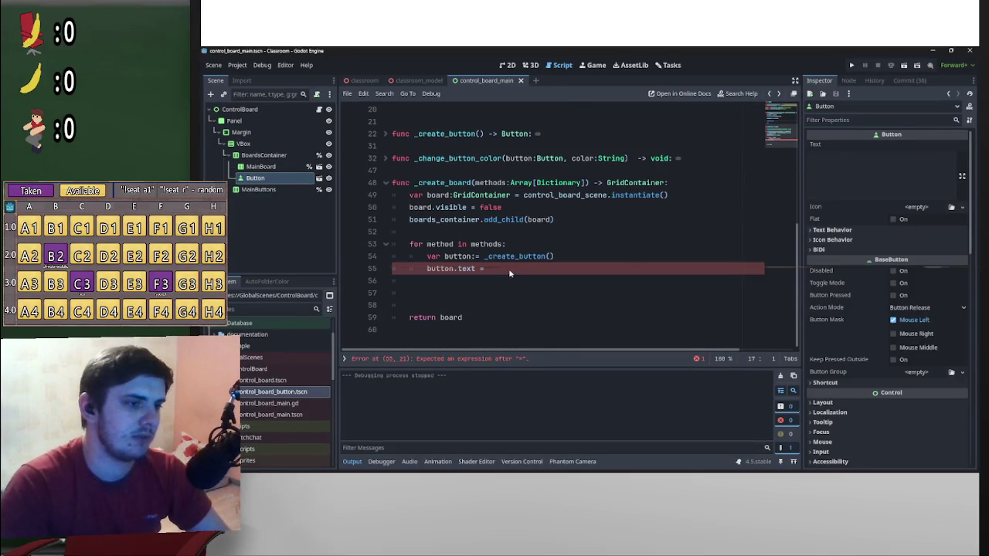
left_click(508, 268)
type("metho")
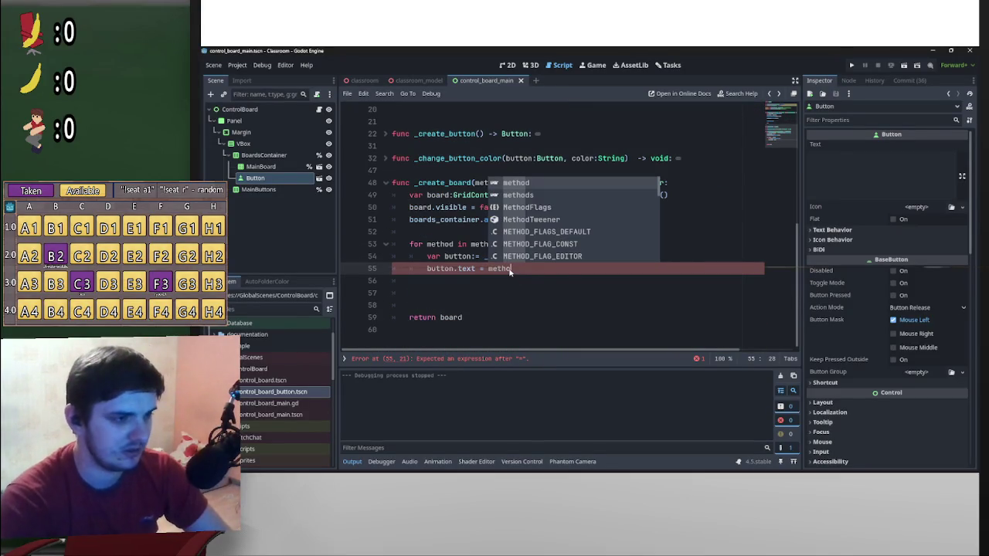
type("d.name")
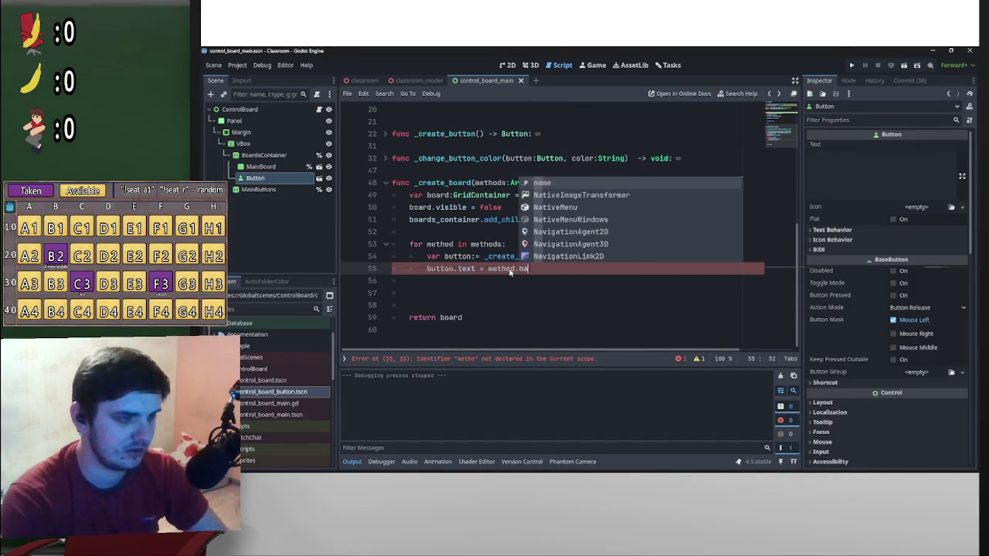
left_click(543, 246)
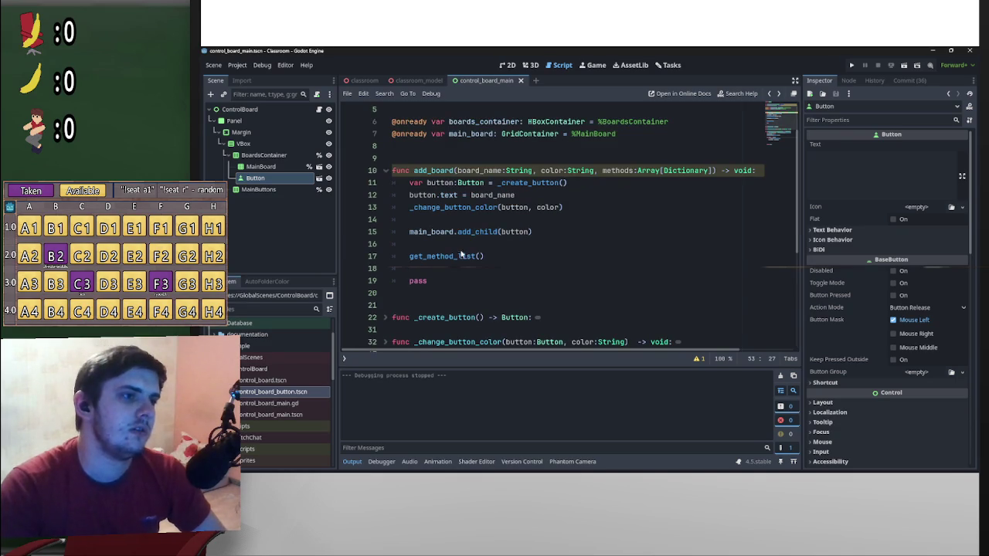
left_click(456, 255, "ctrl")
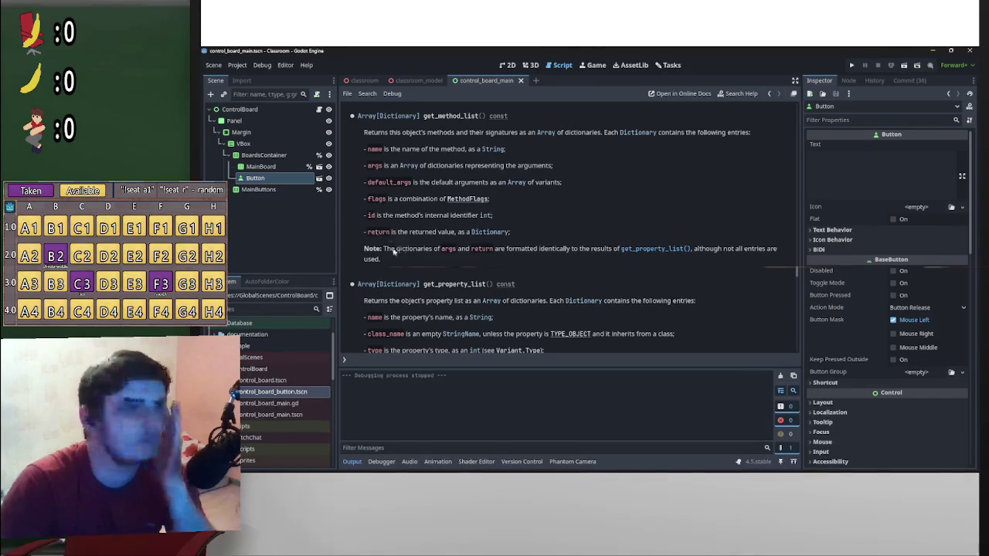
key("Escape")
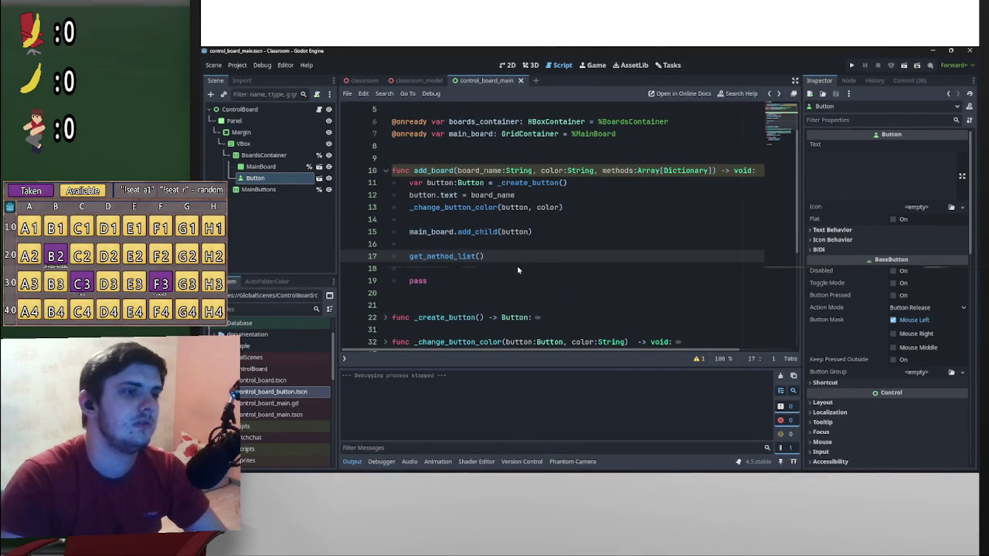
key("alt+F1")
scroll(652, 252, "down", 5)
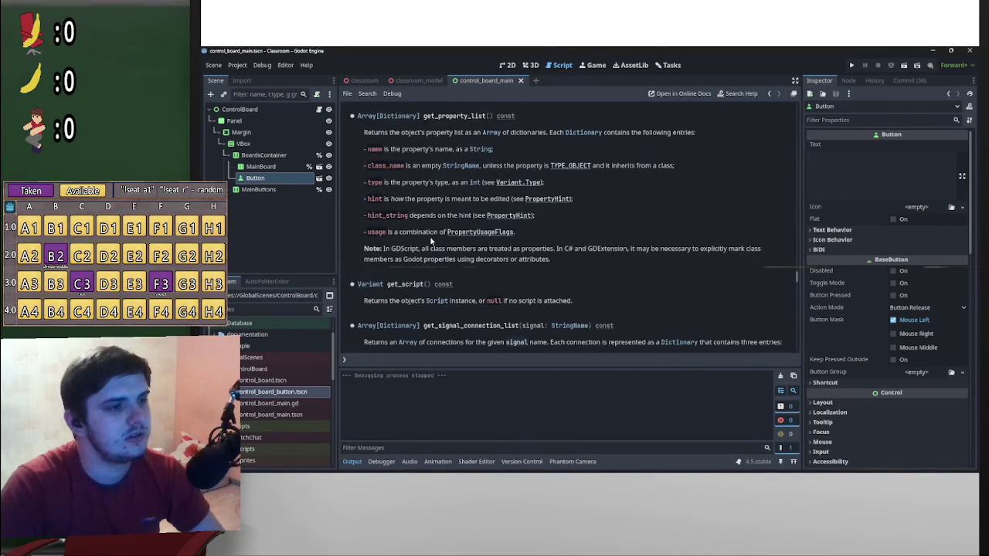
left_click(508, 183)
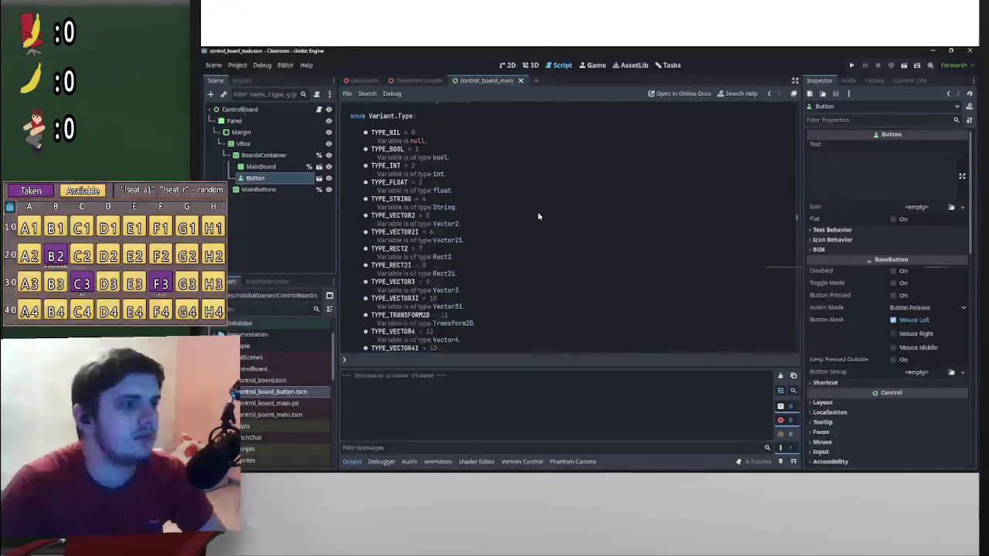
key("alt+Left")
scroll(494, 259, "down", 5)
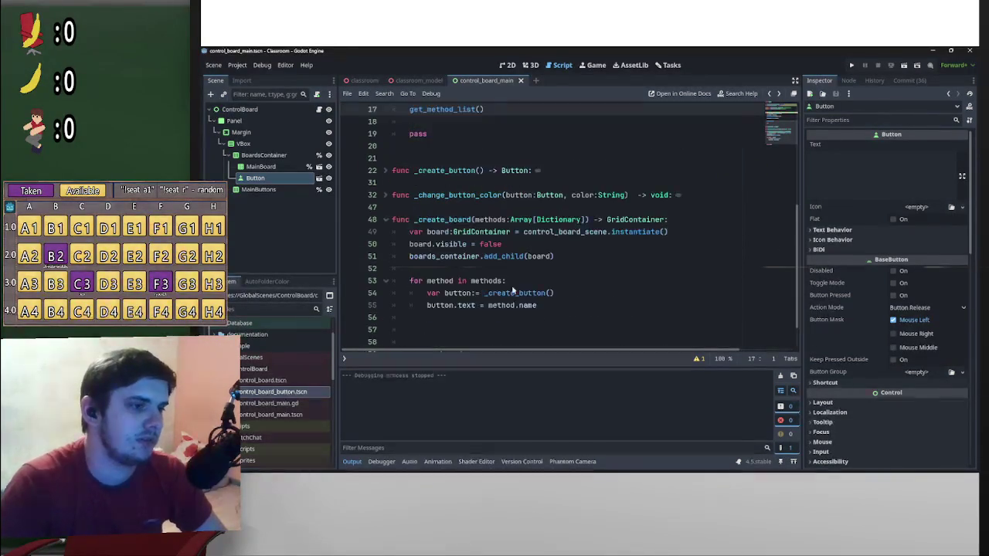
left_click(549, 270)
- Write if method.return.type == Variant.Type. on line 57
key("Return")
key("Return")
key("Return")
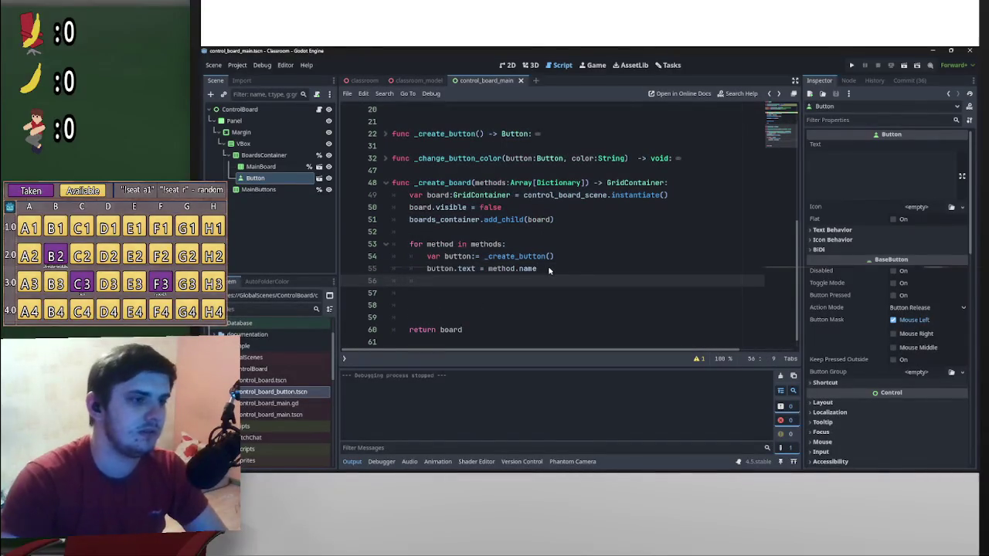
key("Up")
key("Up")
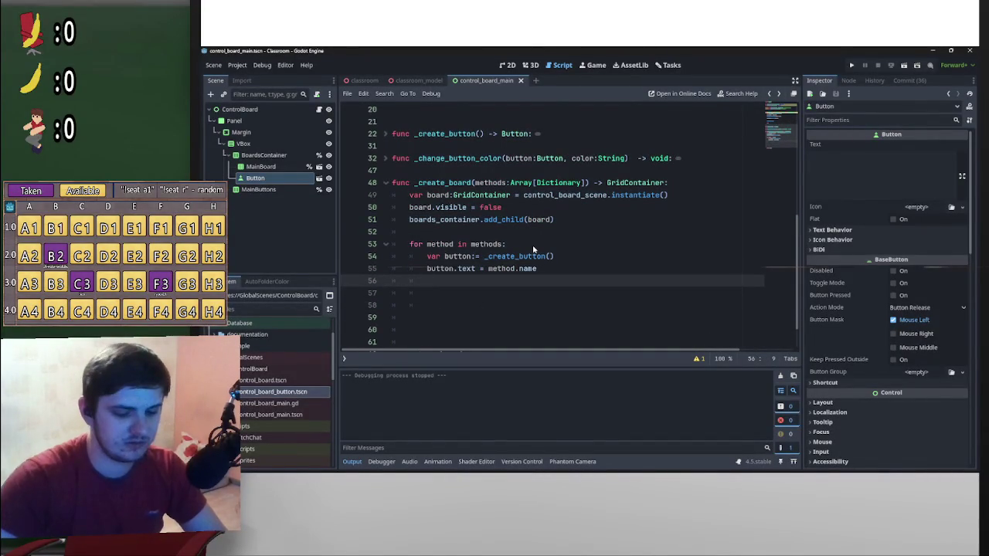
key("Down")
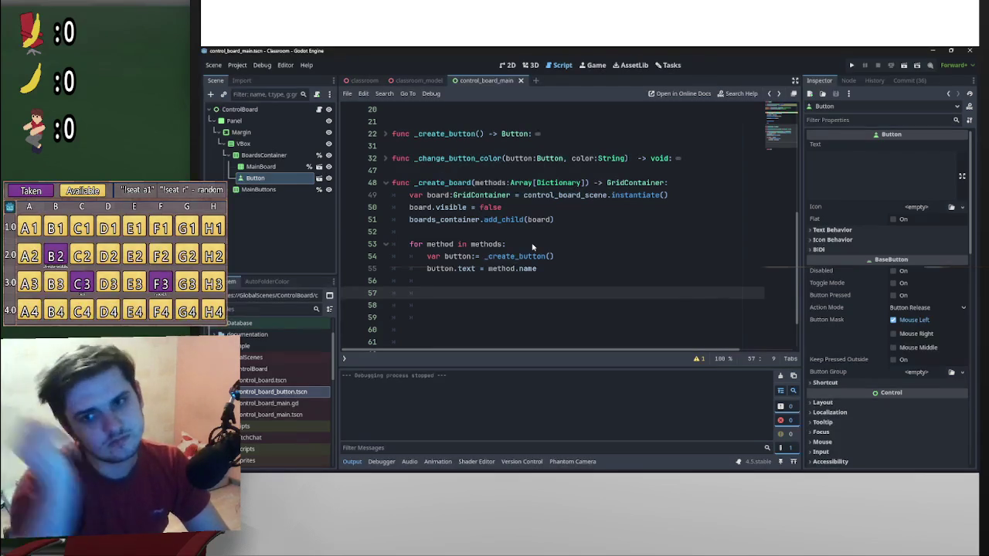
type("if ")
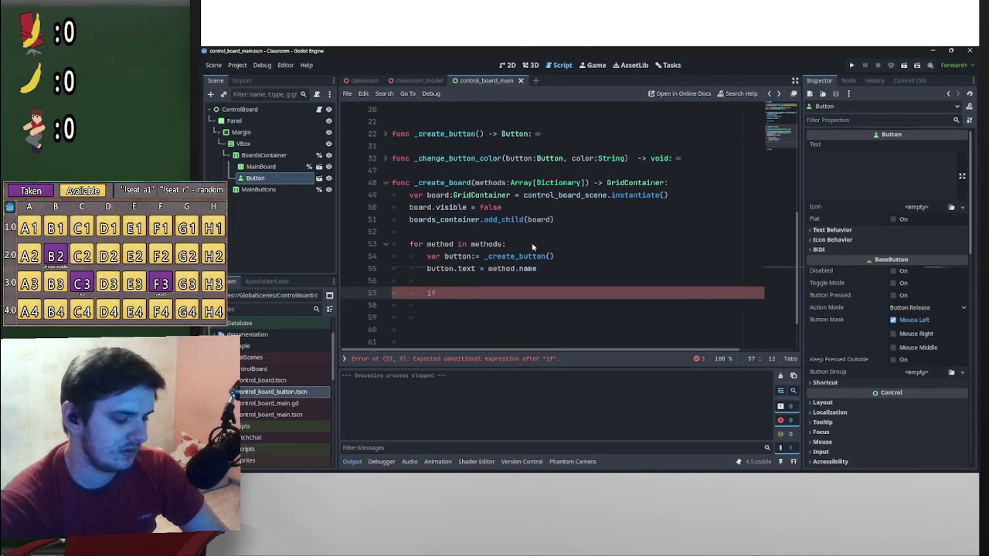
type("method")
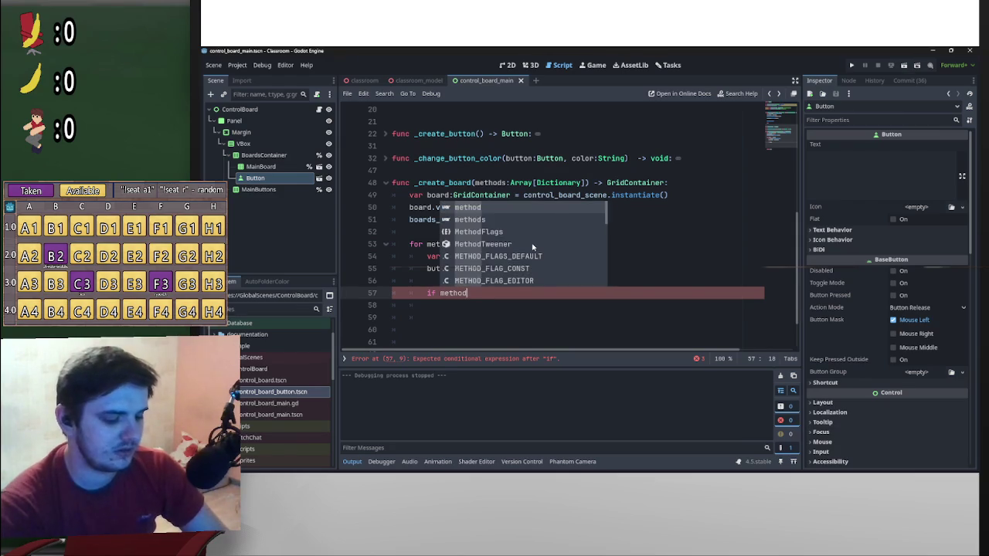
type(".return.")
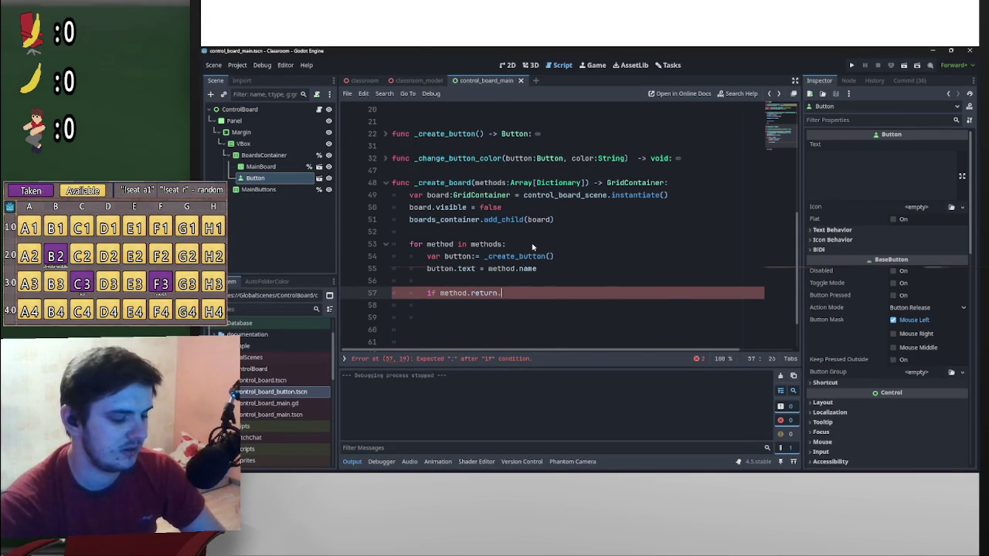
type("type")
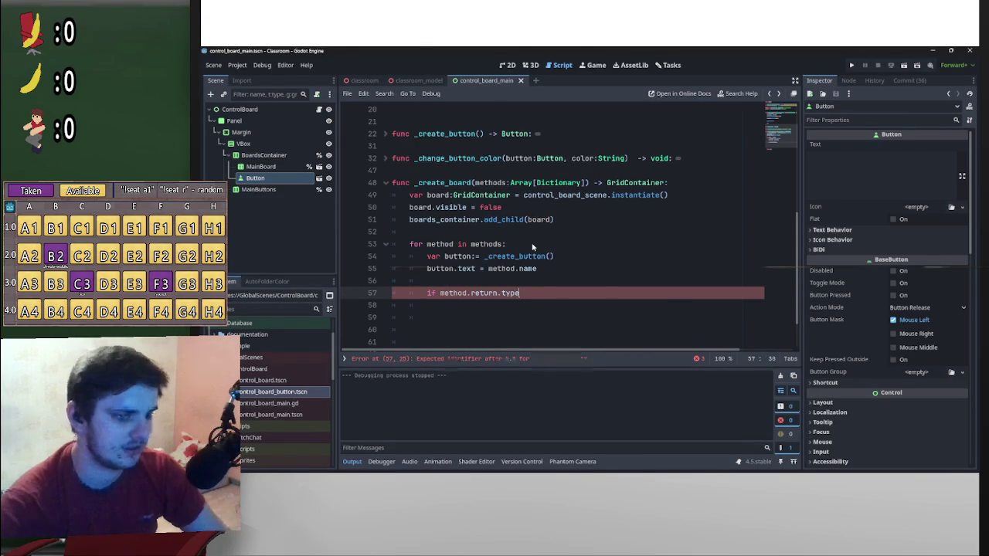
type(" = Variant.Type")
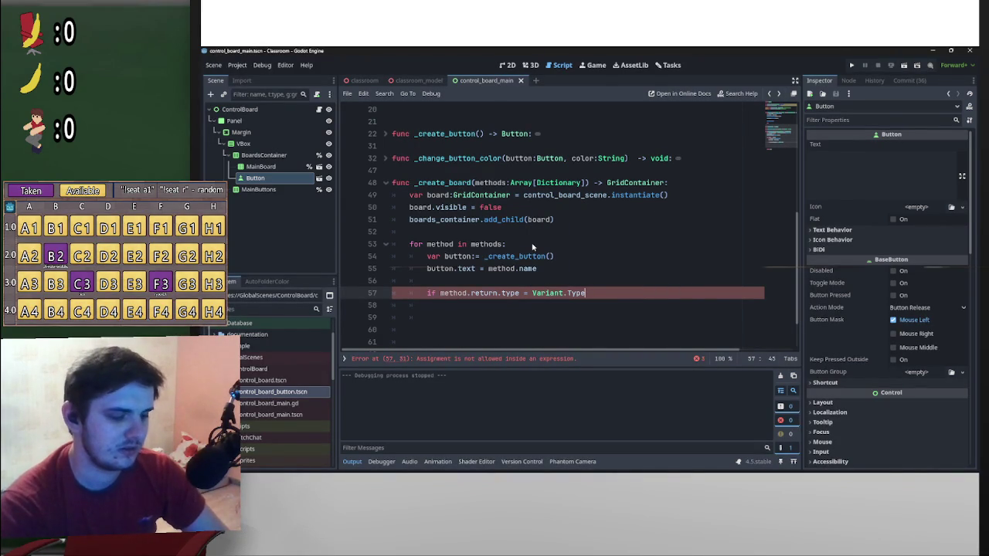
left_click(531, 292)
type("=")
left_click(589, 293)
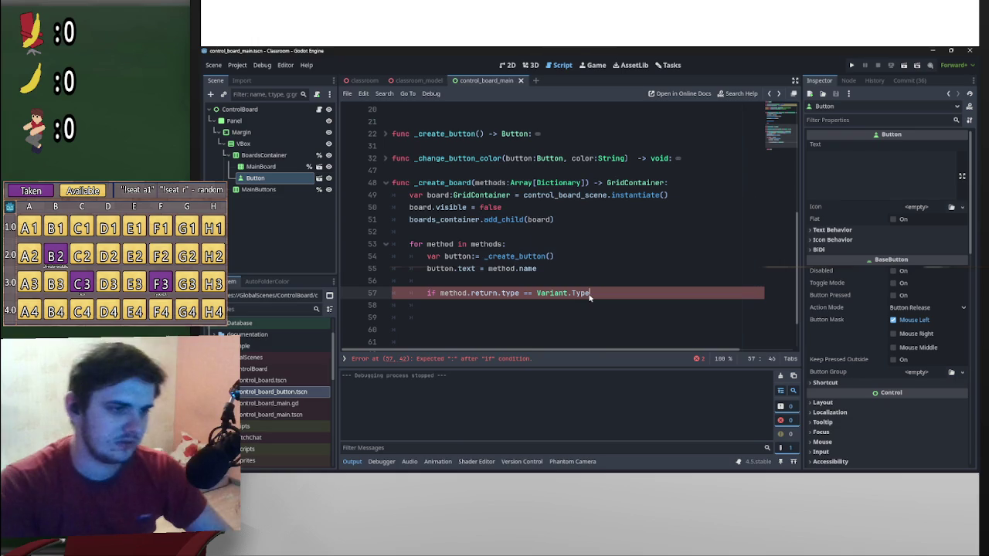
type(".")
key("BackSpace")
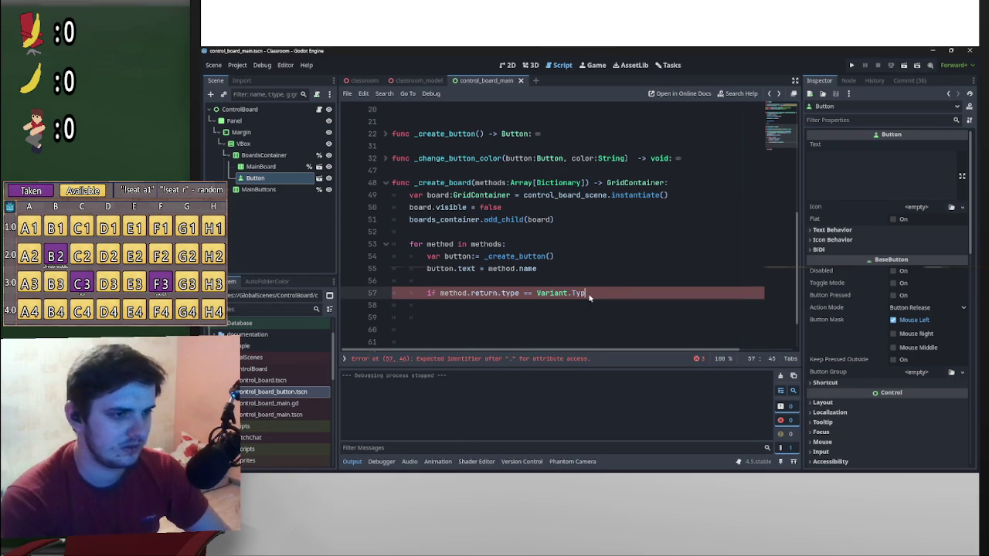
type("e.")
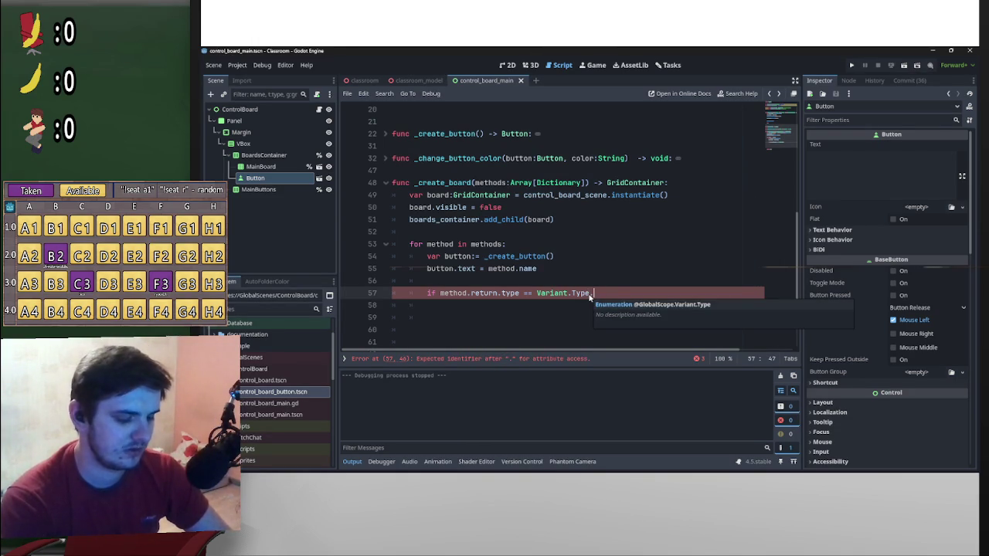
- Finish the condition with TYPE_BOOL, copied from the Variant.Type help page
left_click(581, 294, "ctrl")
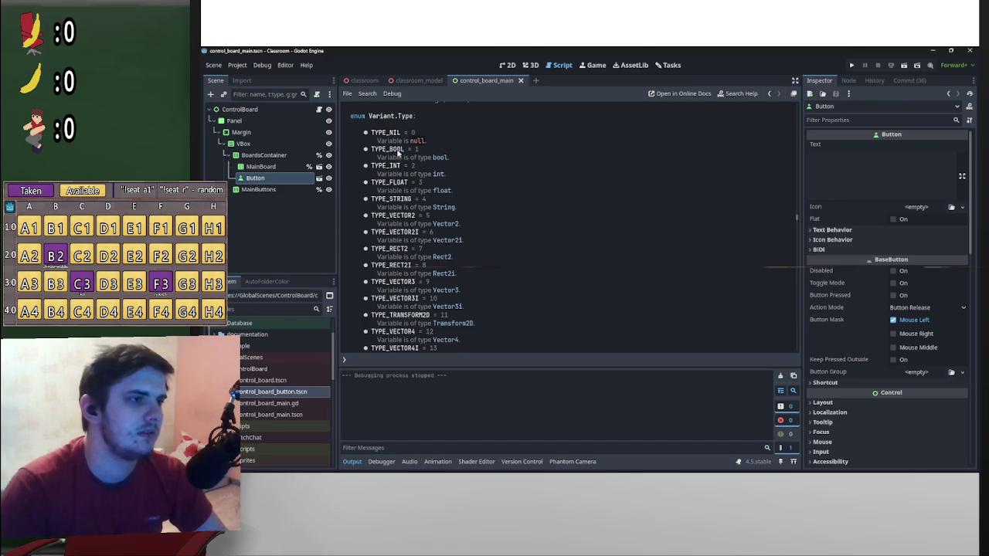
left_click_drag(401, 151, 371, 152)
key("ctrl+c")
key("alt+Left")
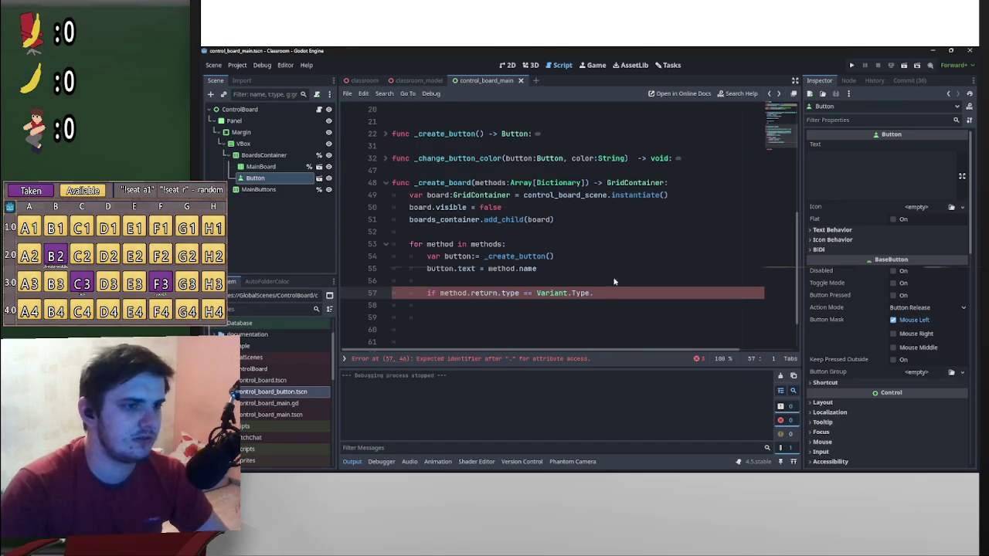
key("ctrl+v")
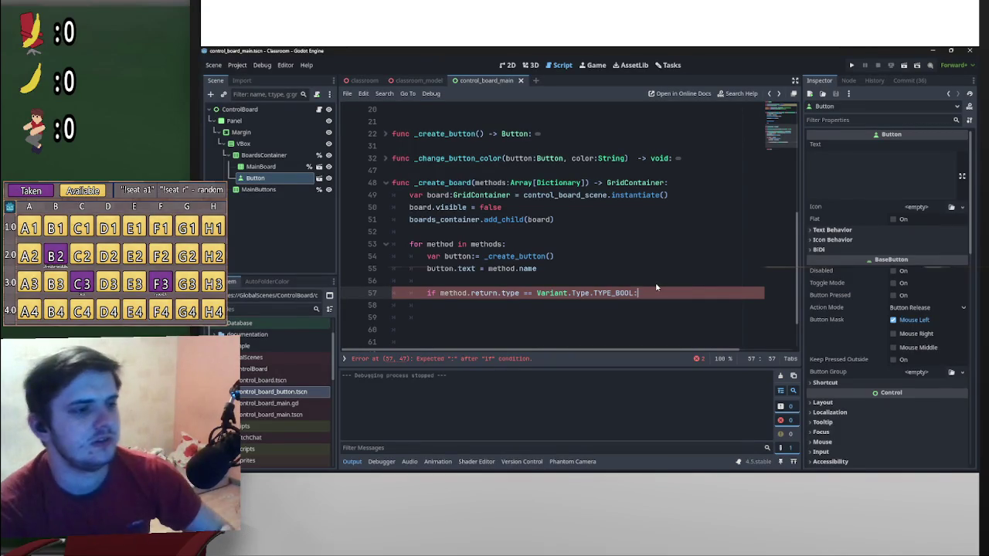
type(":")
key("Return")
- Inside the if, call _change_button_color(button,"red") on line 58
type("button.")
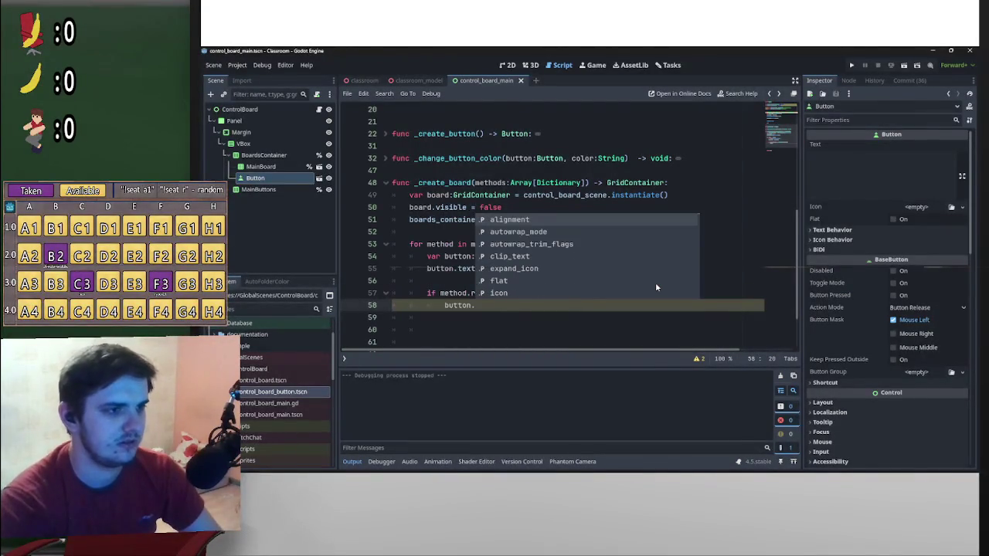
type("_change")
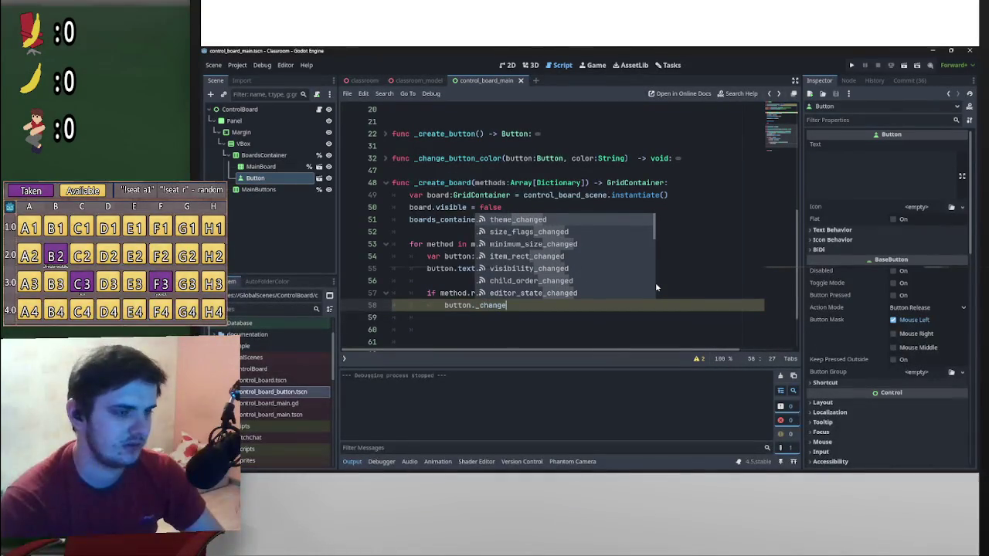
key("BackSpace")
key("BackSpace")
key("BackSpace")
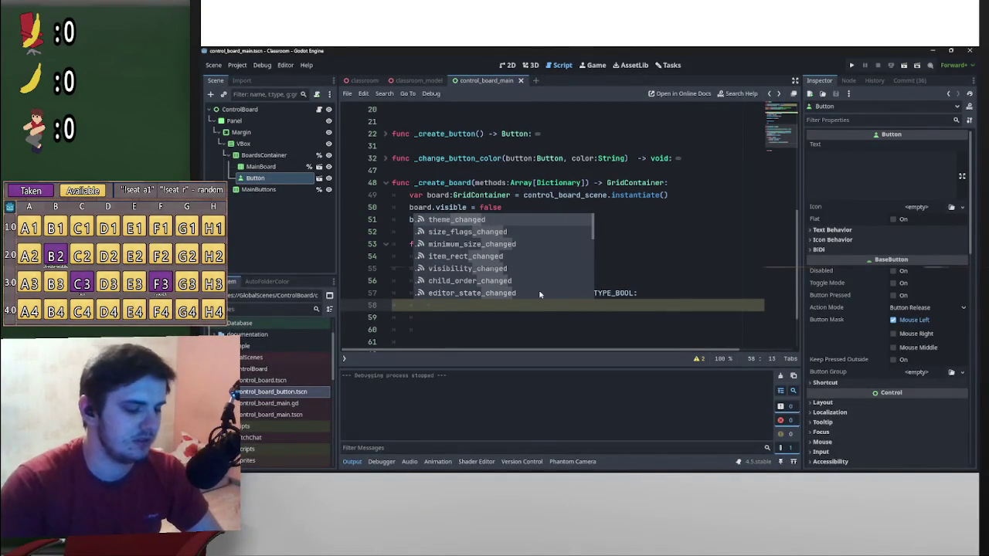
type("_cha")
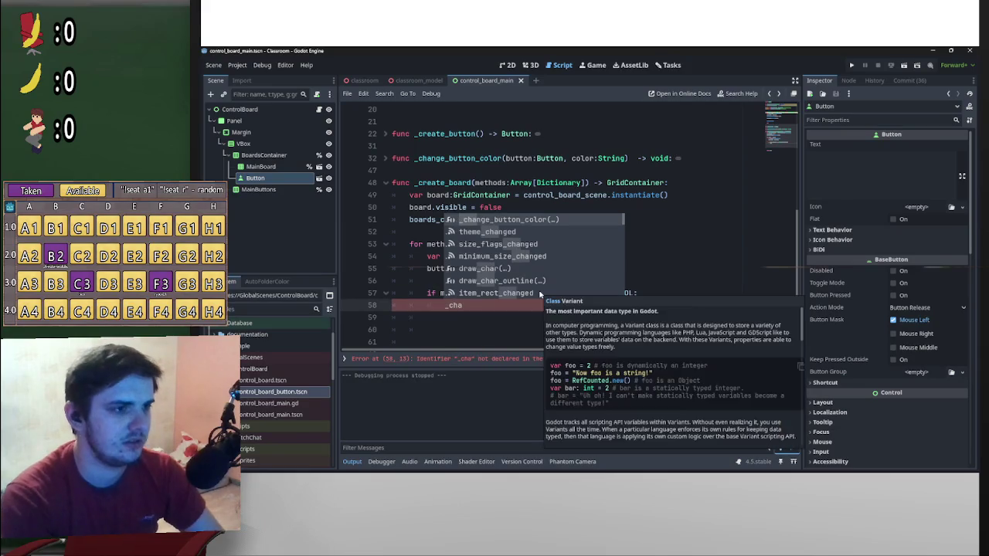
key("Return")
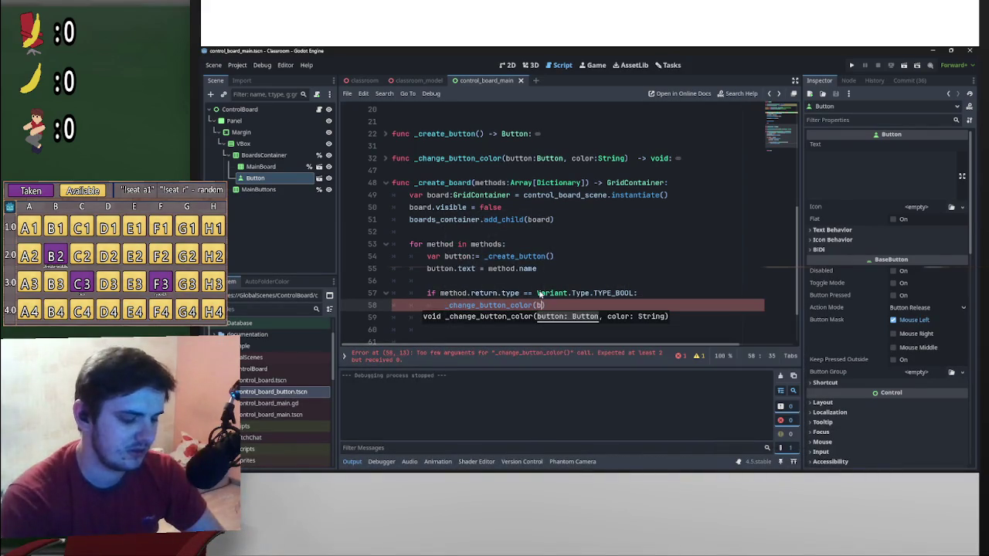
type("button")
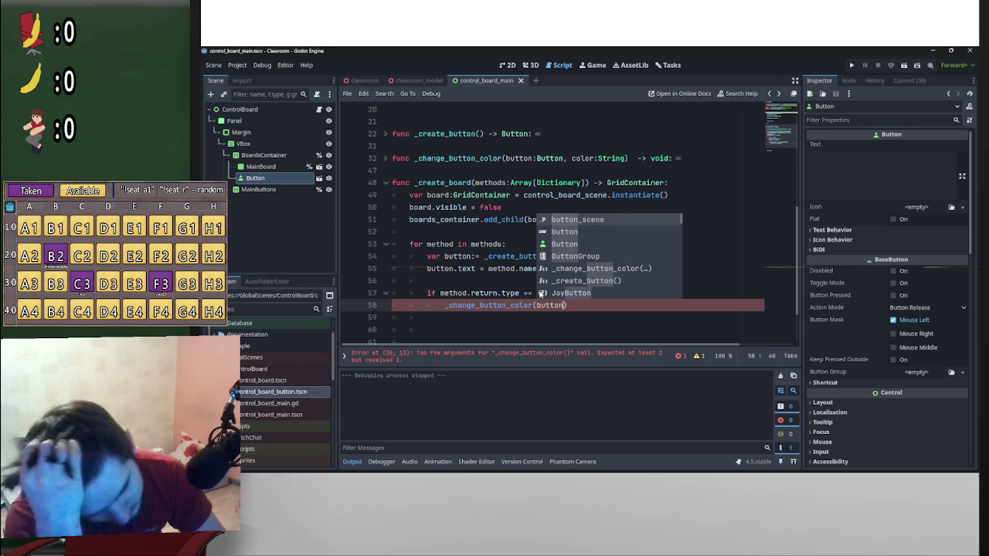
type(",")
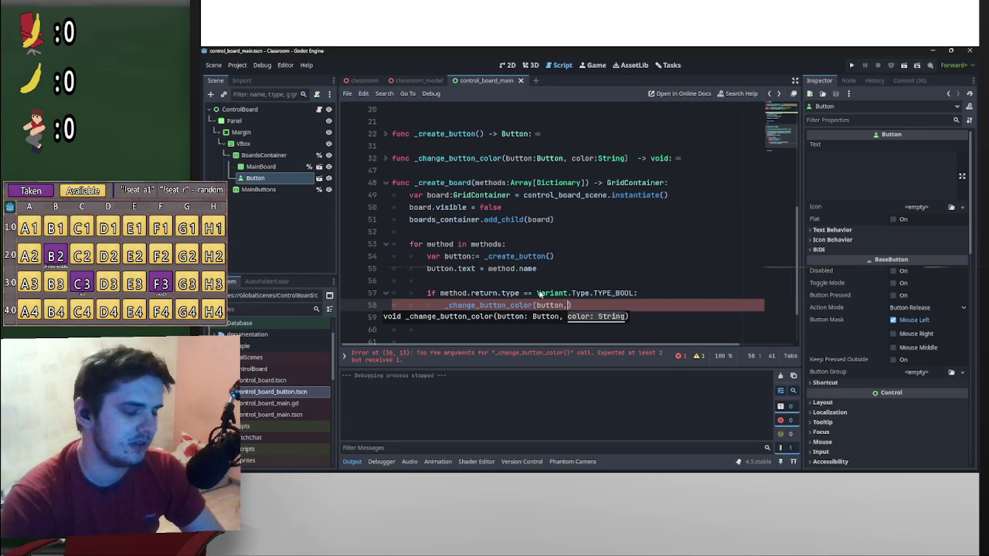
type("\"red")
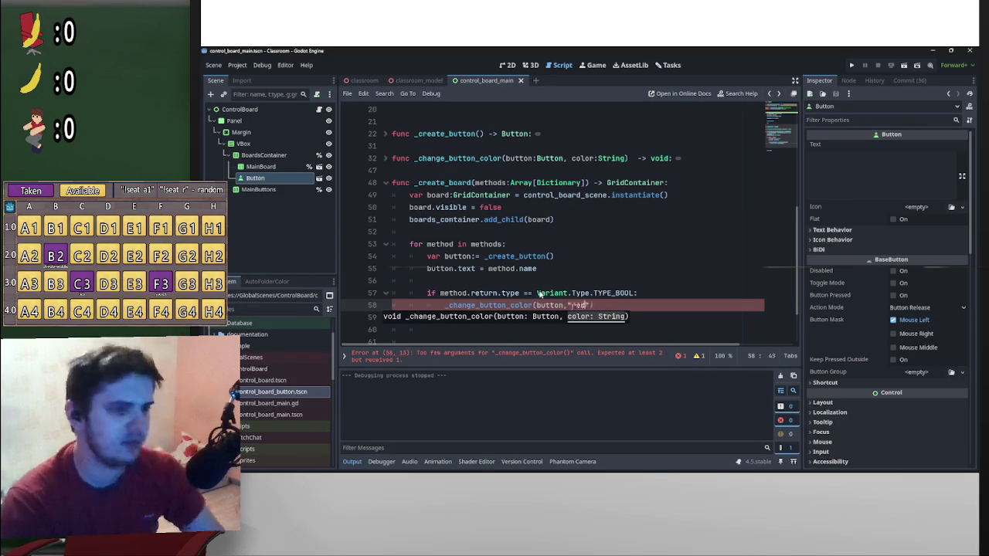
left_click(616, 284)
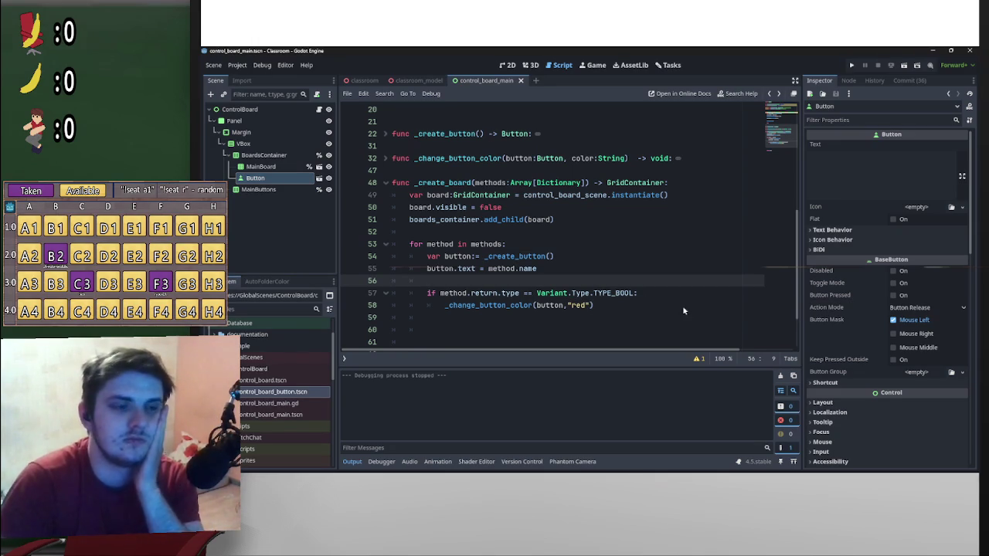
scroll(623, 294, "down", 2)
scroll(618, 301, "up", 3)
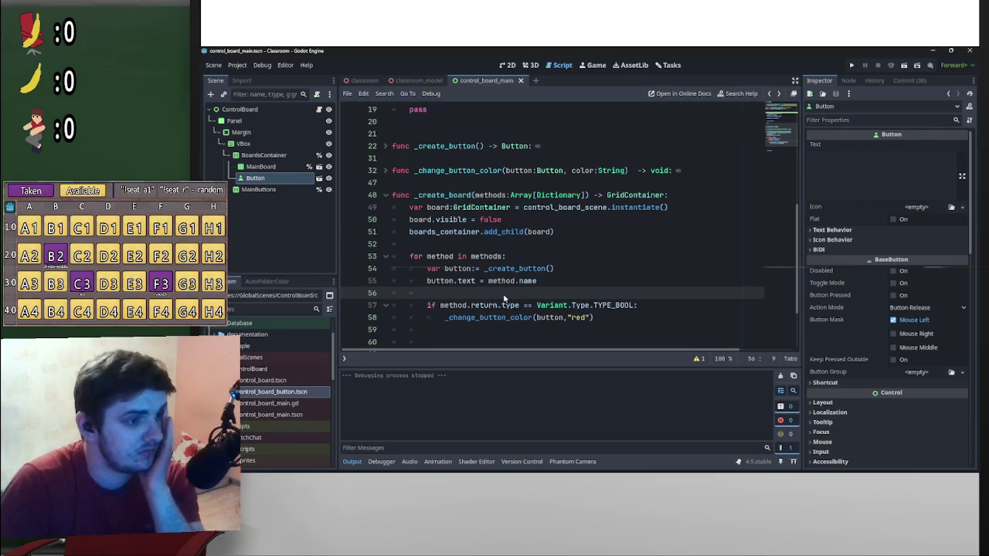
- Add board.add_child(button) after the if block and delete the surplus blank line
left_click(610, 318)
key("Return")
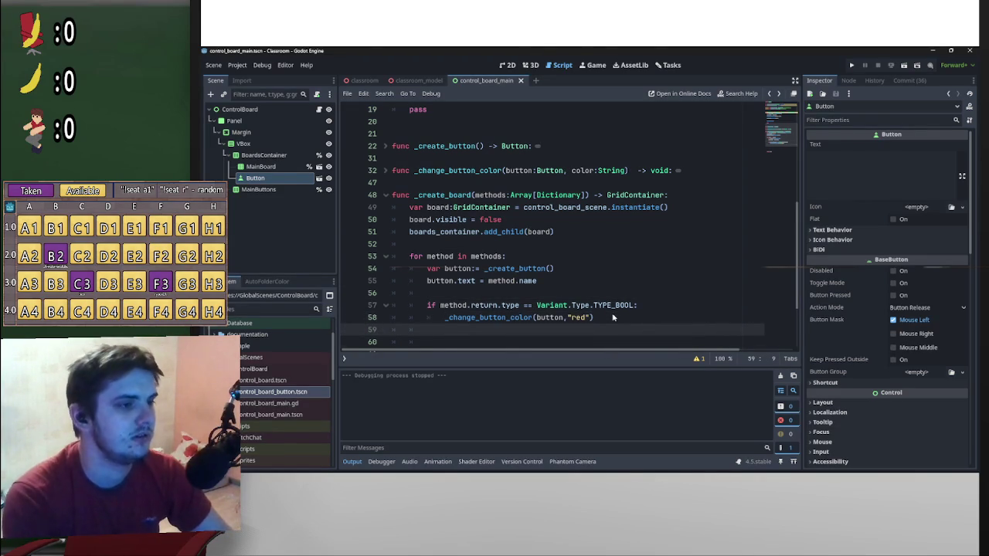
key("Return")
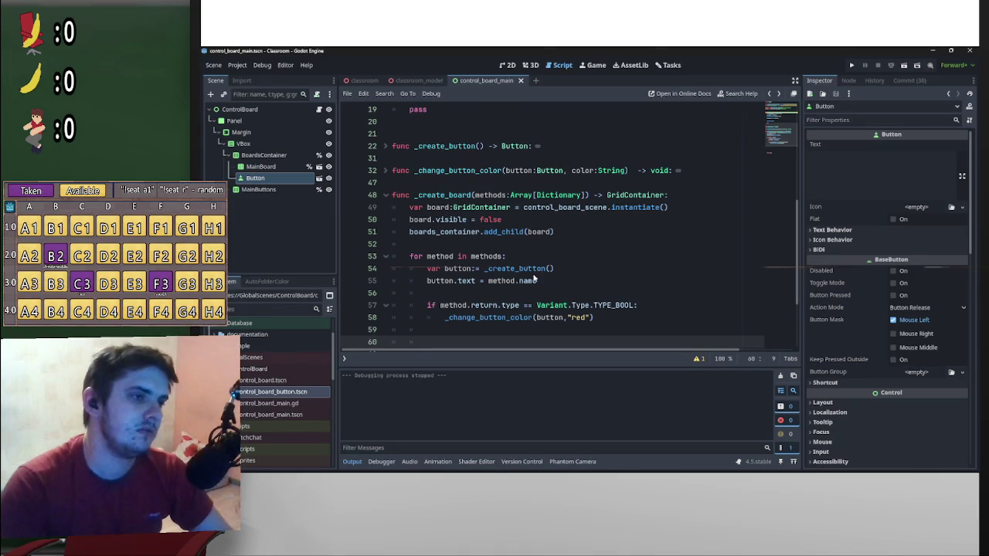
scroll(517, 255, "down", 2)
type("boa")
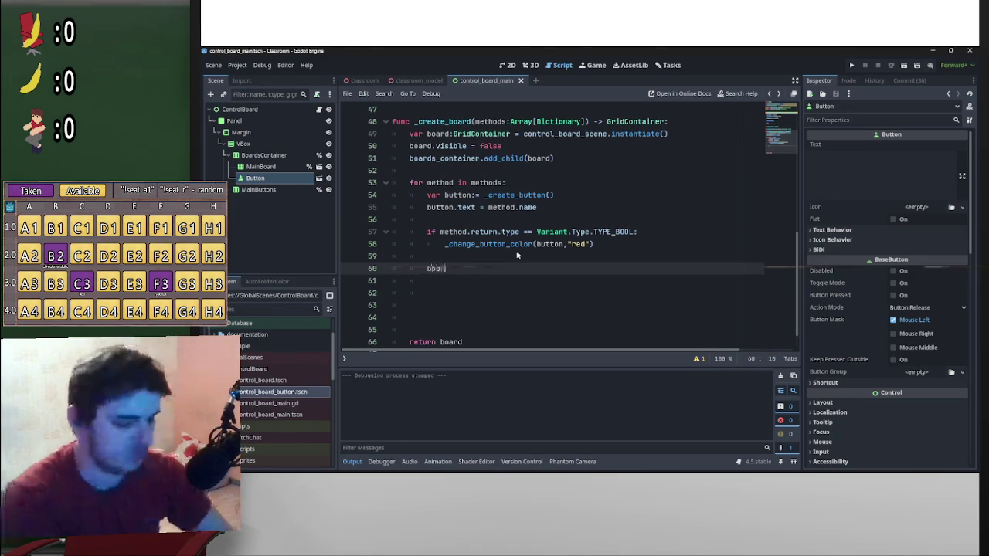
type("rd.add_ch")
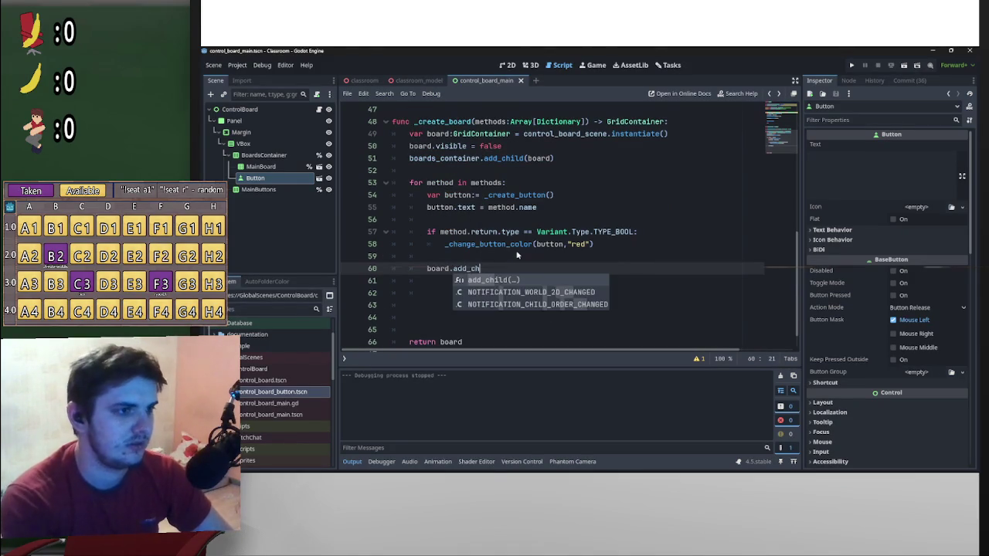
key("Return")
type("button")
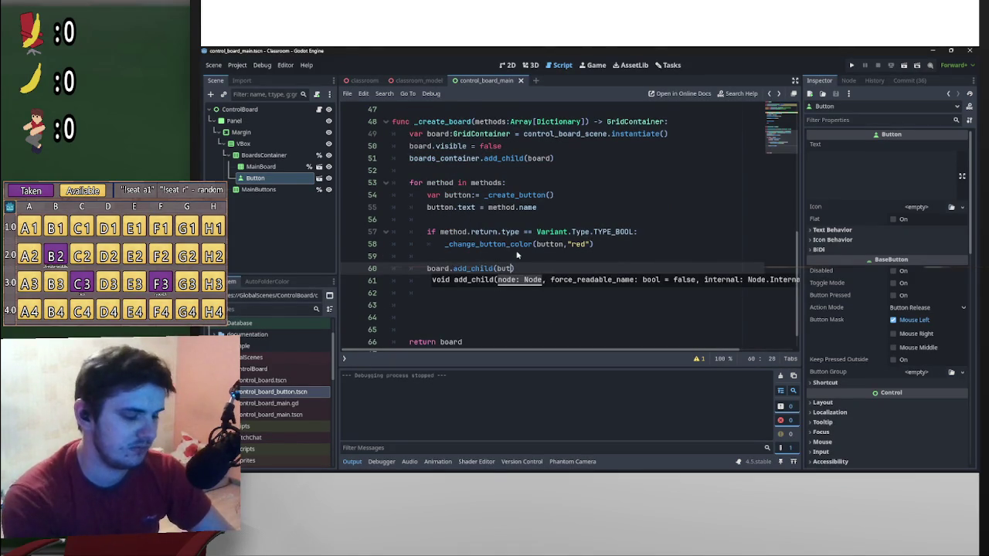
left_click(459, 251)
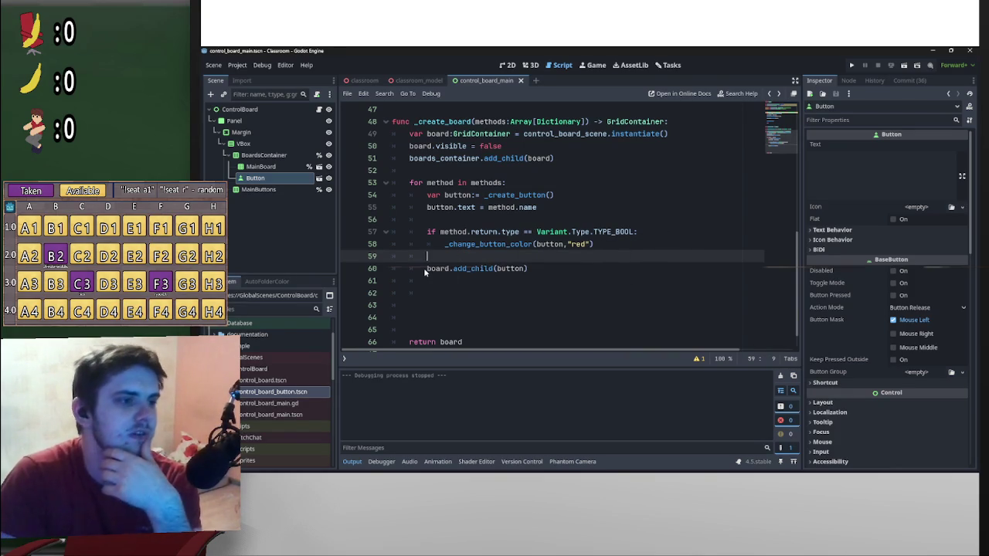
mouse_move(429, 269)
left_click(461, 309)
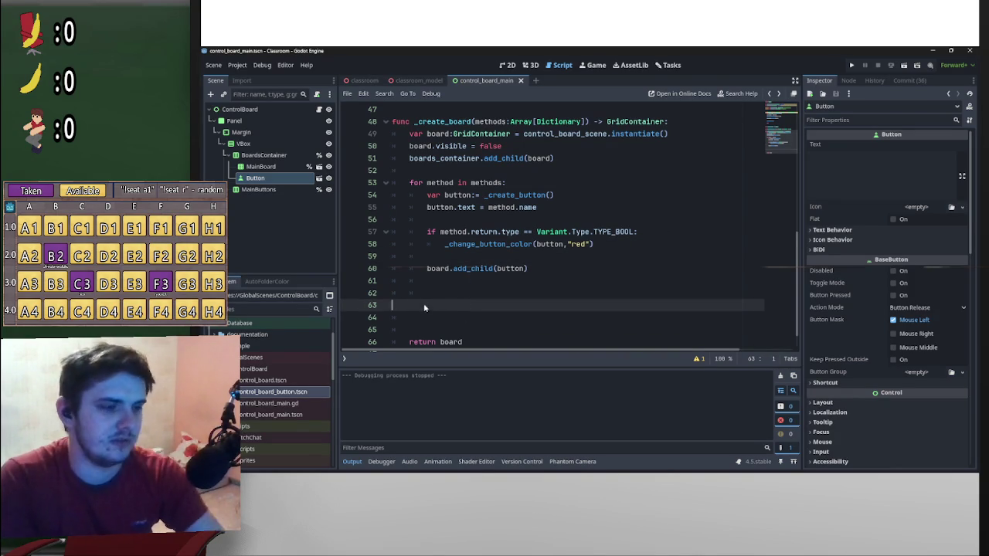
key("BackSpace")
key("BackSpace")
key("BackSpace")
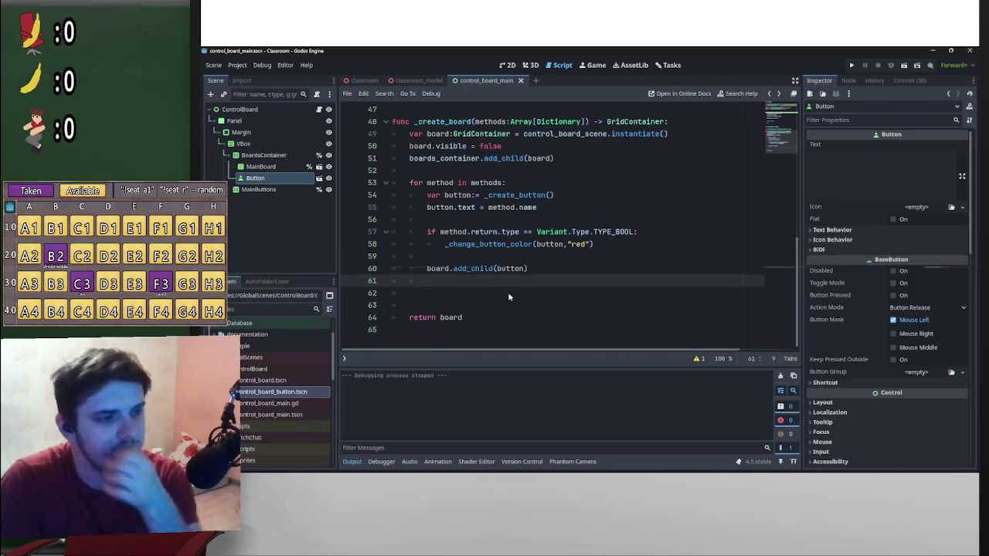
- Fold the _create_board function at line 48
scroll(406, 297, "up", 10)
left_click(386, 272)
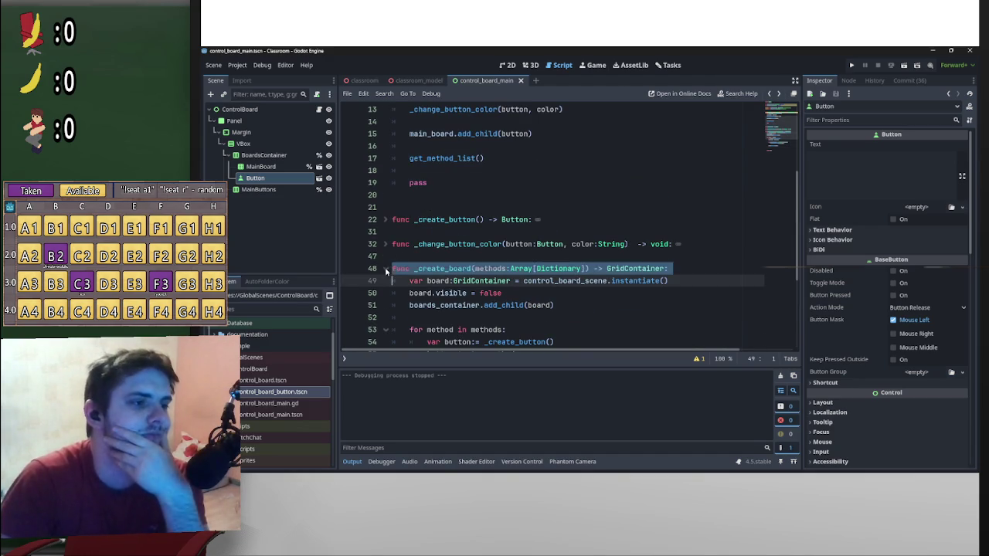
left_click(386, 271)
left_click(469, 256)
scroll(471, 262, "up", 4)
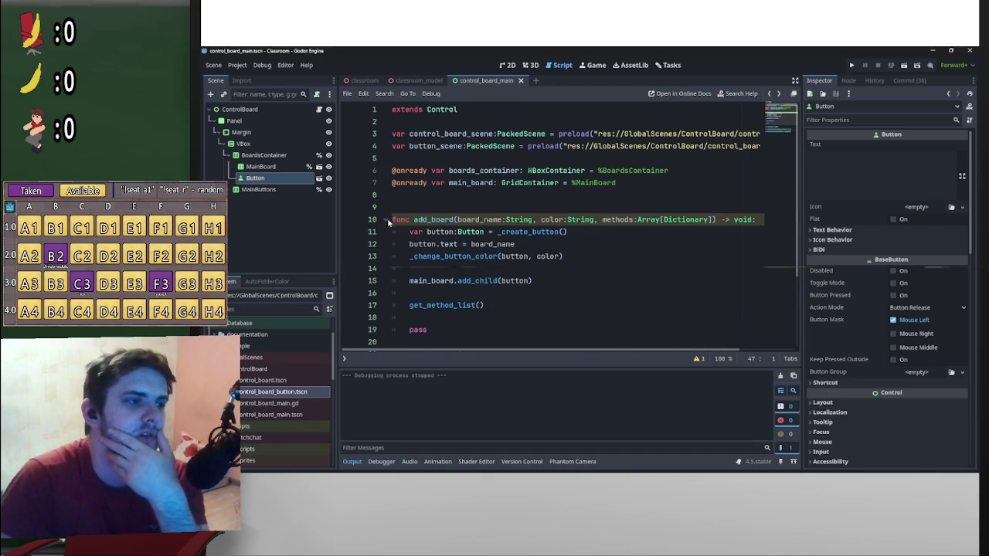
scroll(505, 295, "down", 2)
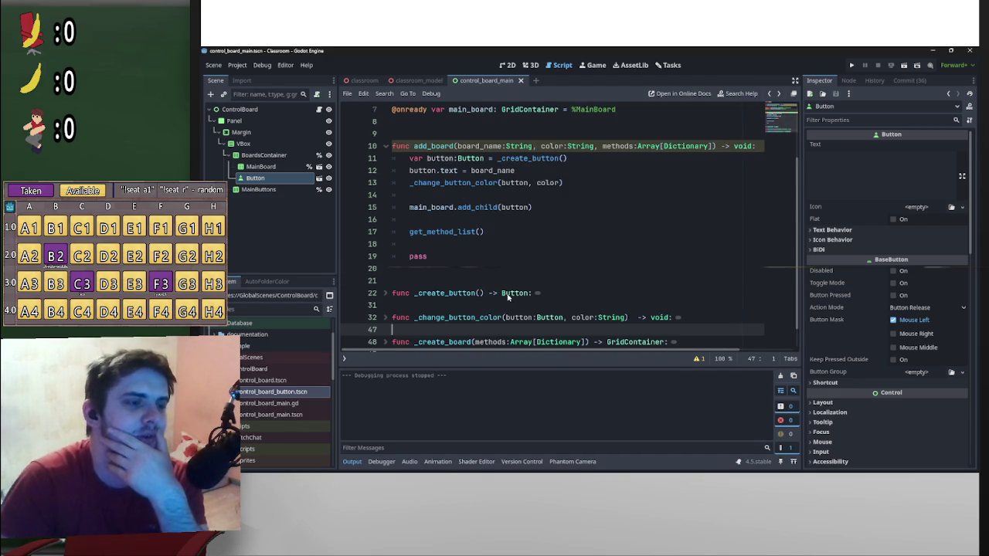
scroll(454, 295, "down", 1)
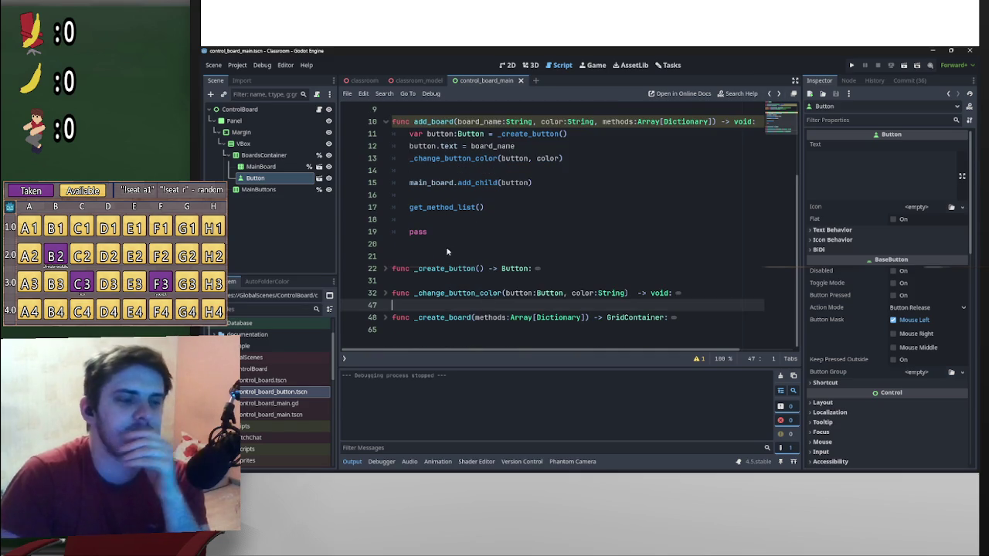
- Add and then remove a blank line after add_board, discarding a stray func
left_click(479, 246)
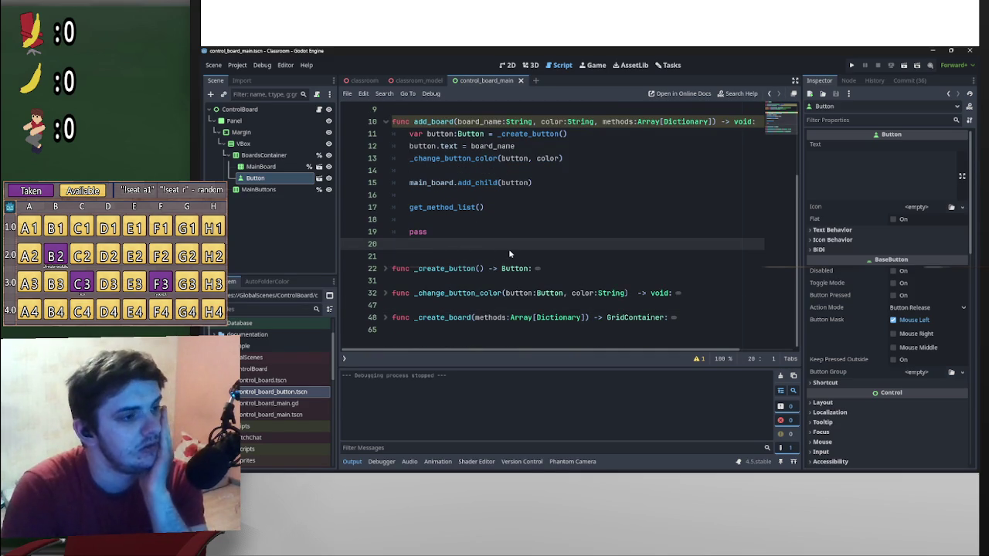
key("Return")
key("Return")
key("BackSpace")
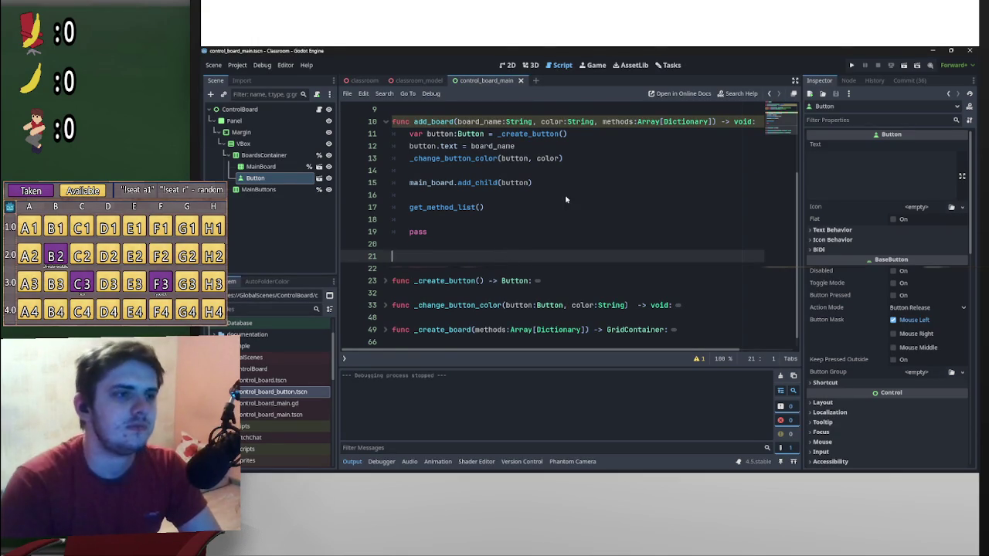
scroll(541, 239, "up", 3)
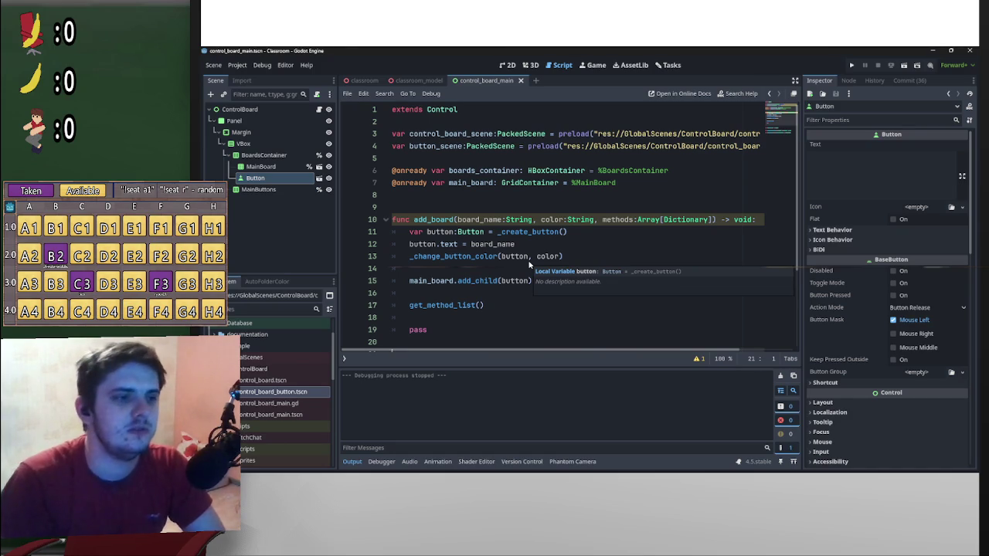
scroll(533, 244, "down", 3)
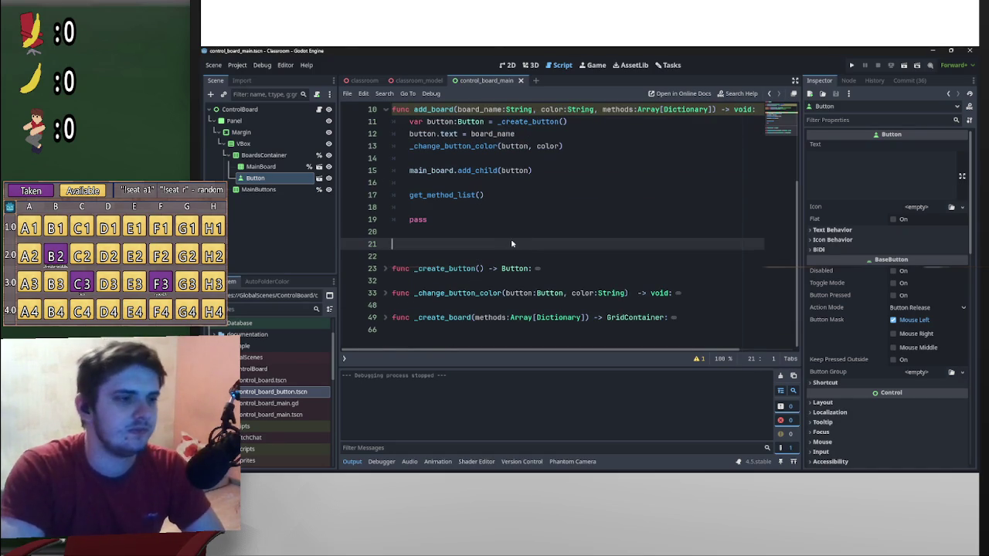
type("func")
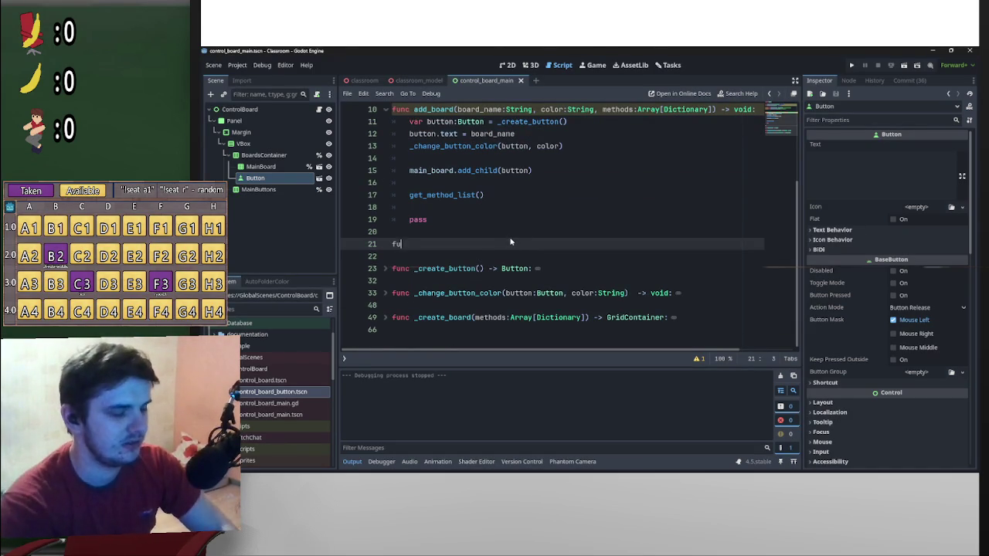
key("BackSpace")
key("BackSpace")
key("BackSpace")
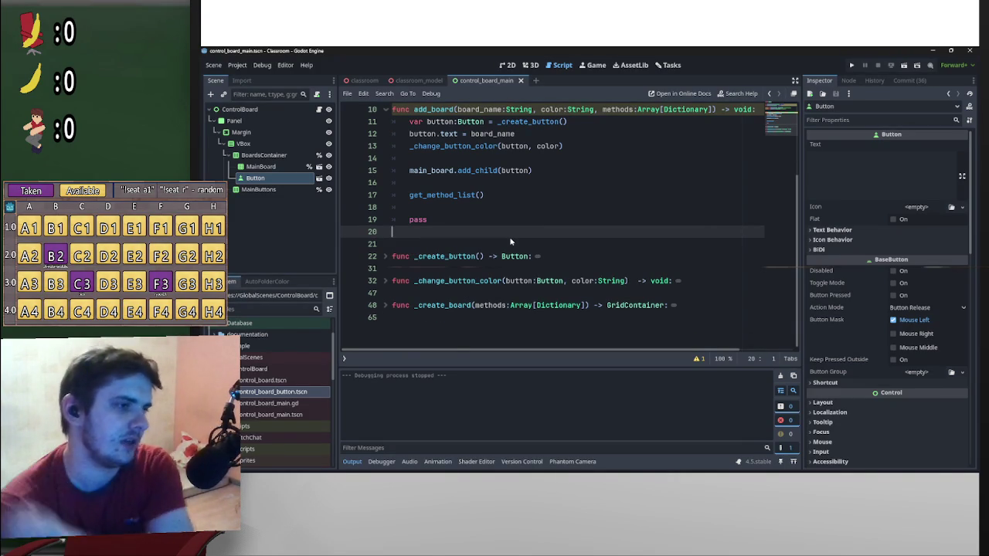
key("BackSpace")
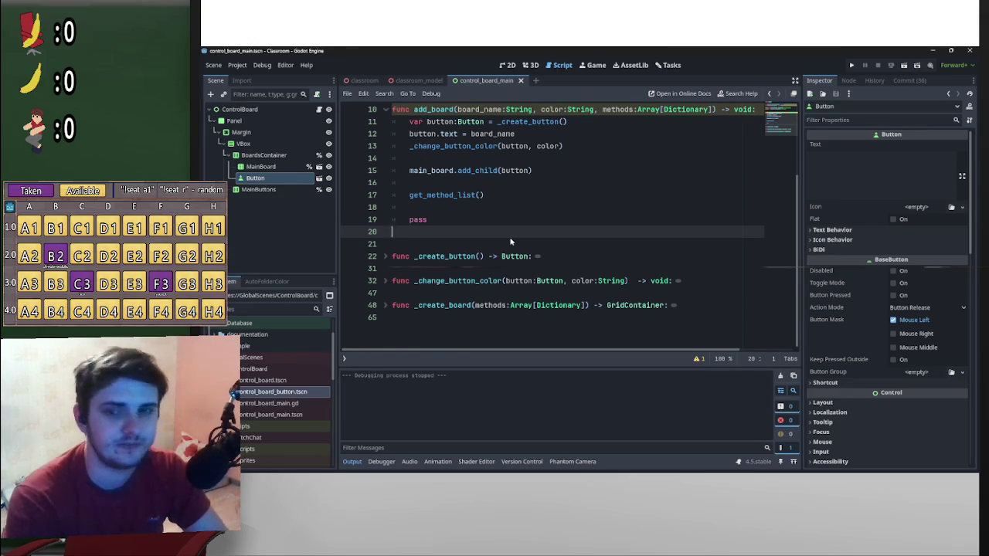
scroll(479, 278, "up", 3)
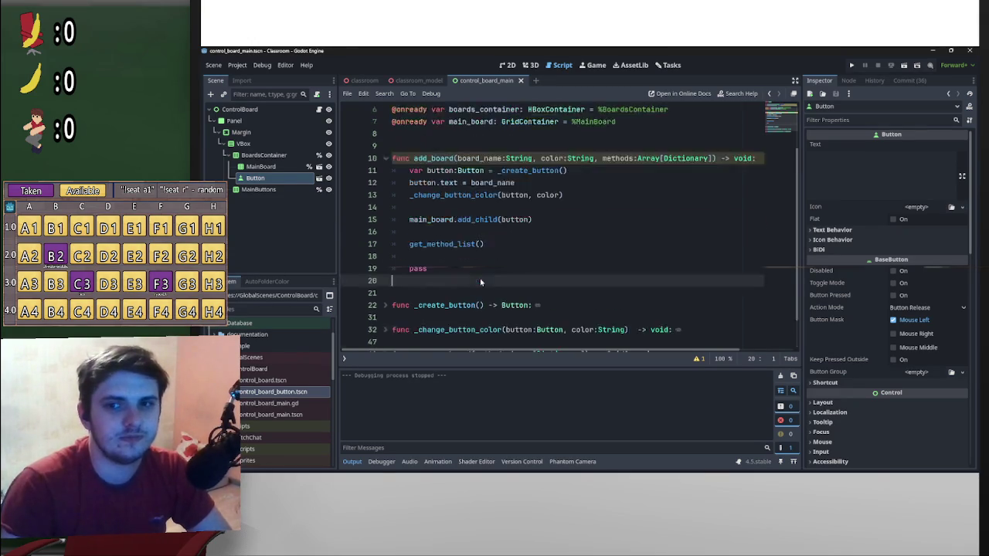
- Insert one empty line before get_method_list() in add_board
scroll(483, 281, "down", 3)
scroll(477, 270, "up", 2)
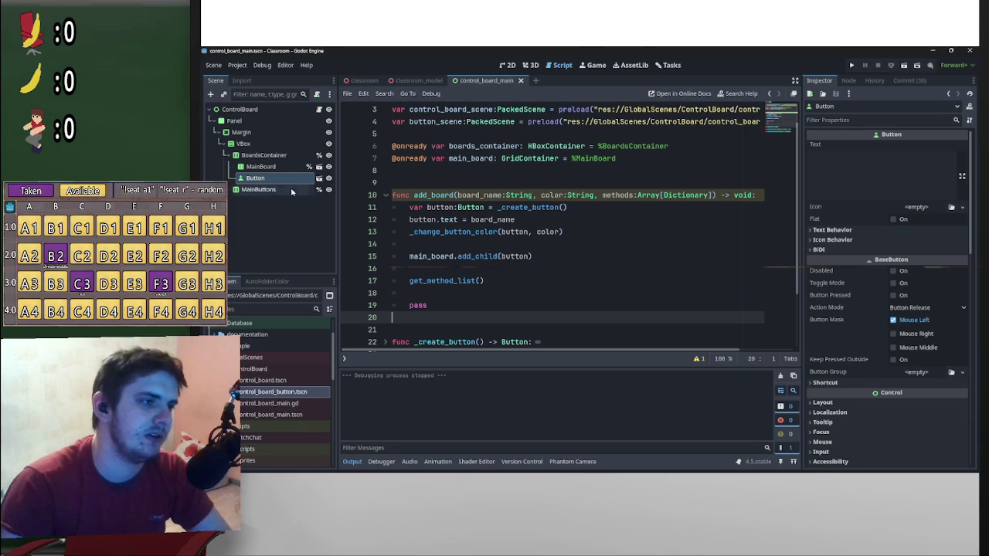
scroll(474, 245, "down", 2)
scroll(490, 263, "up", 2)
scroll(479, 255, "down", 2)
scroll(483, 273, "up", 3)
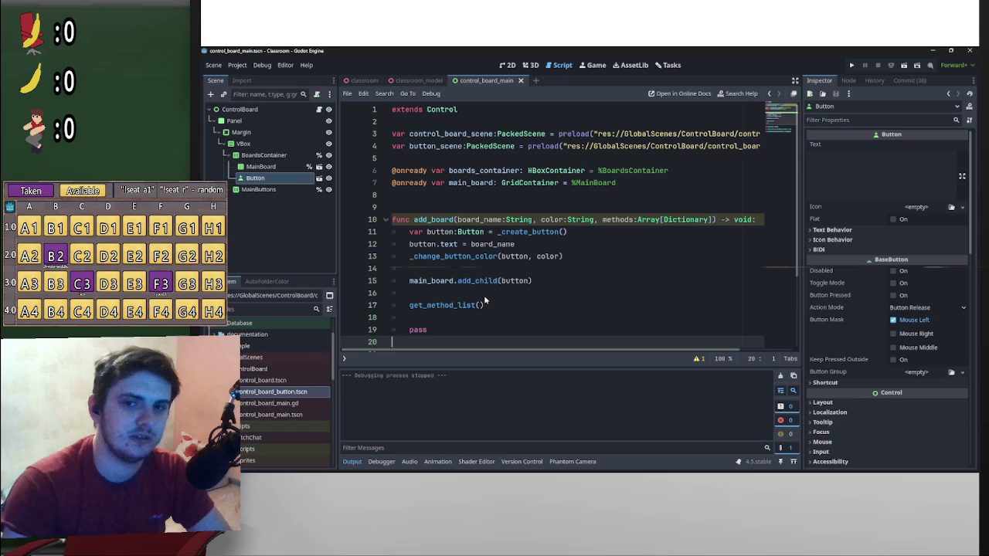
mouse_move(946, 467)
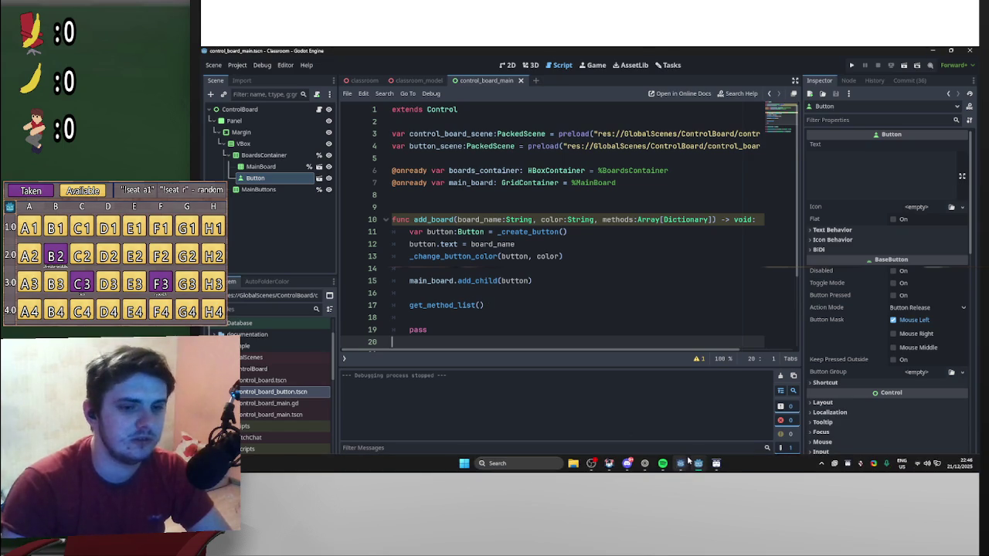
left_click(459, 292)
key("Return")
key("Return")
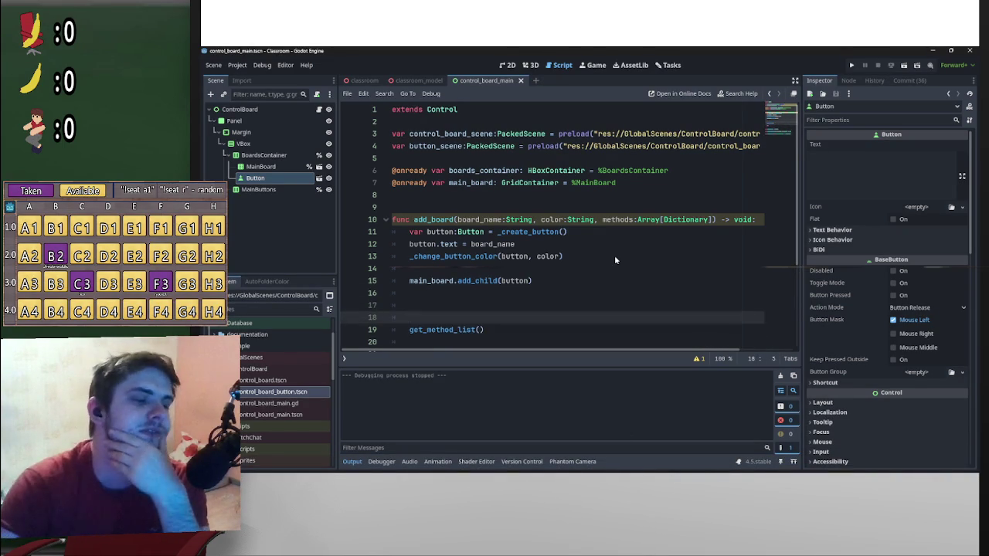
key("BackSpace")
key("BackSpace")
key("BackSpace")
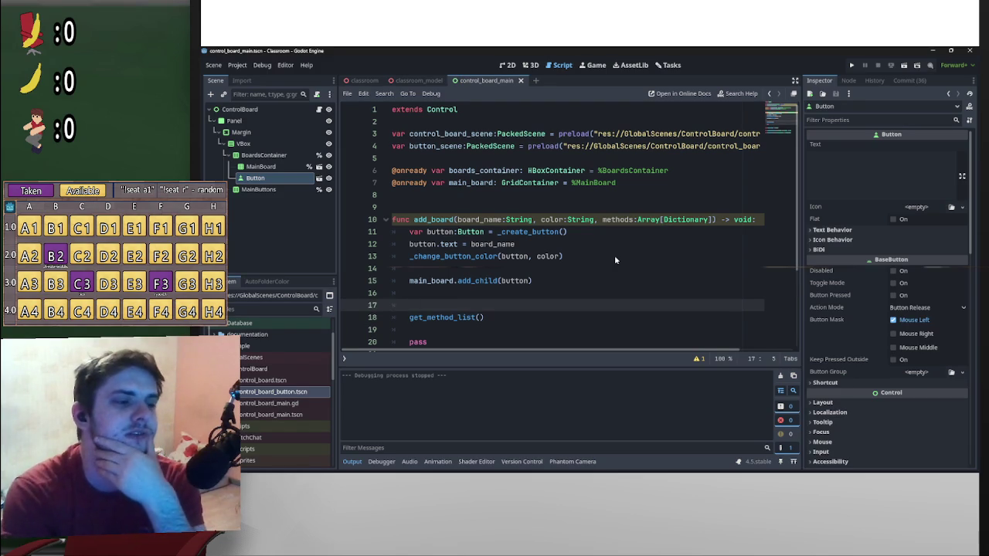
key("Return")
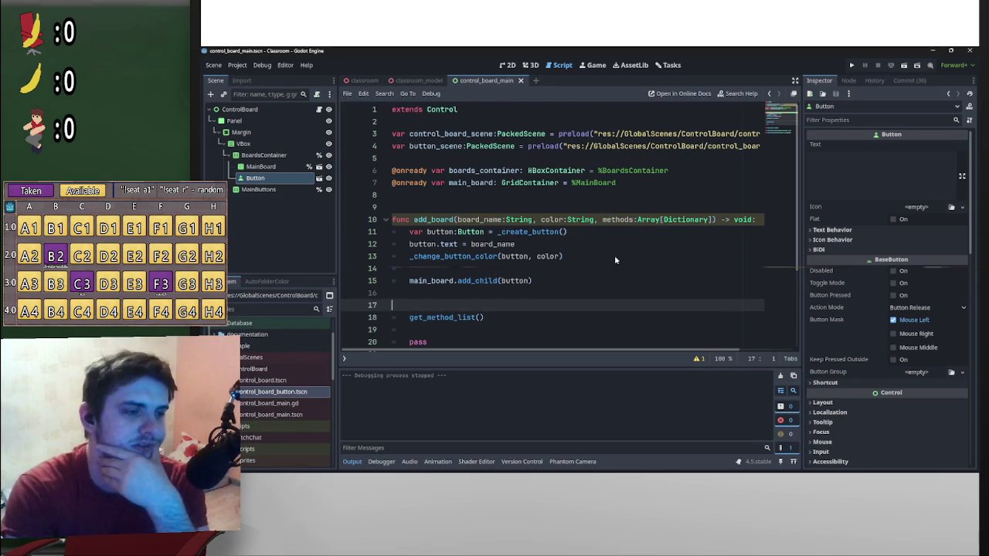
- Check completion suggestions after color:String, then make room below the colour call
left_click(439, 294)
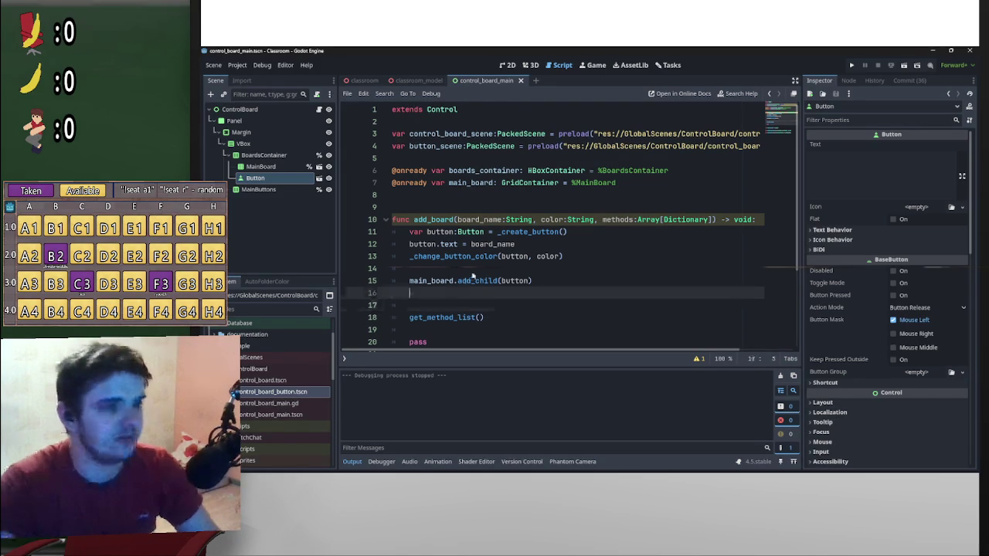
left_click(484, 267)
left_click(598, 222)
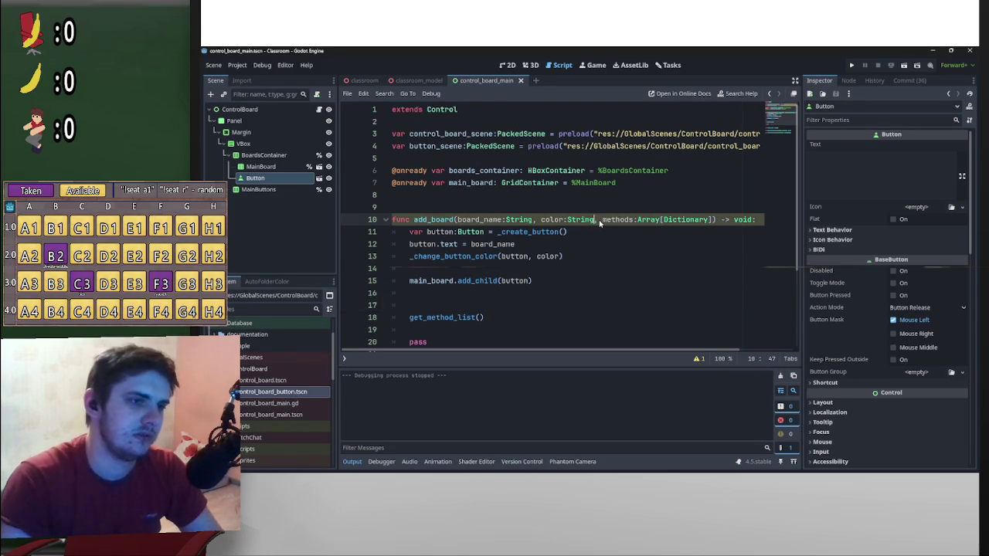
type("=")
key("ctrl+space")
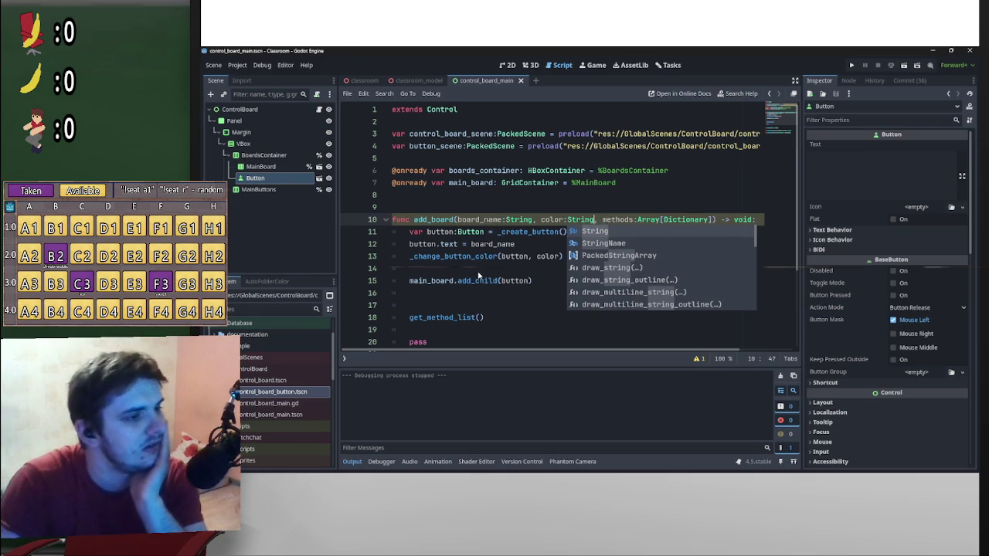
left_click(477, 271)
key("Return")
key("Return")
key("Up")
key("Up")
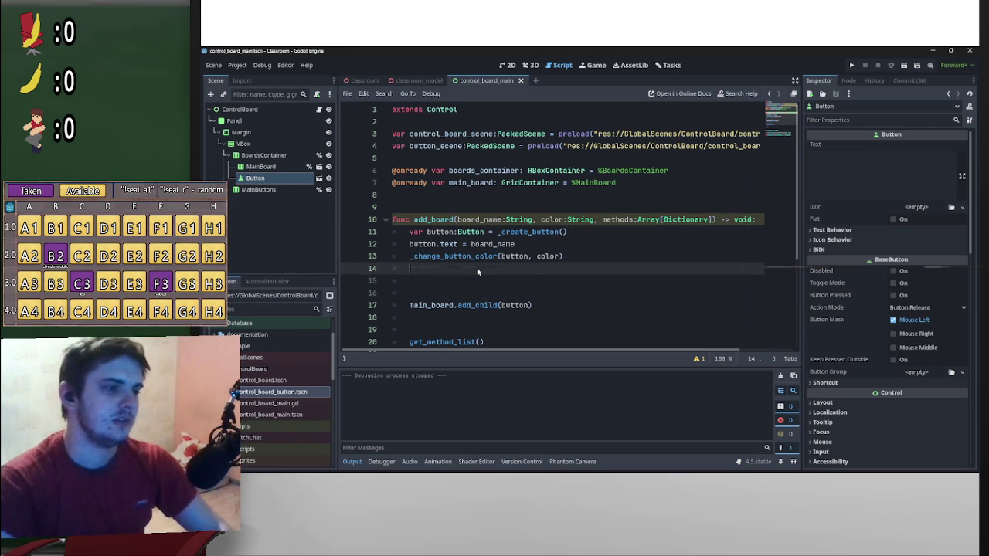
- Type button.pressed.connect(func on a new line, accepting connect() from autocomplete
key("Return")
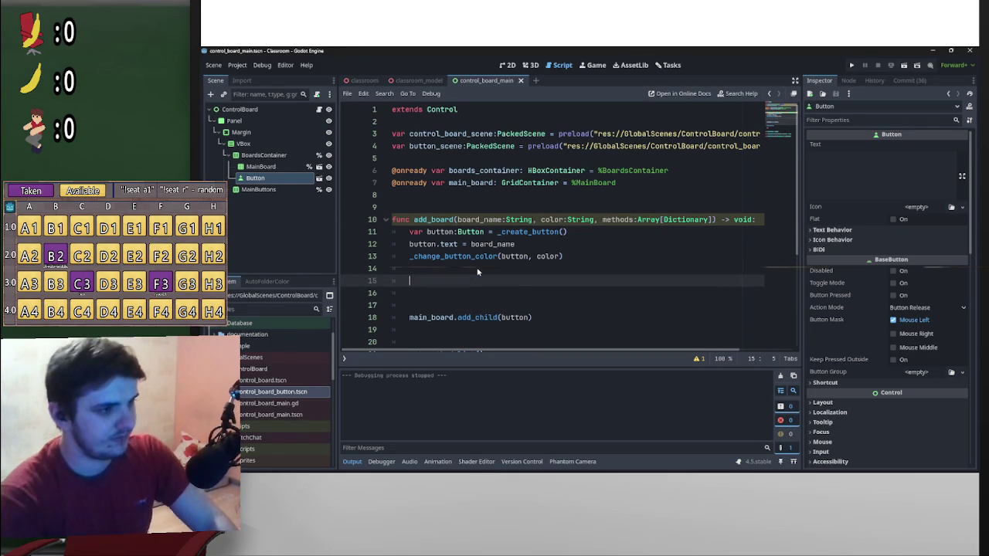
type("butto")
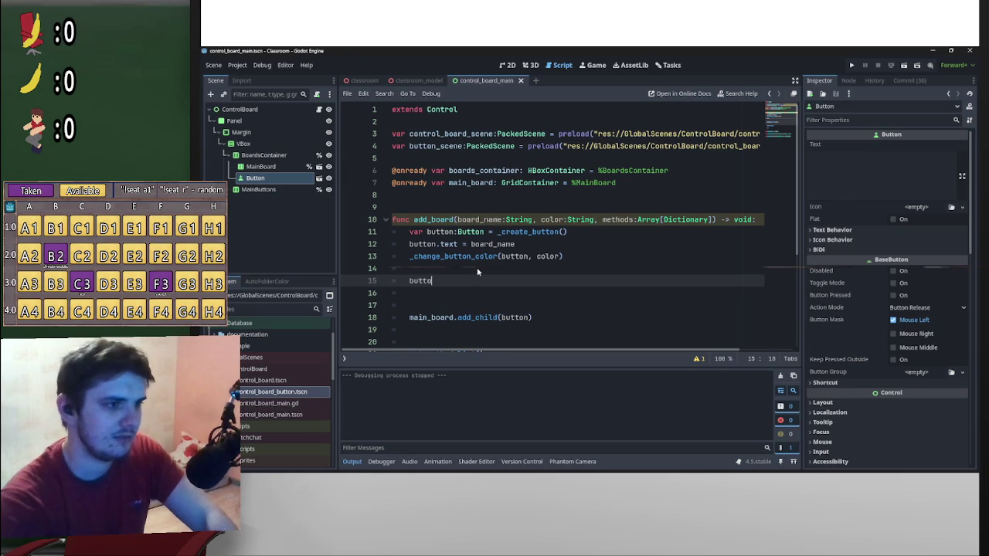
type("n.pre")
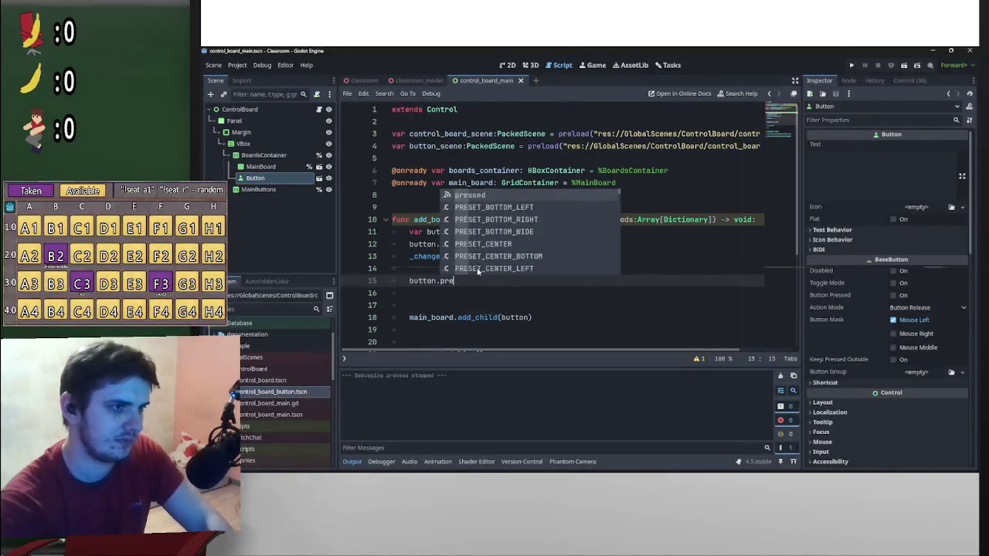
type("ssed.co")
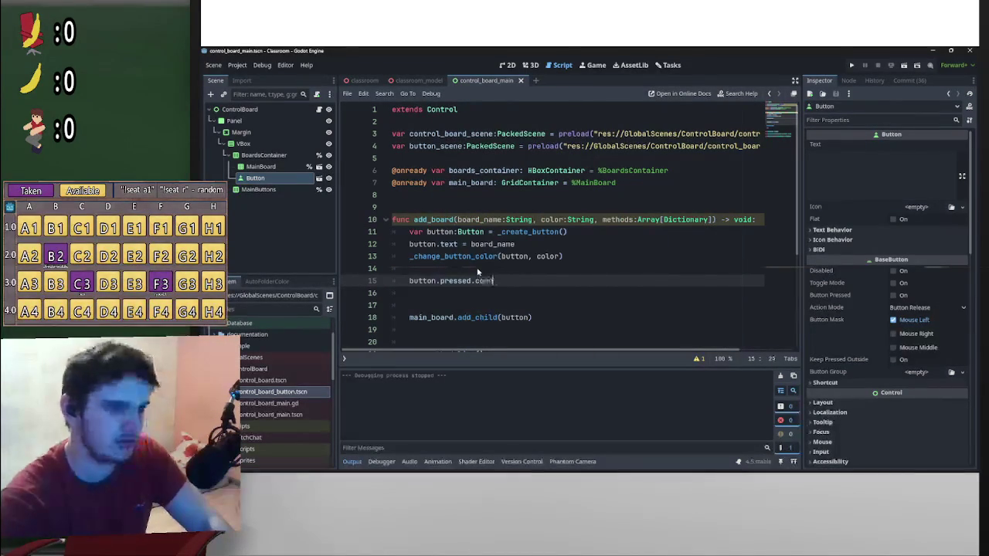
type("nnect(")
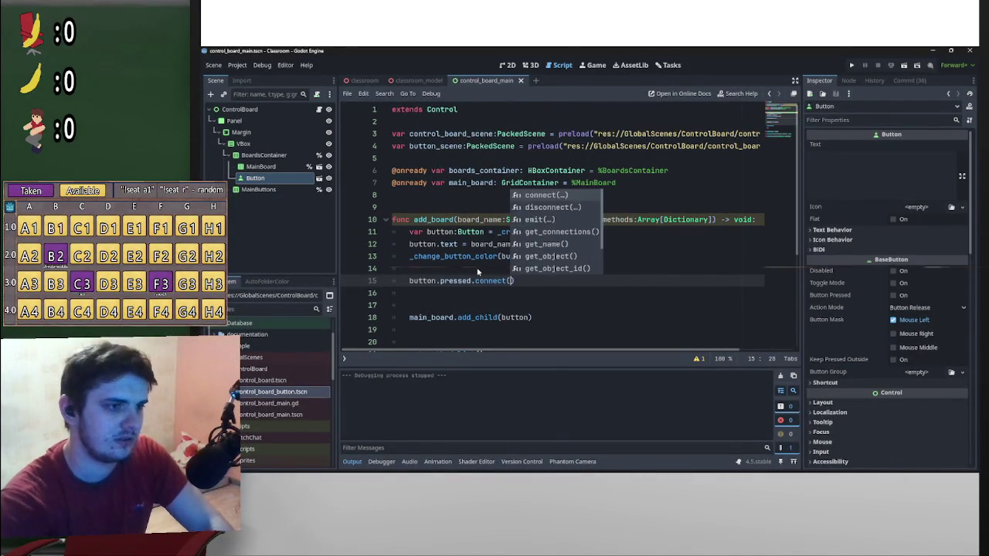
key("Return")
type("fun")
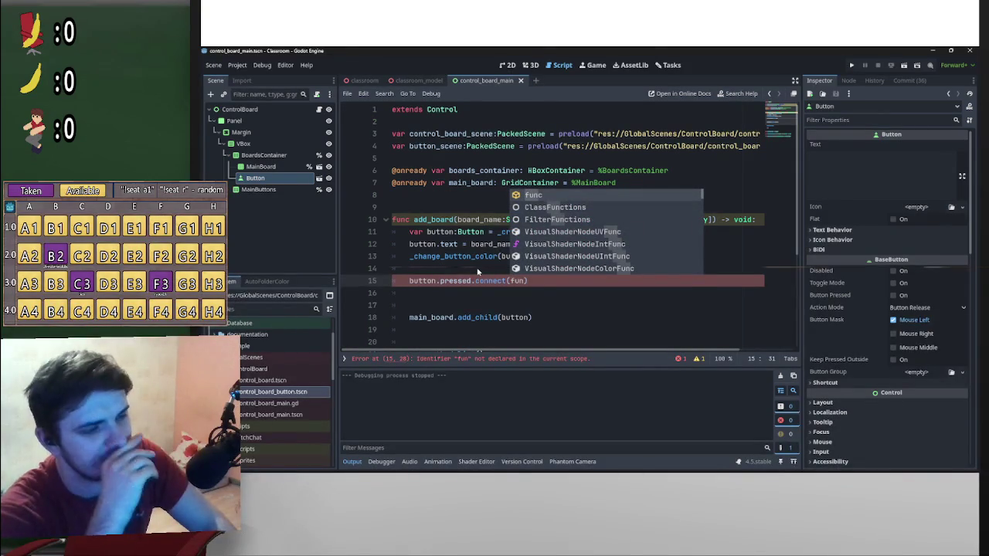
type("c")
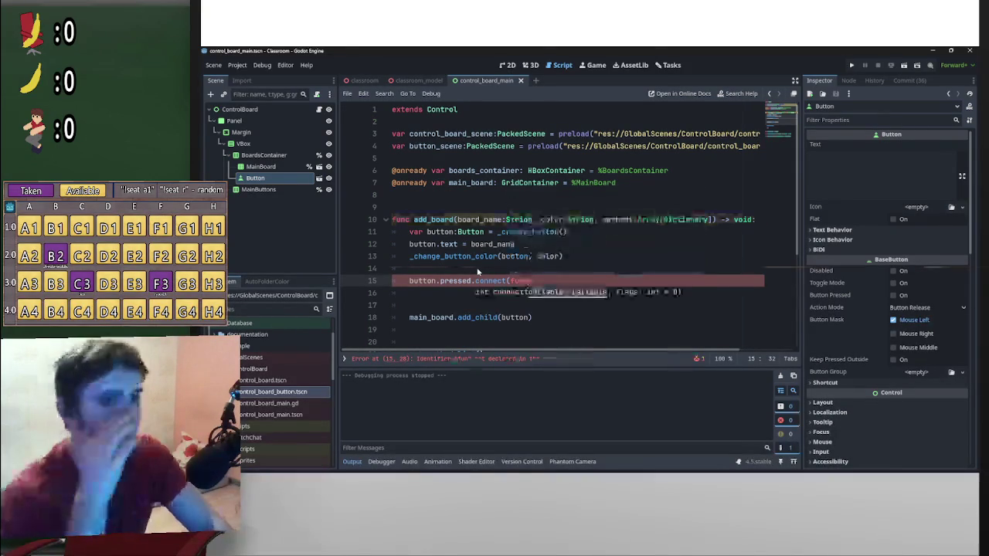
mouse_move(669, 472)
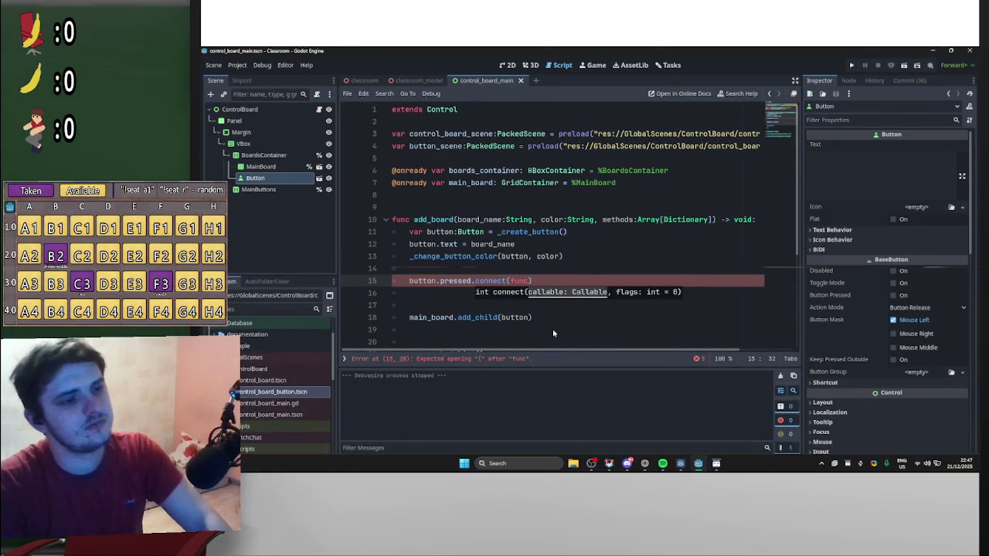
left_click(628, 464)
mouse_move(975, 255)
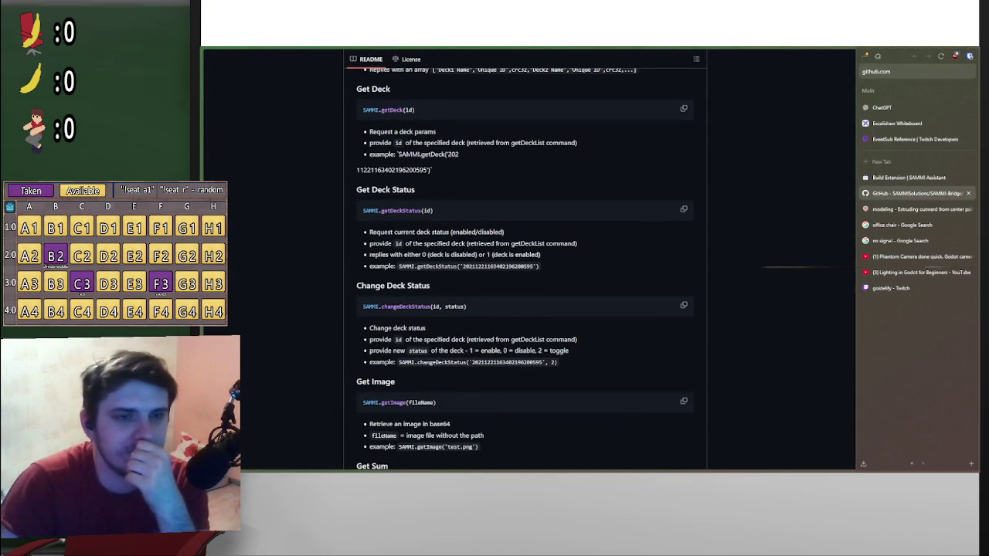
key("alt+Tab")
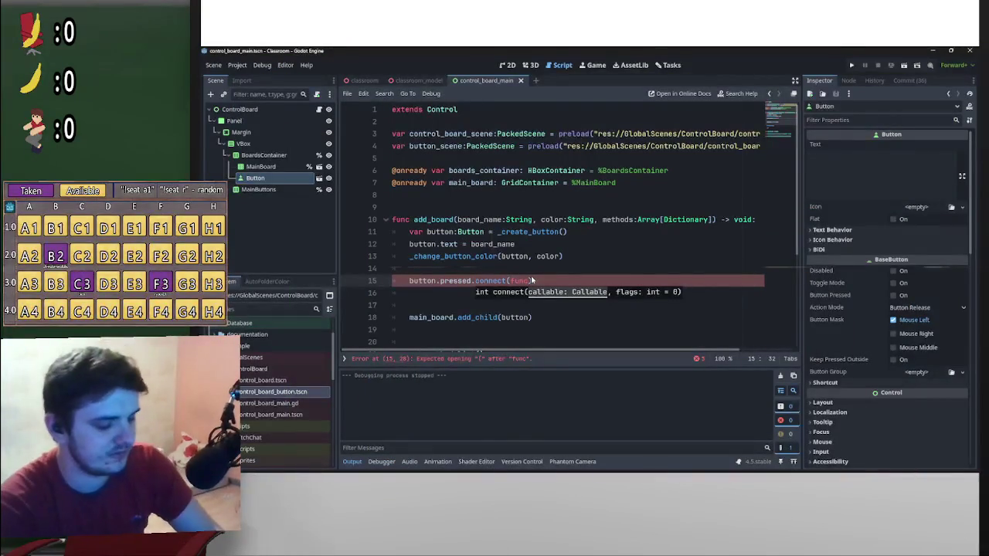
- Complete line 15 as button.pressed.connect(func():board_name), clearing the error
type("():")
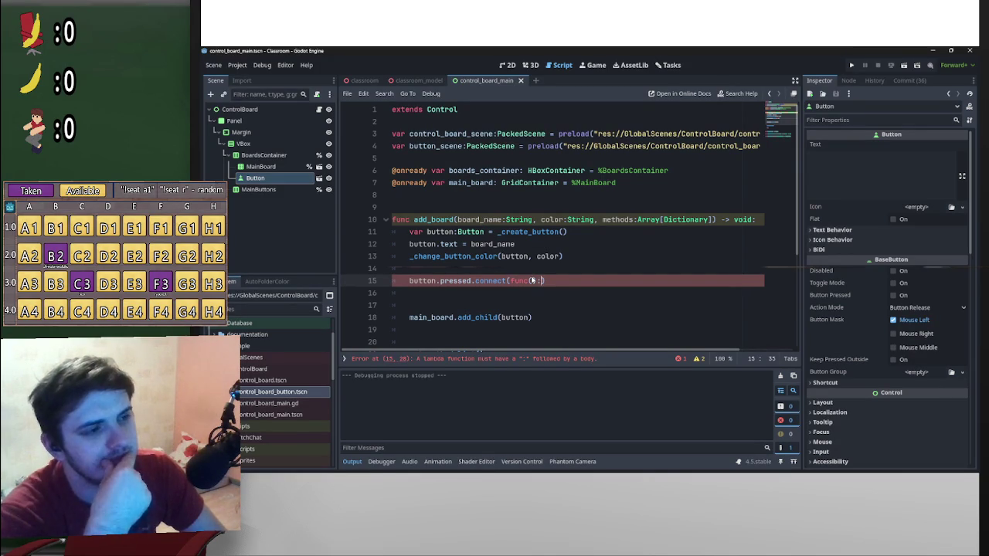
type("boa")
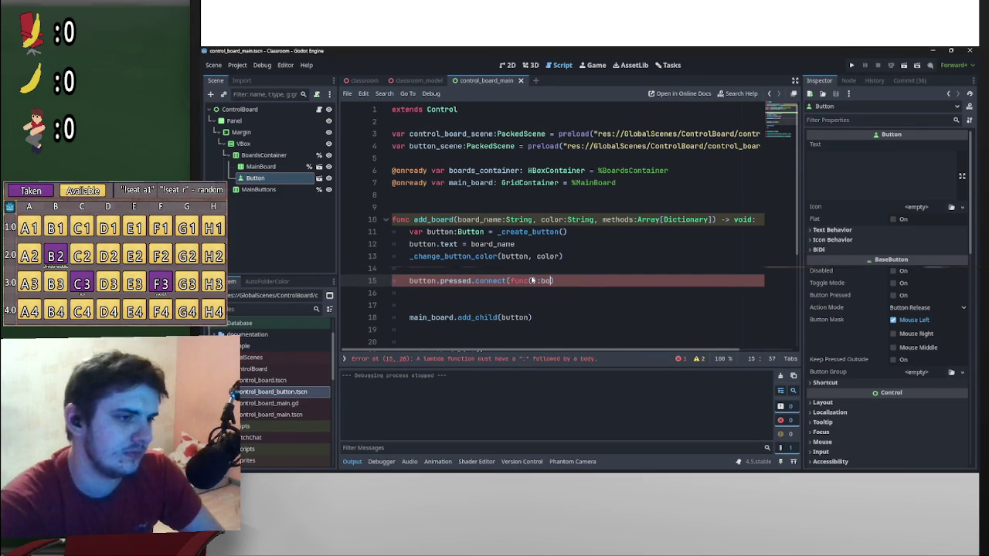
key("Down")
key("Return")
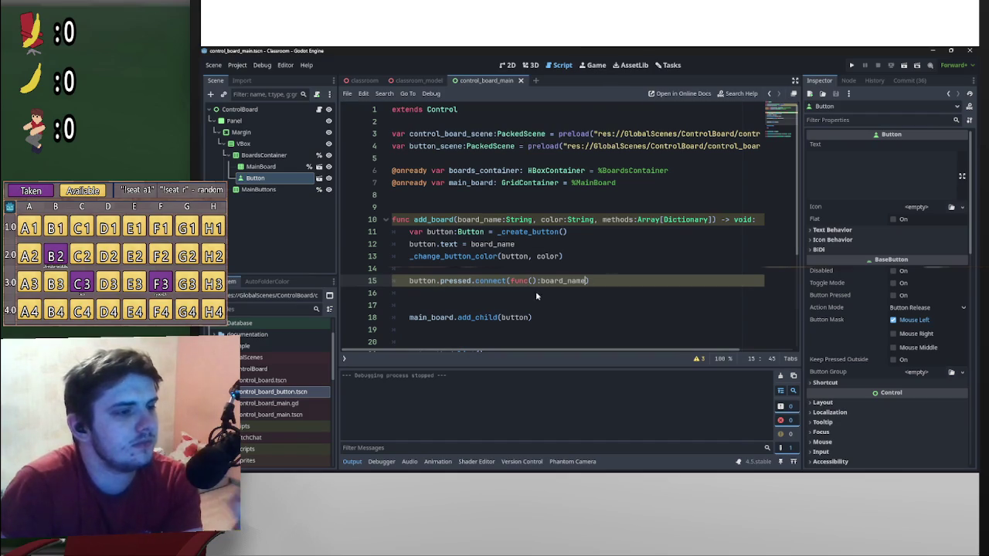
scroll(510, 282, "down", 2)
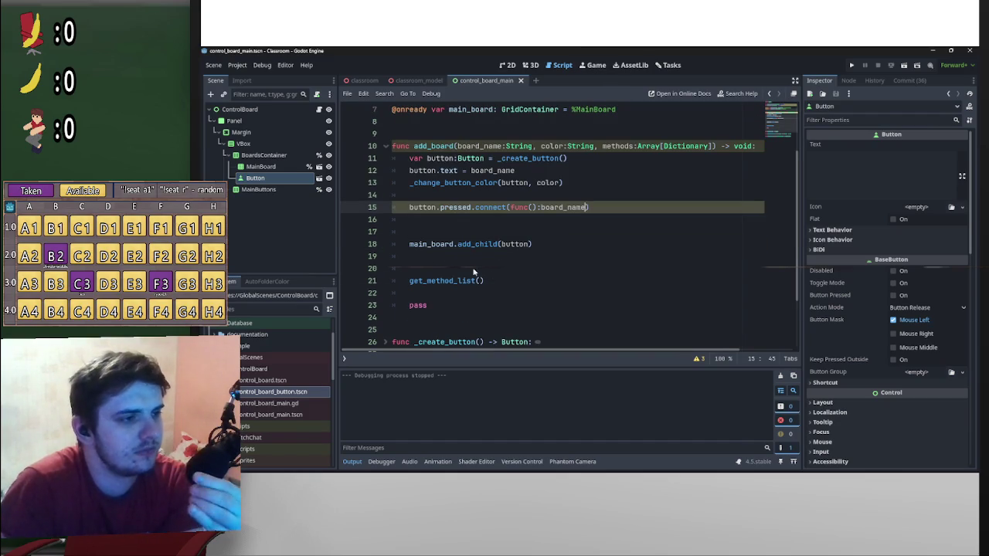
scroll(467, 276, "down", 2)
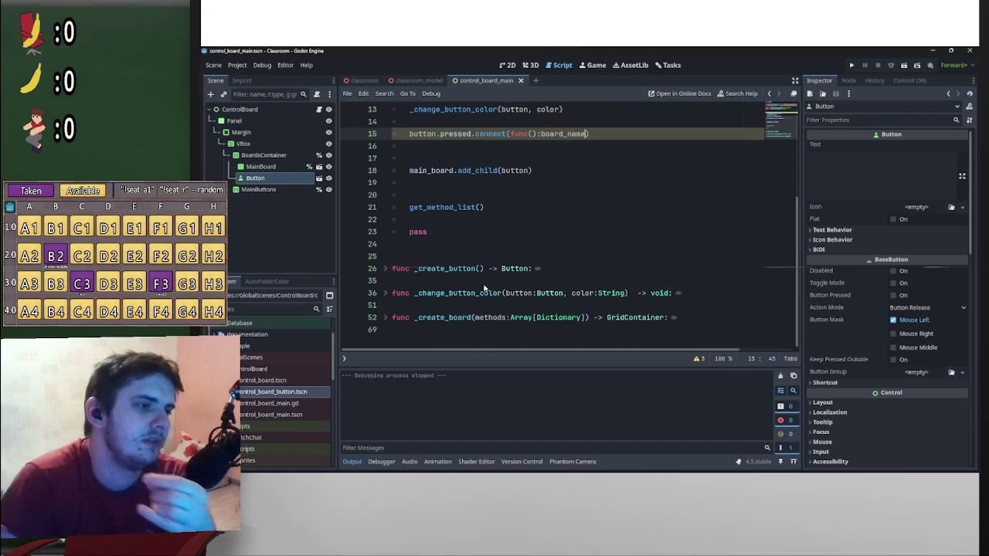
scroll(513, 289, "up", 3)
scroll(503, 284, "down", 3)
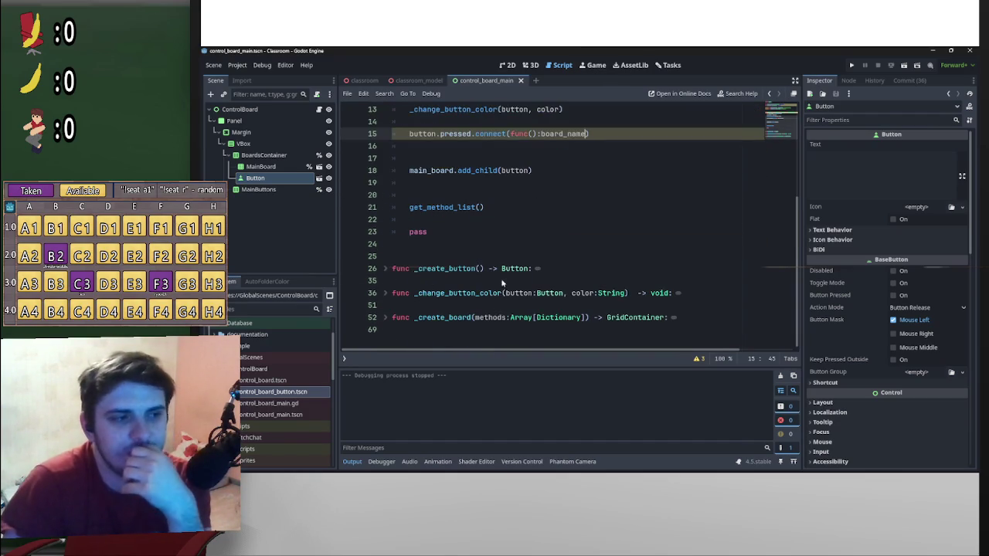
scroll(503, 283, "up", 4)
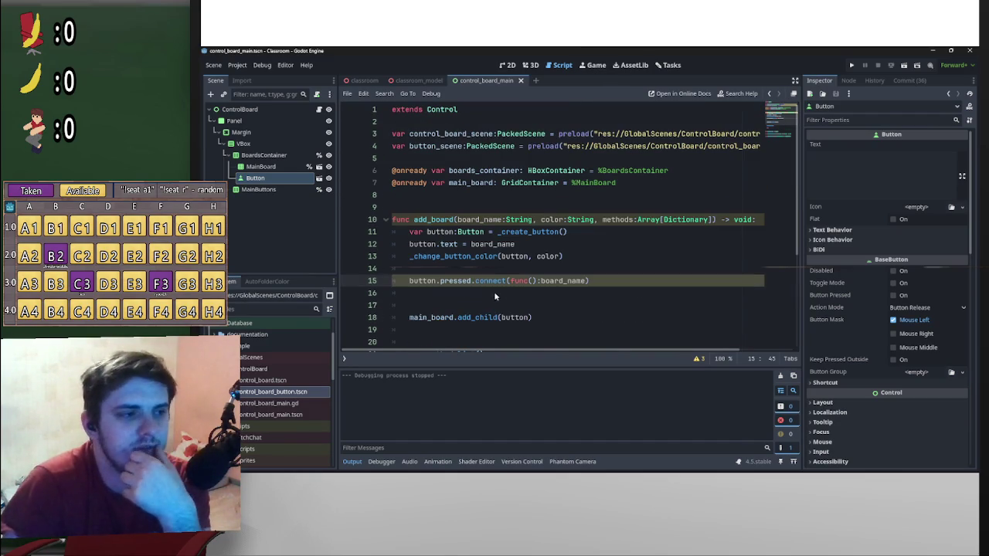
- Above add_board, declare var boards_list:Array[GridContainer], reusing GridContainer from line 7
left_click(480, 207)
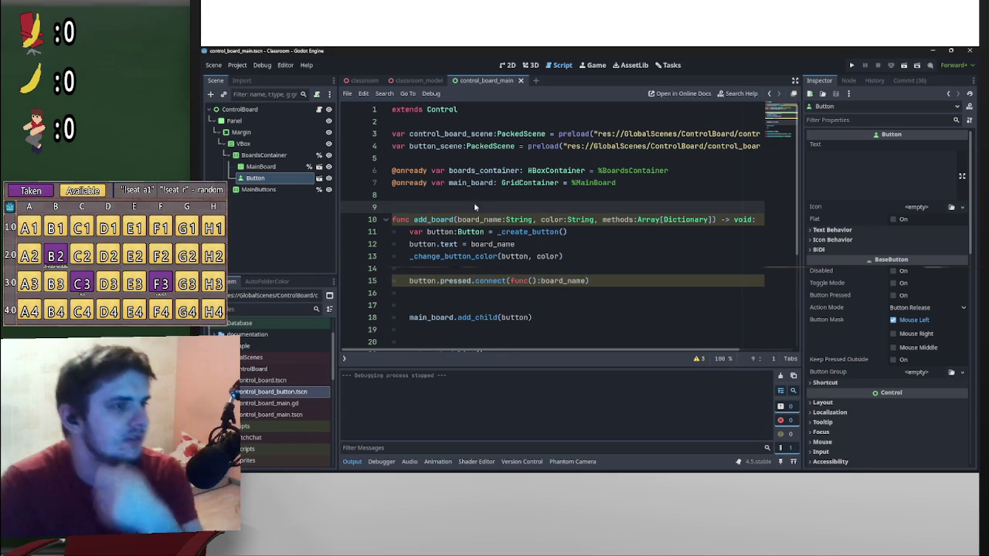
key("Return")
key("Up")
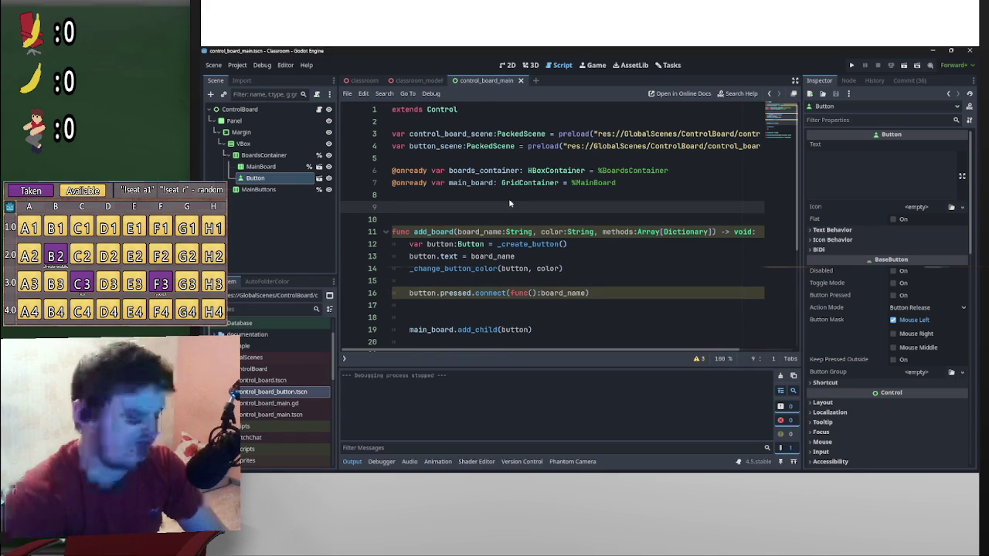
type("boa")
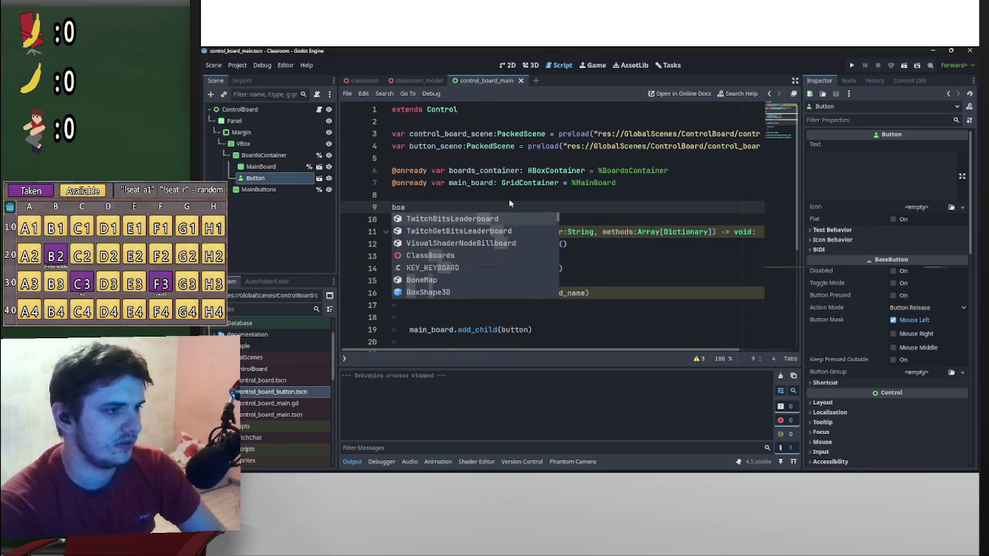
key("BackSpace")
key("BackSpace")
key("BackSpace")
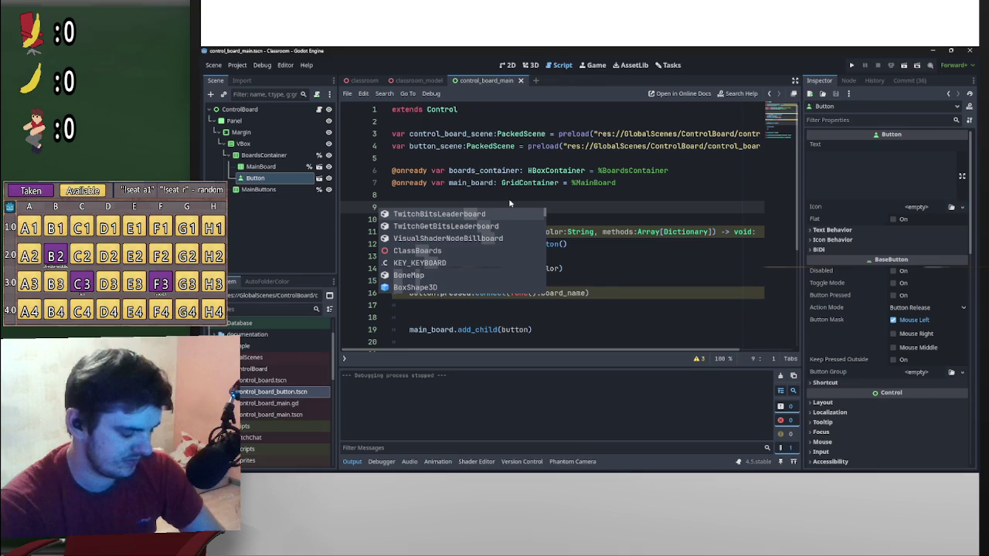
type("var boards")
type("_list:arr")
type("r")
key("Return")
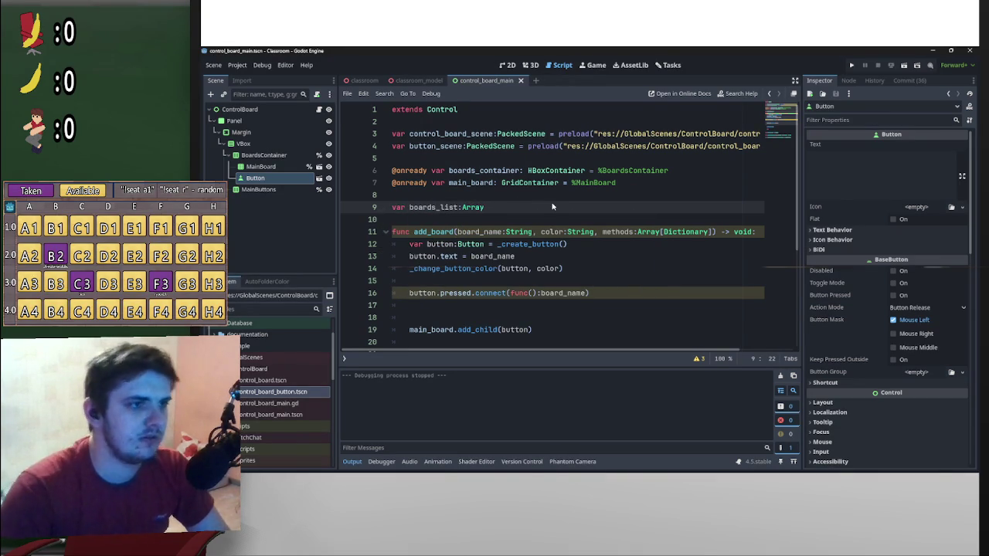
type("[")
mouse_move(559, 184)
left_mouse_down()
mouse_move(506, 183)
mouse_move(493, 207)
left_mouse_up()
double_click(506, 184)
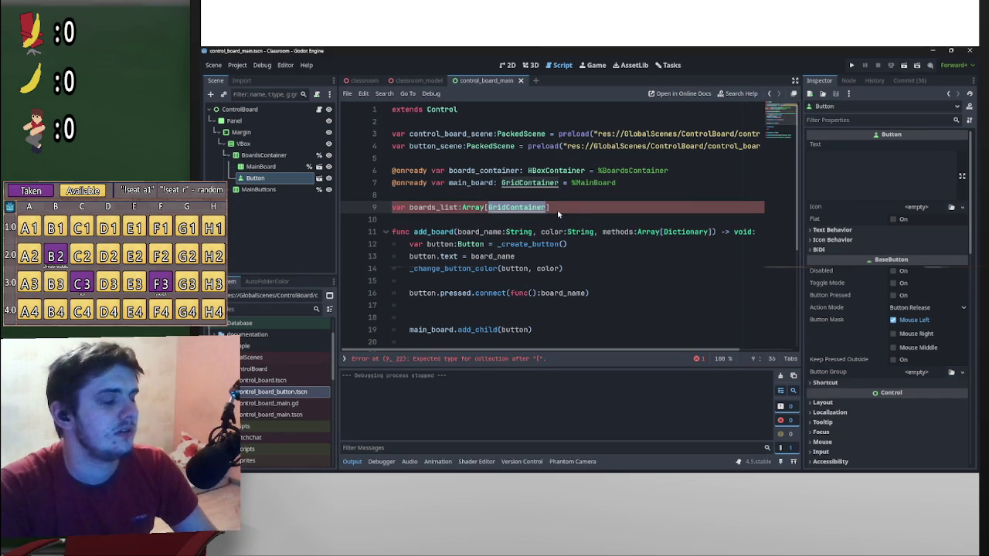
left_click(565, 207)
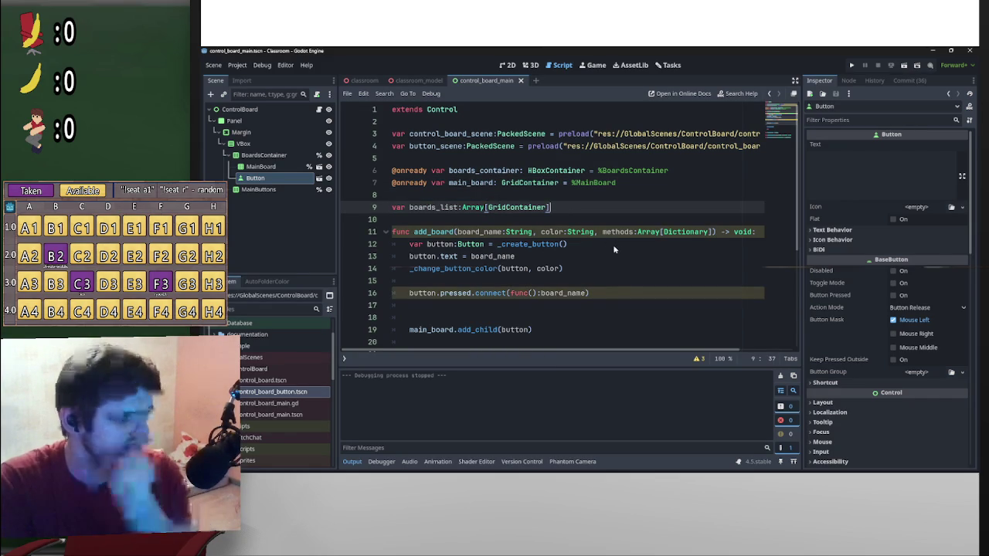
left_click(588, 294)
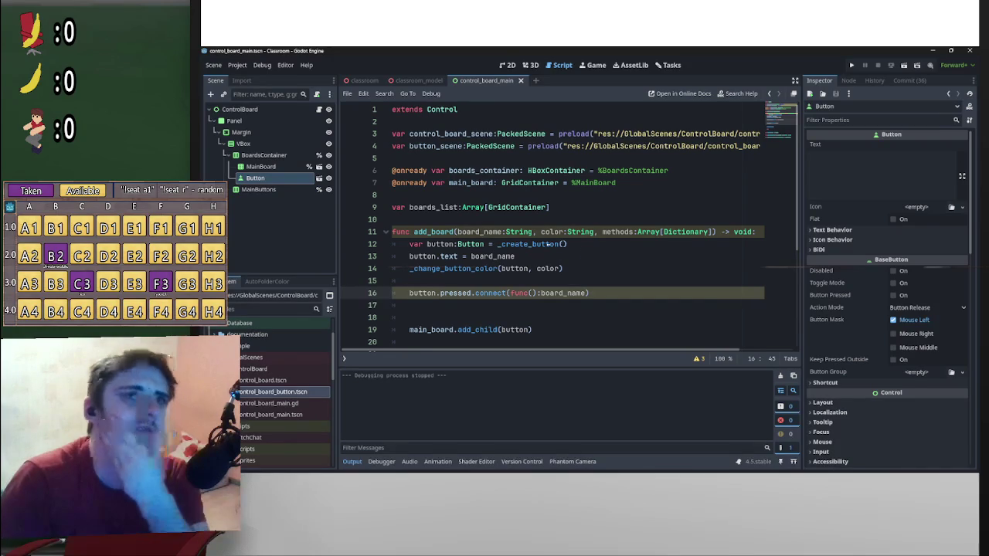
- Change the boards_list type from Array to Dictionary[String,GridContainer]
left_click_drag(483, 207, 463, 207)
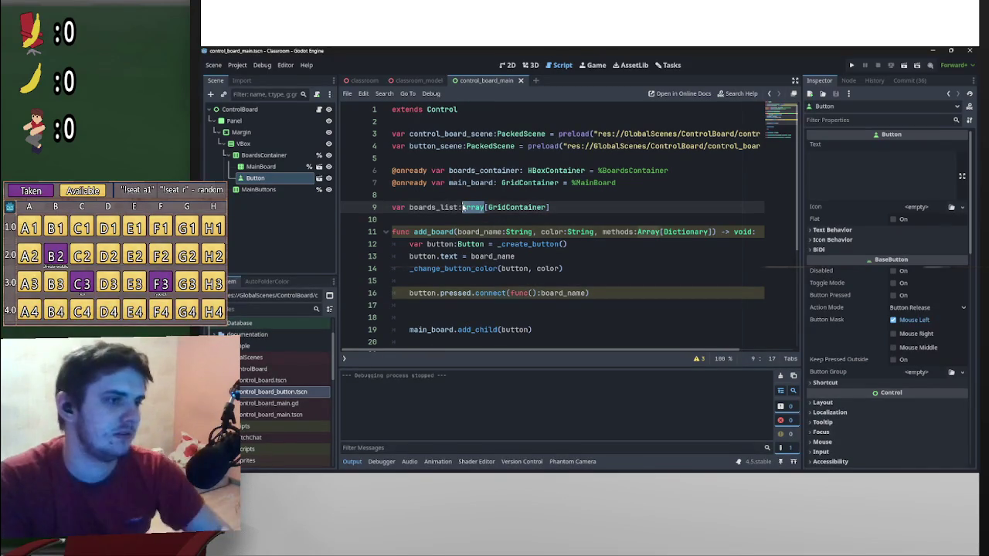
type("Dictionary")
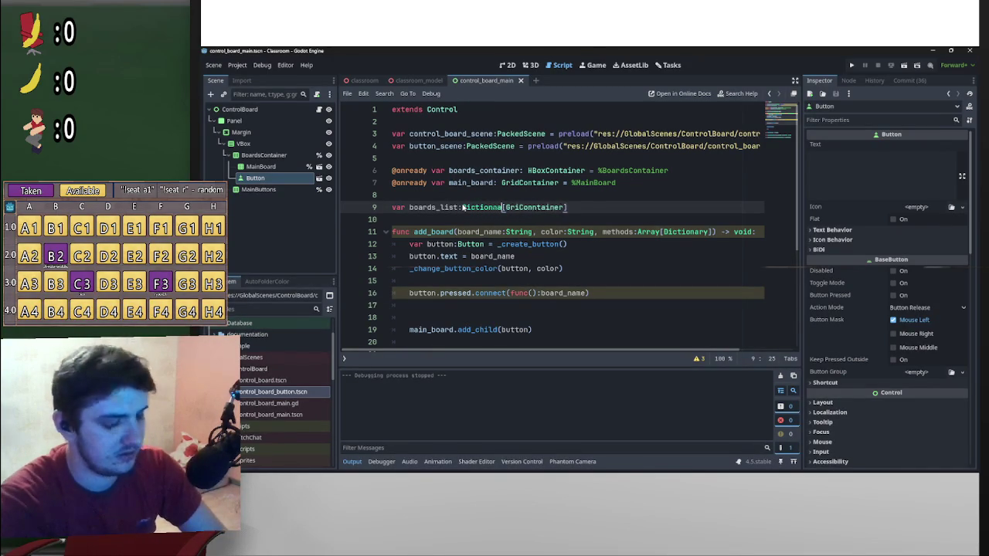
key("Right")
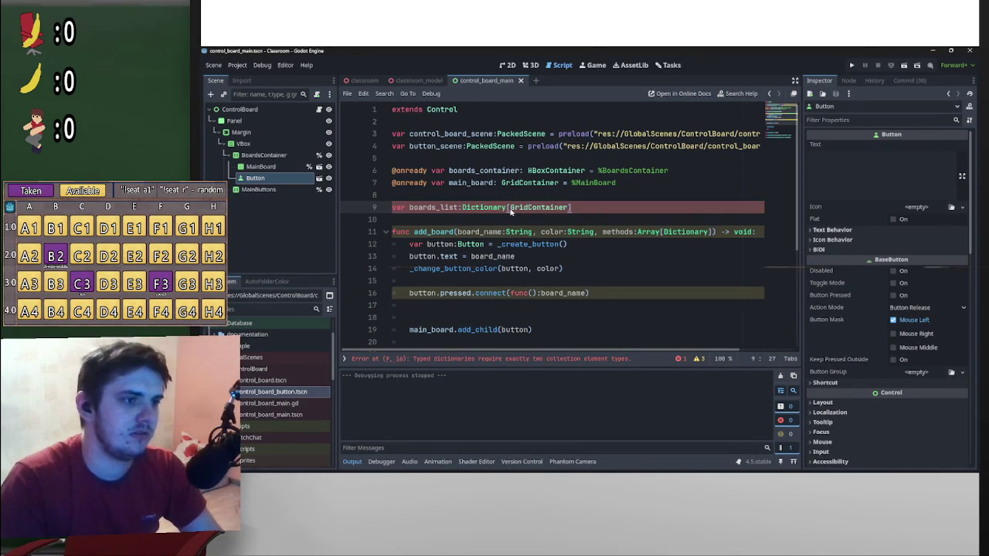
type("String,")
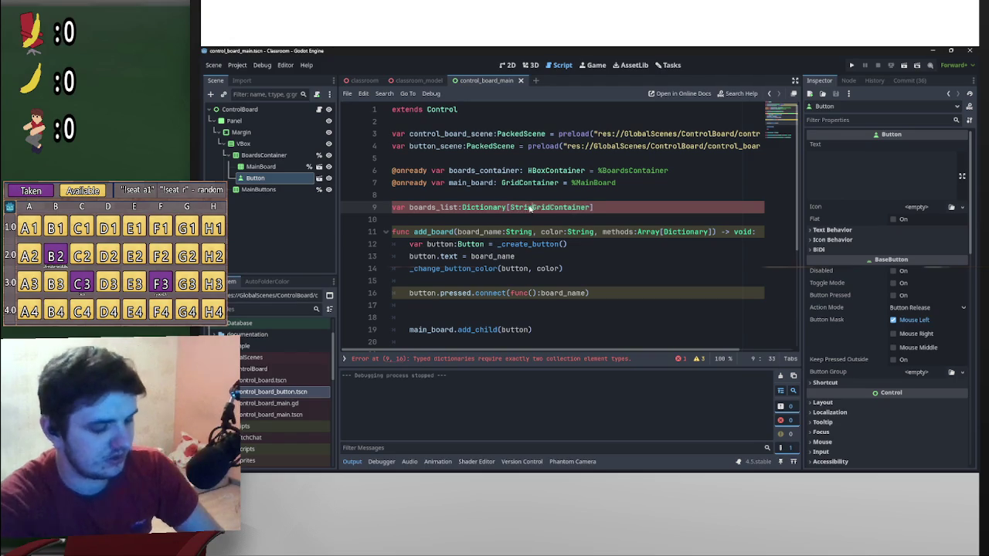
left_click(587, 196)
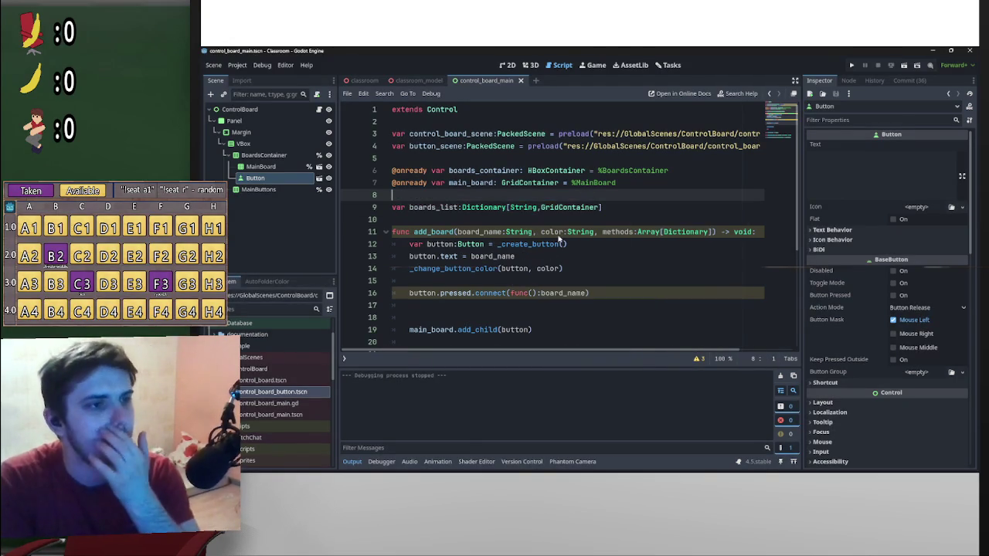
left_click(552, 296)
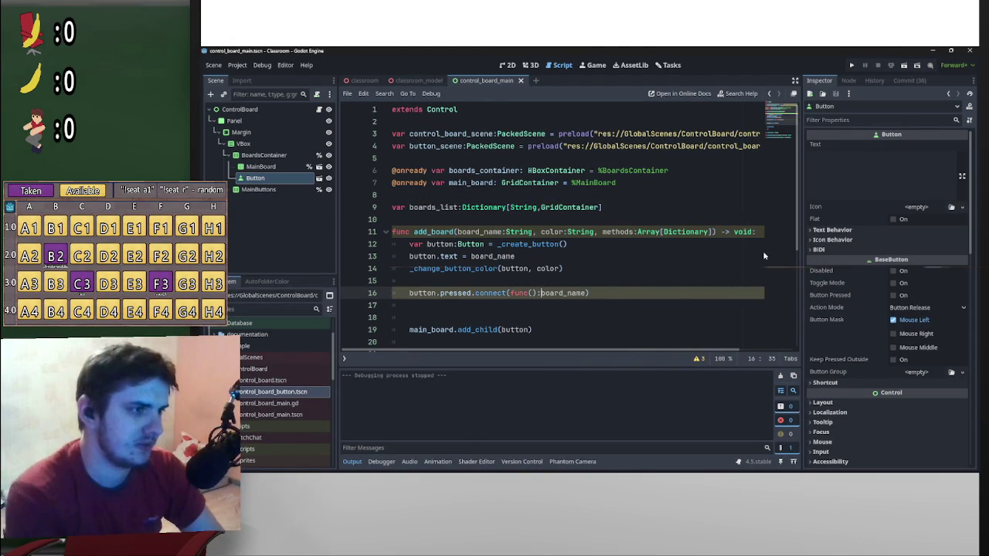
- Rewrite line 16's lambda body as boards_list.get(board_name).visible = true
type("bo")
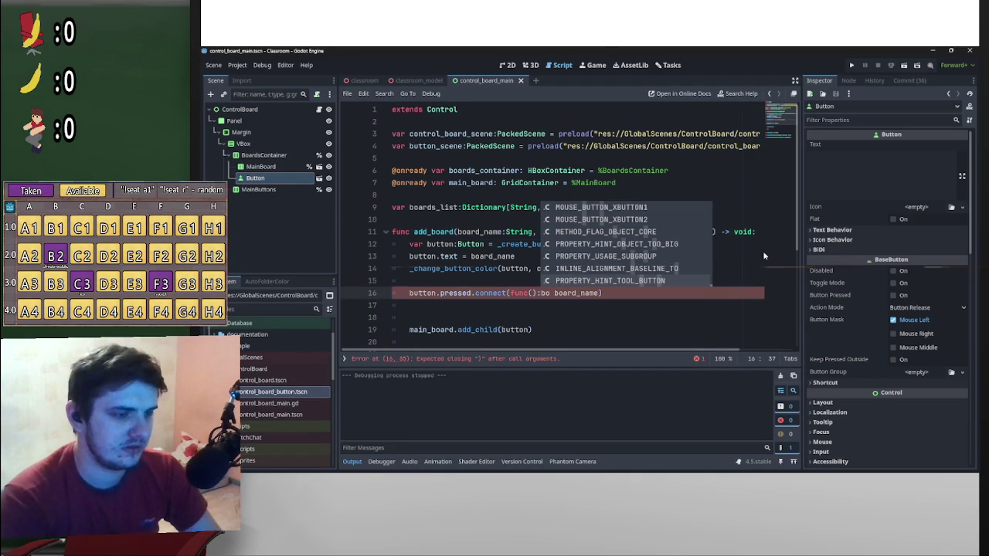
key("BackSpace")
key("BackSpace")
type("bo")
key("Down")
key("Return")
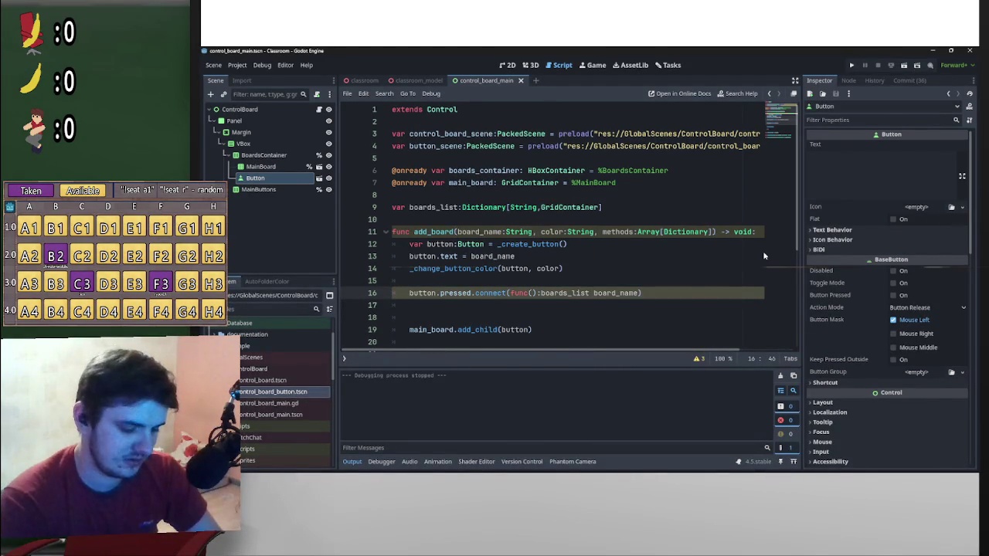
type(".get(")
key("Escape")
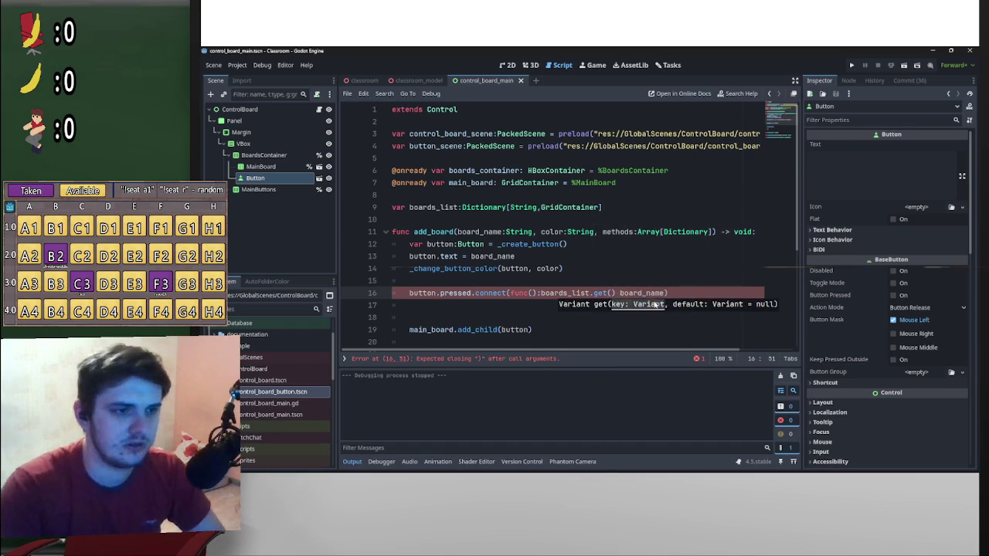
left_click_drag(664, 294, 609, 293)
left_click(680, 296)
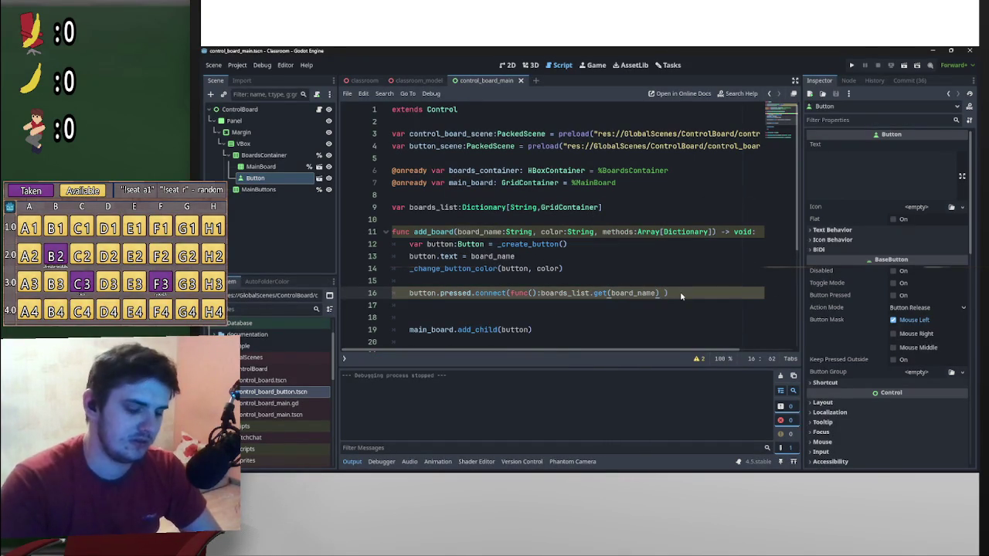
type(".visi")
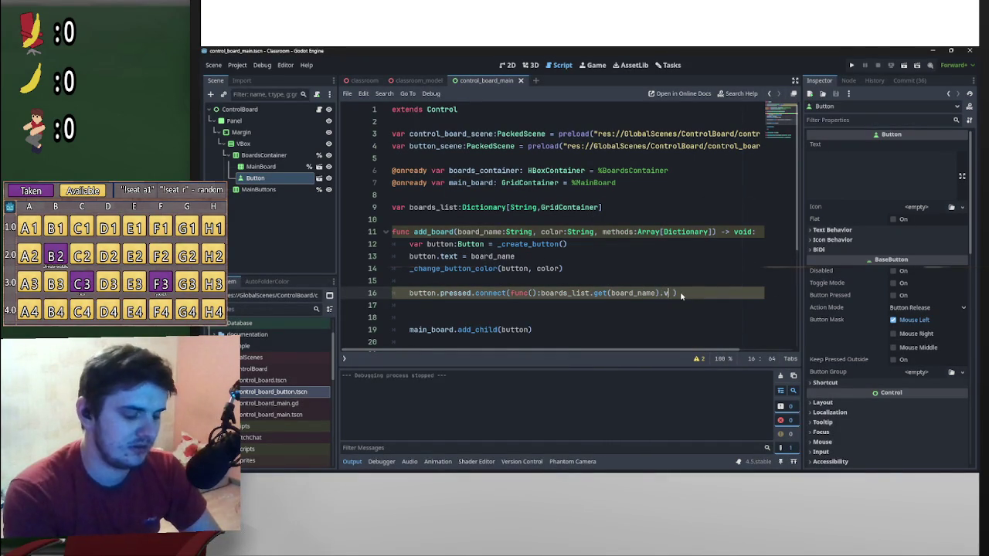
type("ble = ")
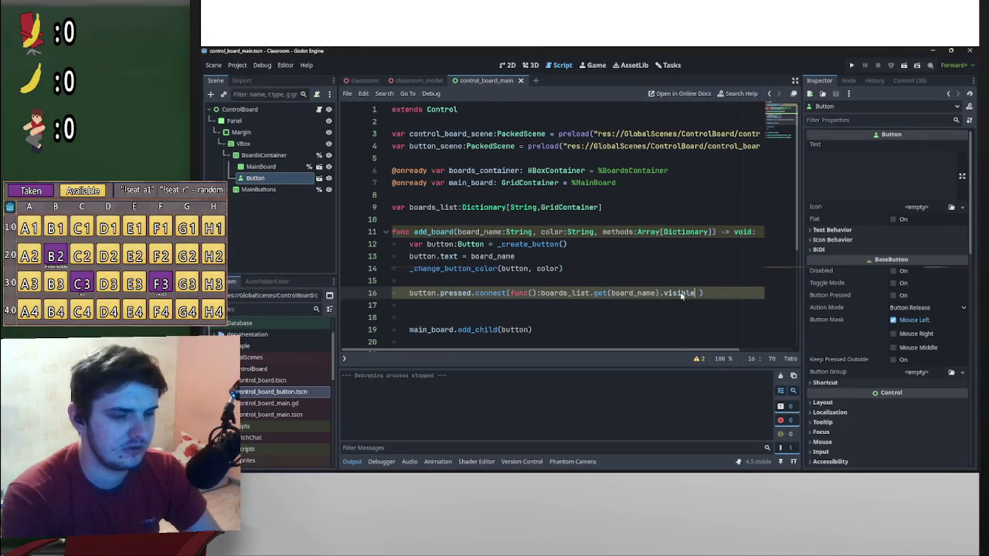
type("true")
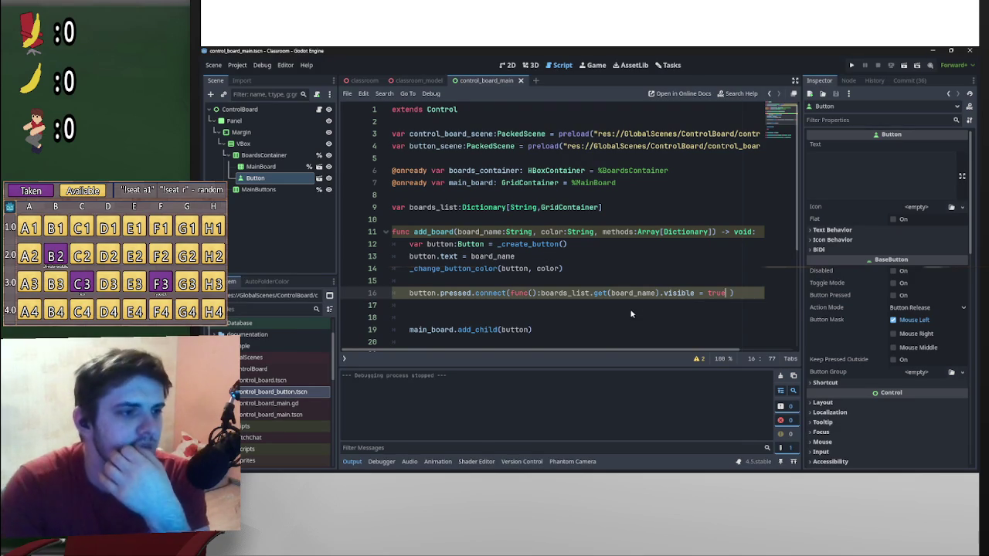
scroll(634, 313, "down", 4)
- Add func _change_boards() -> void: whose body is a copy of boards_list.get(board_name).visible = true
left_click(451, 258)
key("Return")
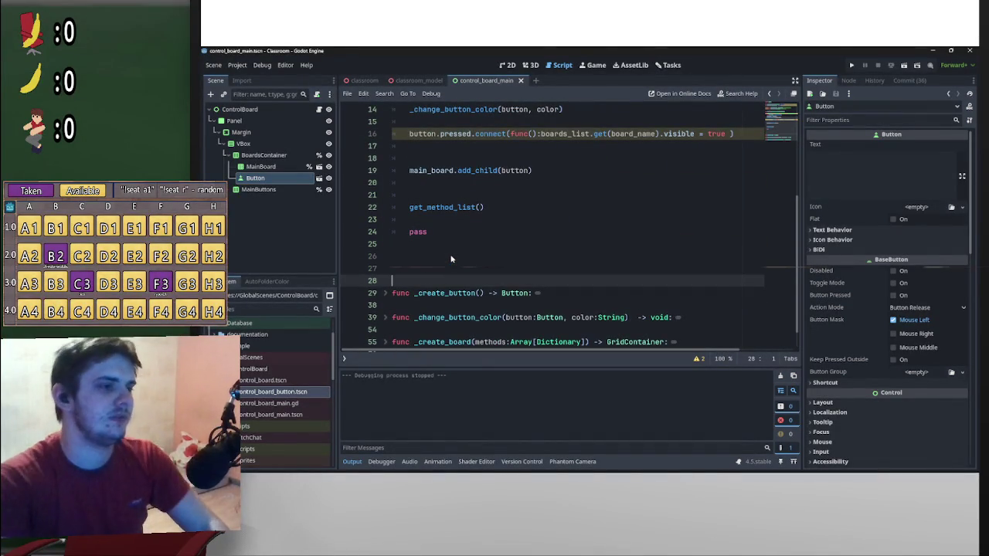
key("Return")
type("func")
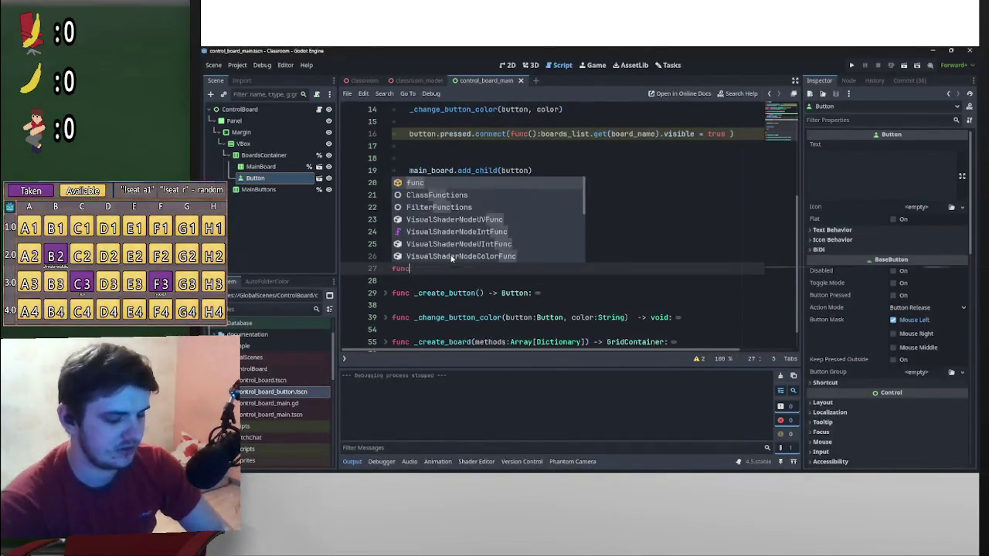
type(" _cha")
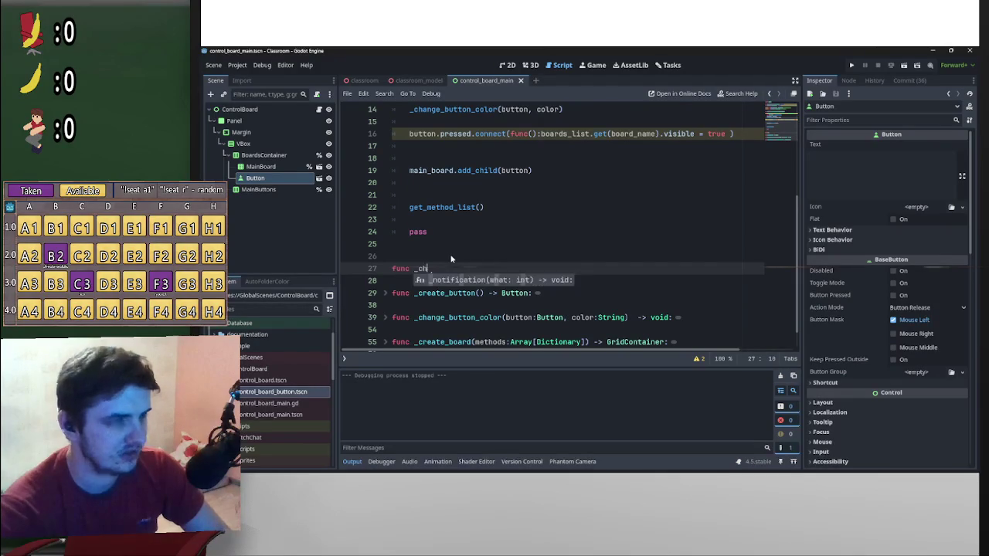
type("nge_boards")
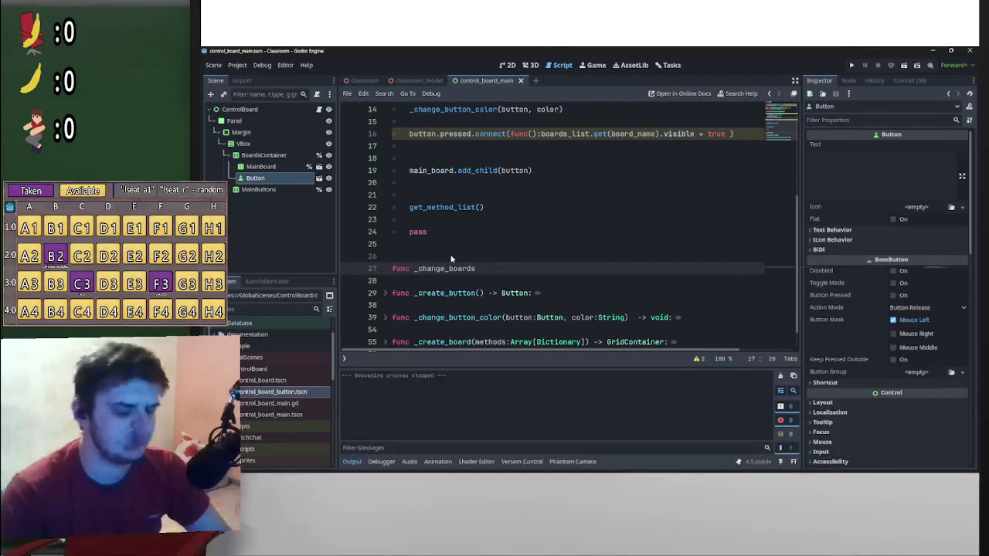
type("()")
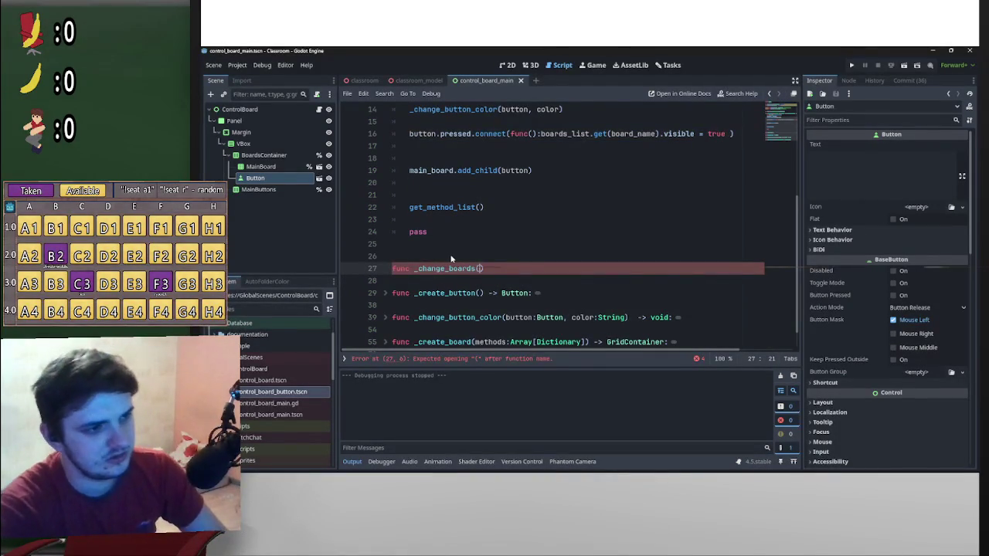
type(" -")
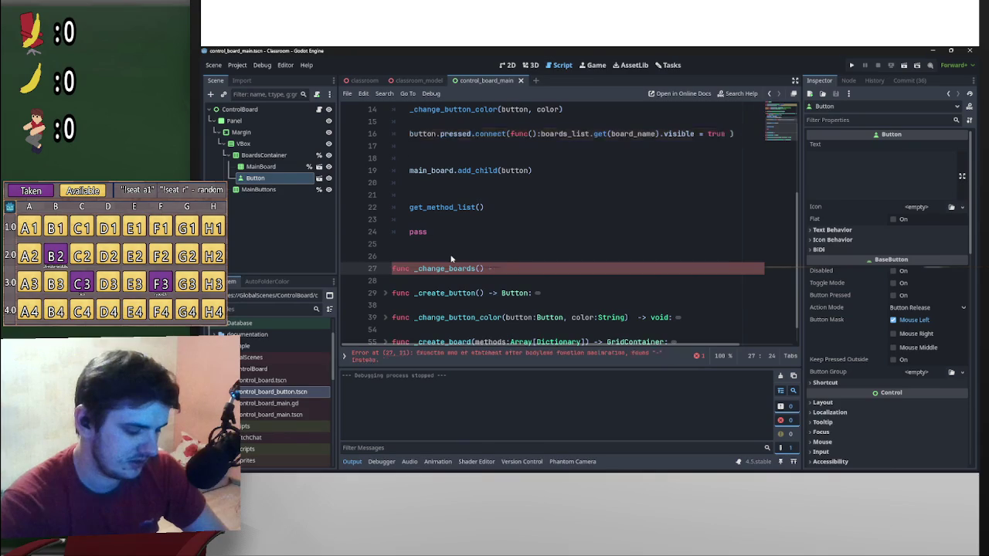
type("> void:")
key("Return")
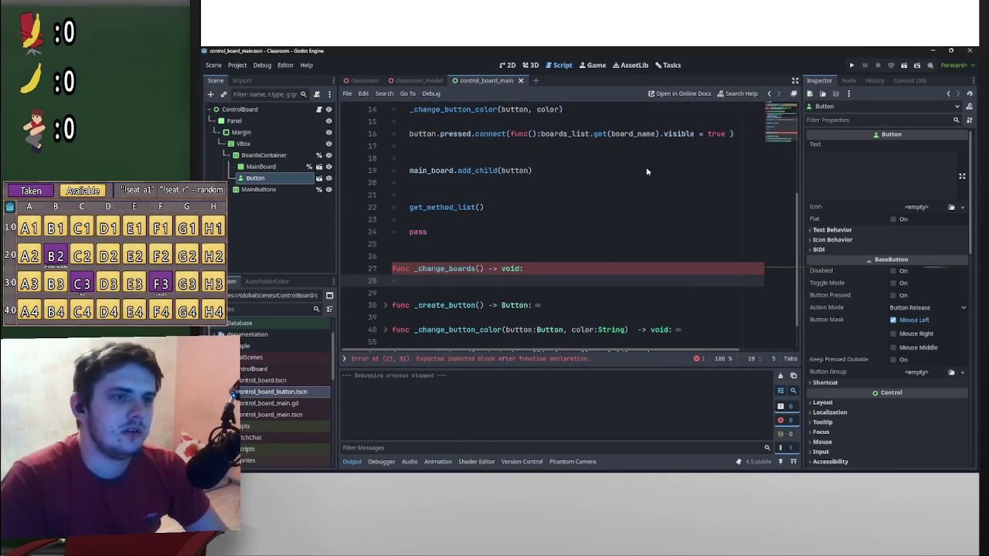
mouse_move(726, 136)
left_mouse_down()
mouse_move(541, 134)
mouse_move(507, 289)
mouse_move(502, 283)
left_mouse_up()
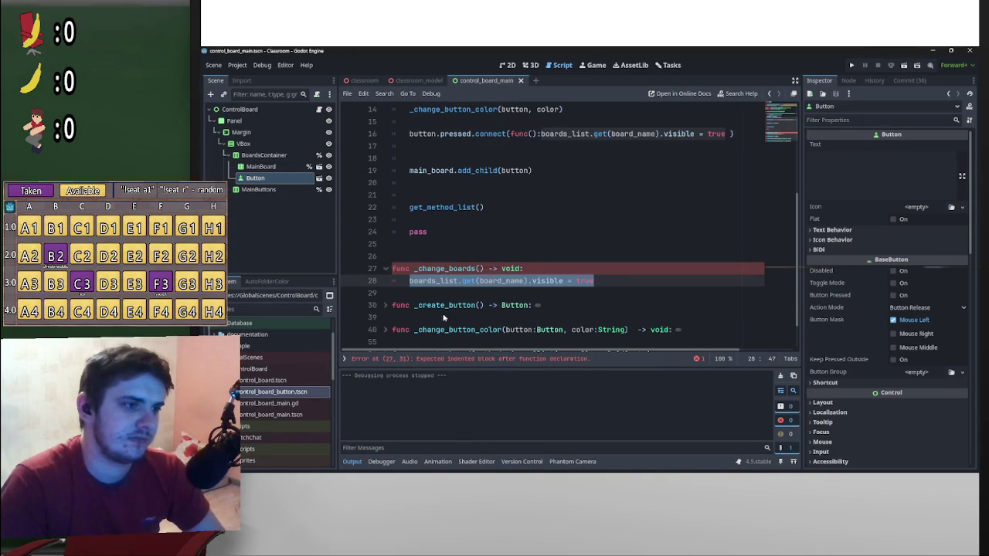
left_click(411, 283)
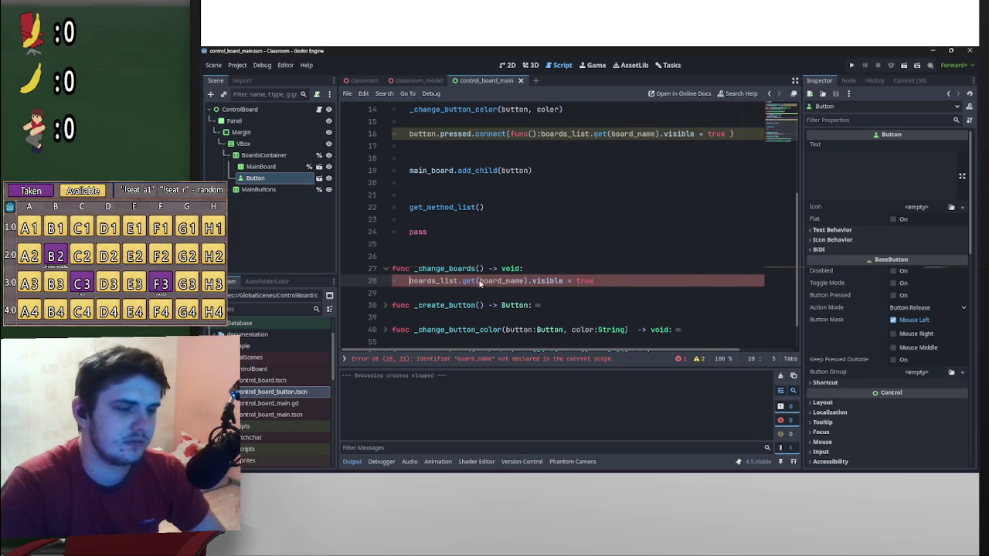
- Give _change_boards the board_name:String parameter copied from add_board
mouse_move(527, 283)
left_mouse_down()
mouse_move(477, 283)
mouse_move(527, 283)
left_mouse_up()
scroll(503, 248, "up", 3)
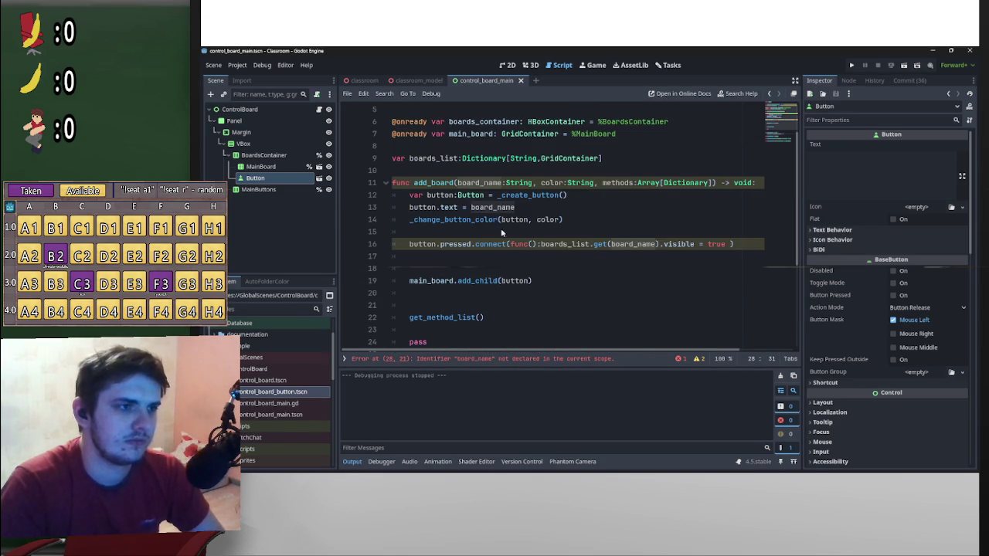
mouse_move(456, 183)
left_mouse_down()
mouse_move(533, 188)
mouse_move(458, 185)
left_mouse_up()
key("ctrl+c")
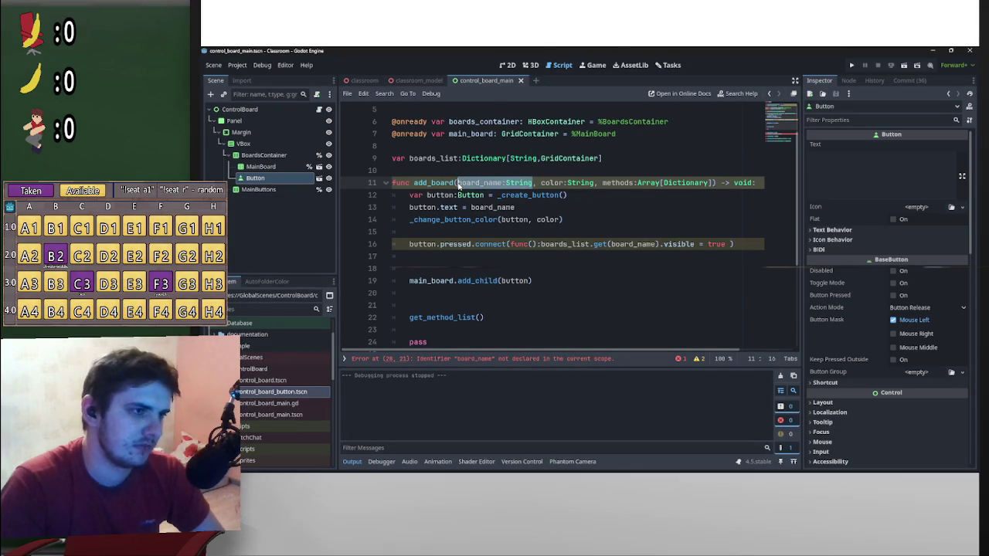
scroll(460, 190, "down", 4)
left_click(480, 232)
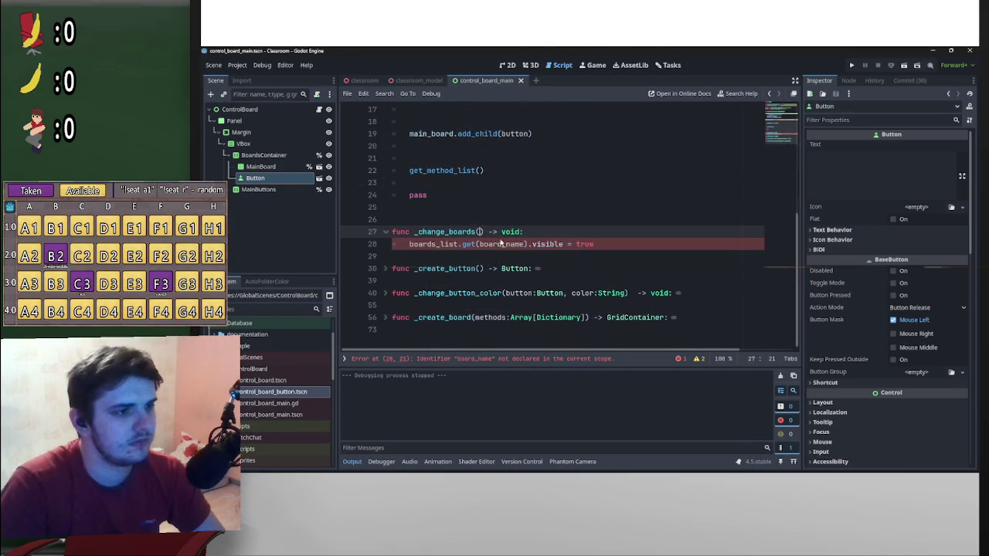
key("ctrl+v")
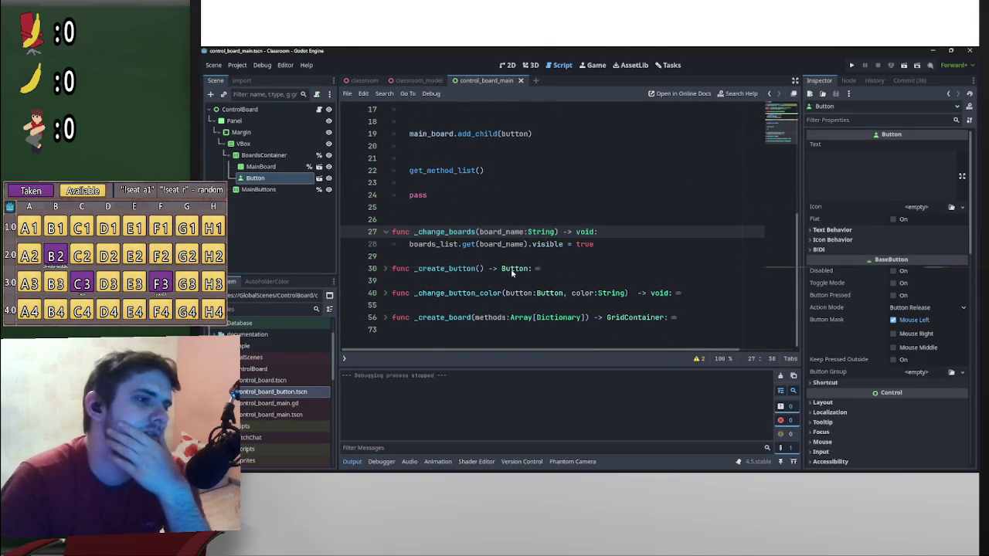
left_click(615, 246)
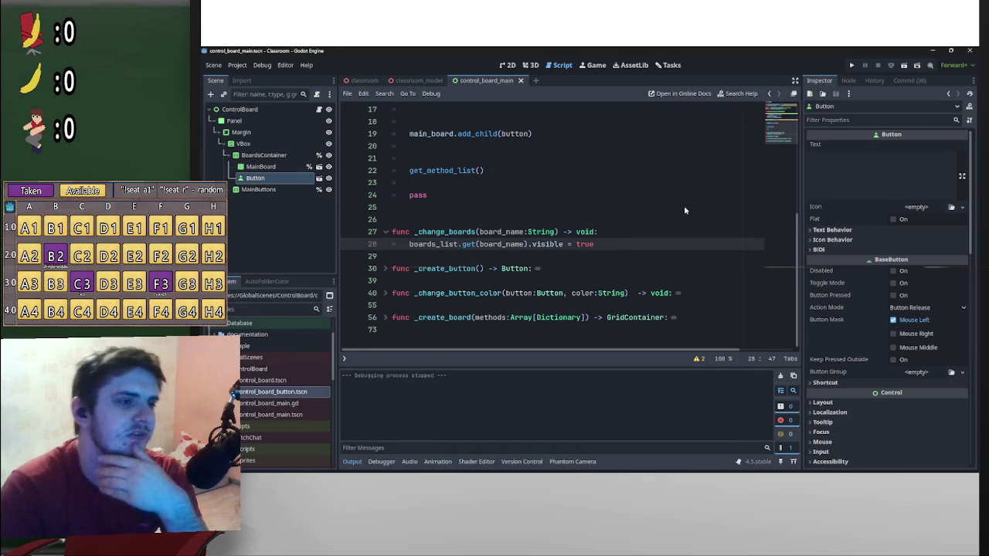
key("Return")
scroll(626, 247, "up", 5)
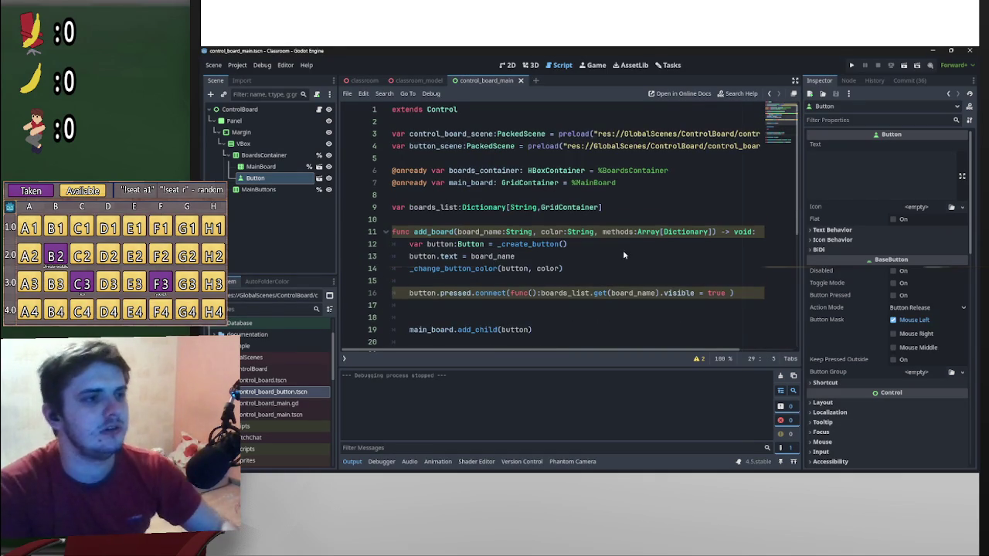
- Declare var current_board:GridContainer above the add_board function
left_click(477, 222)
key("Return")
key("Return")
key("Up")
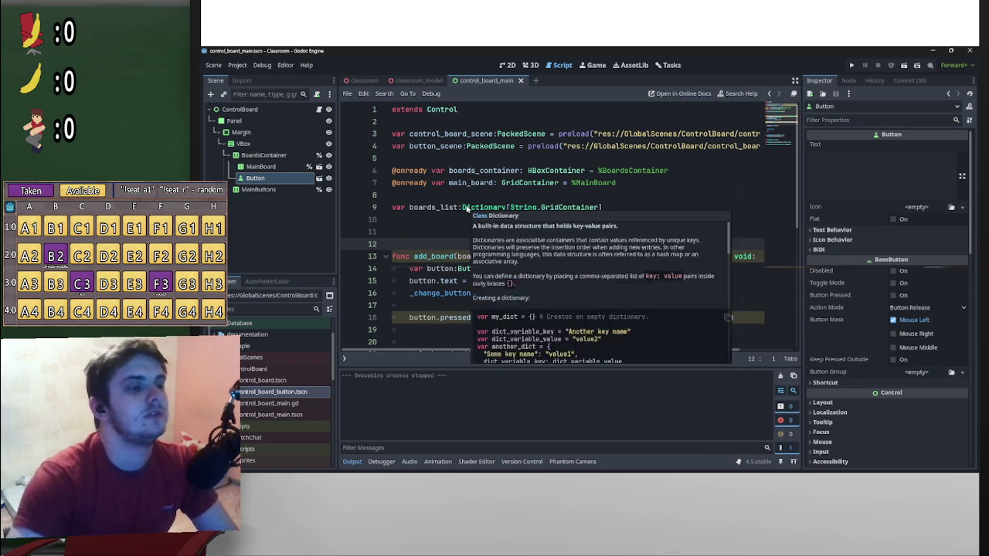
type("var ")
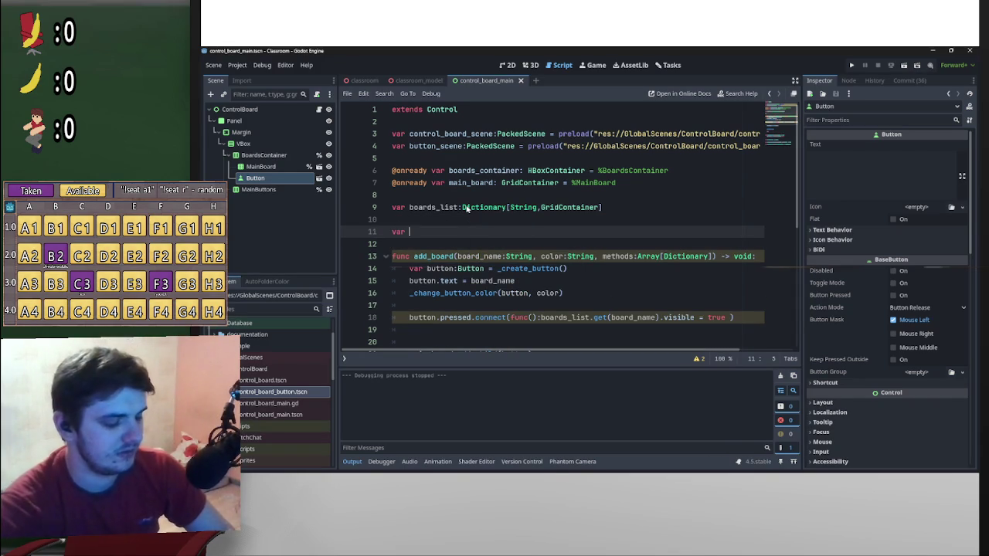
type("current_")
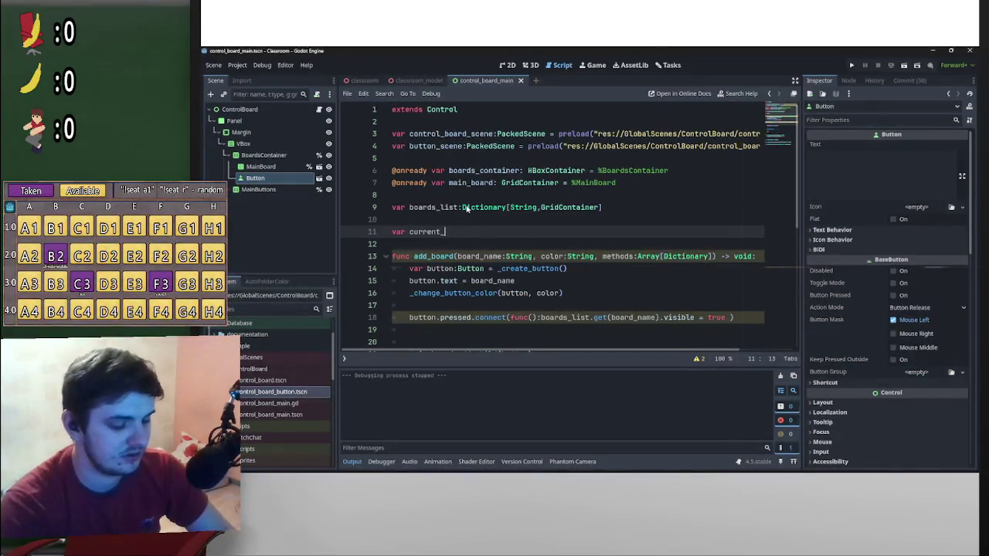
type("board:")
mouse_move(601, 207)
left_mouse_down()
mouse_move(519, 208)
mouse_move(541, 207)
mouse_move(525, 228)
mouse_move(472, 232)
left_mouse_up()
- Add current_board.visible = false inside _change_boards
scroll(541, 263, "down", 6)
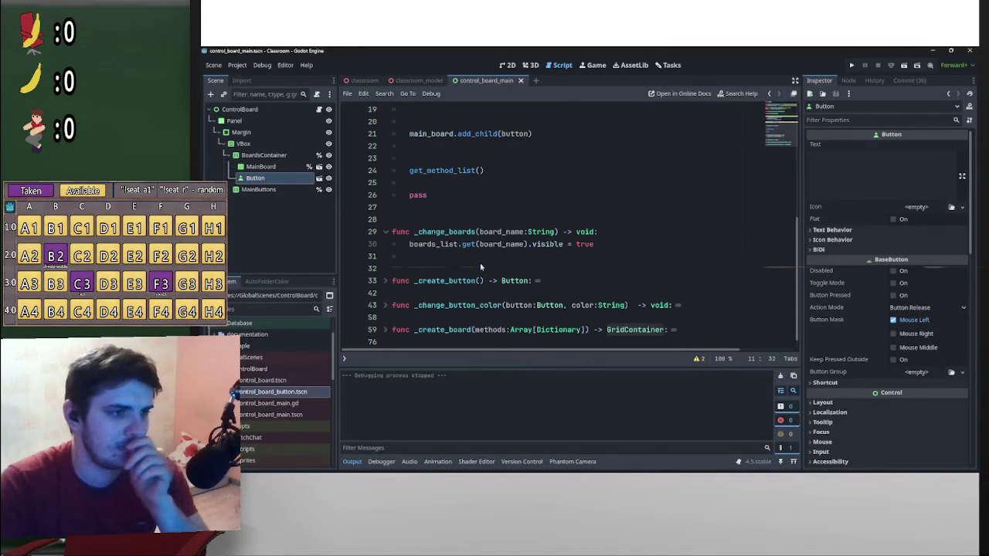
left_click(479, 260)
type("cu")
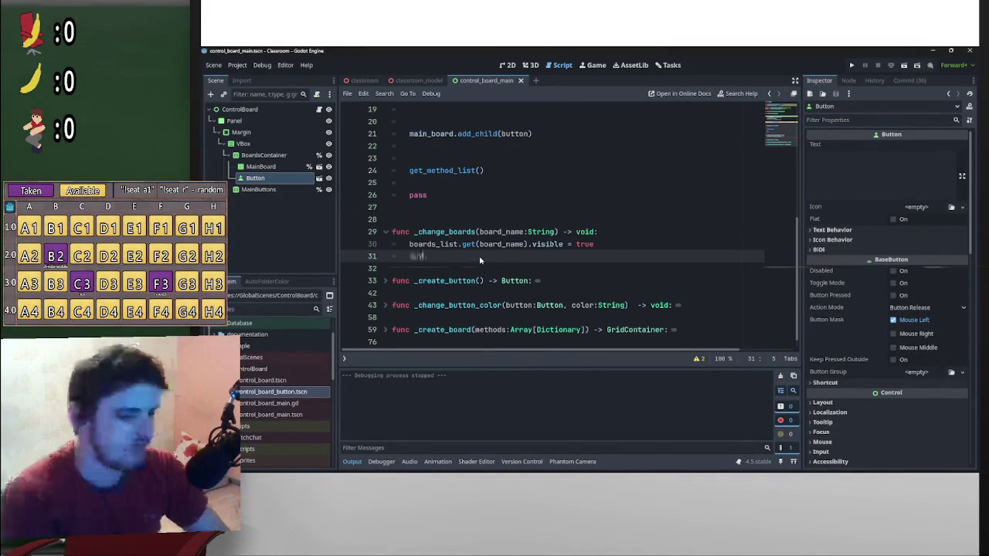
key("Return")
type(".visi")
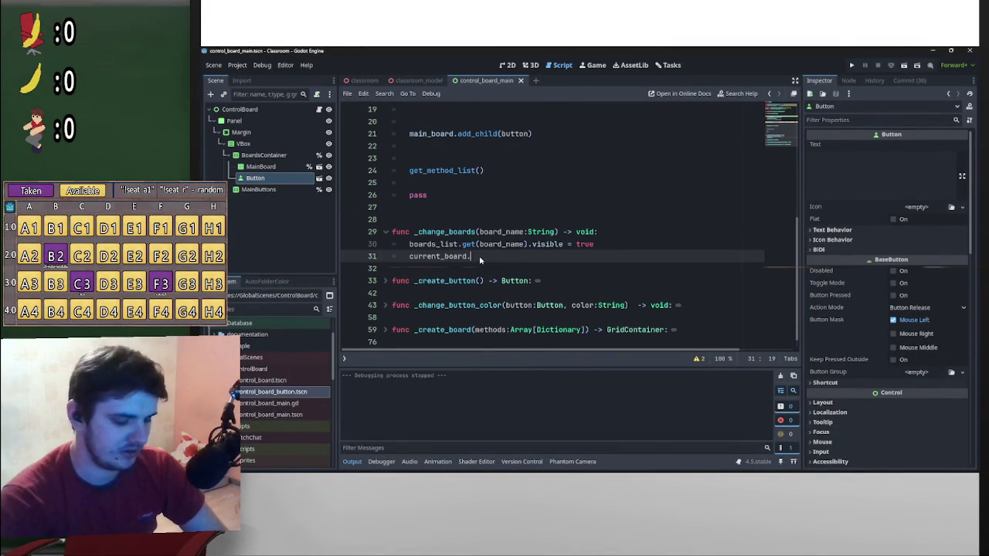
key("Down")
key("Down")
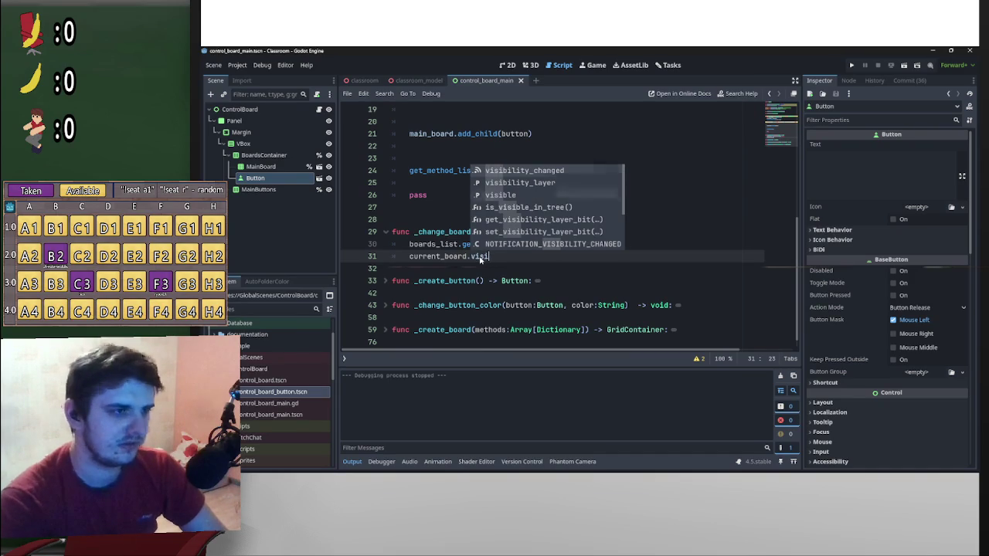
key("Return")
type("= false")
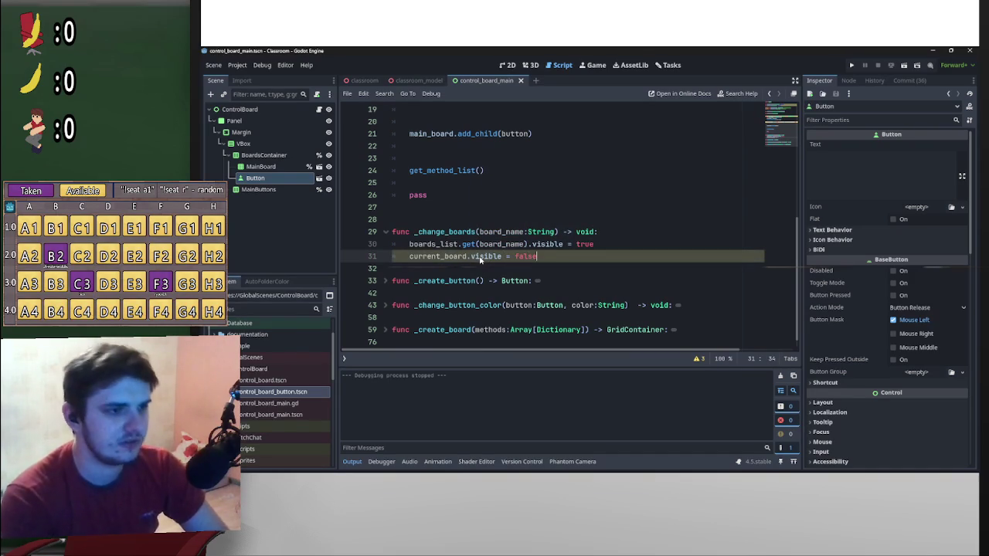
key("Return")
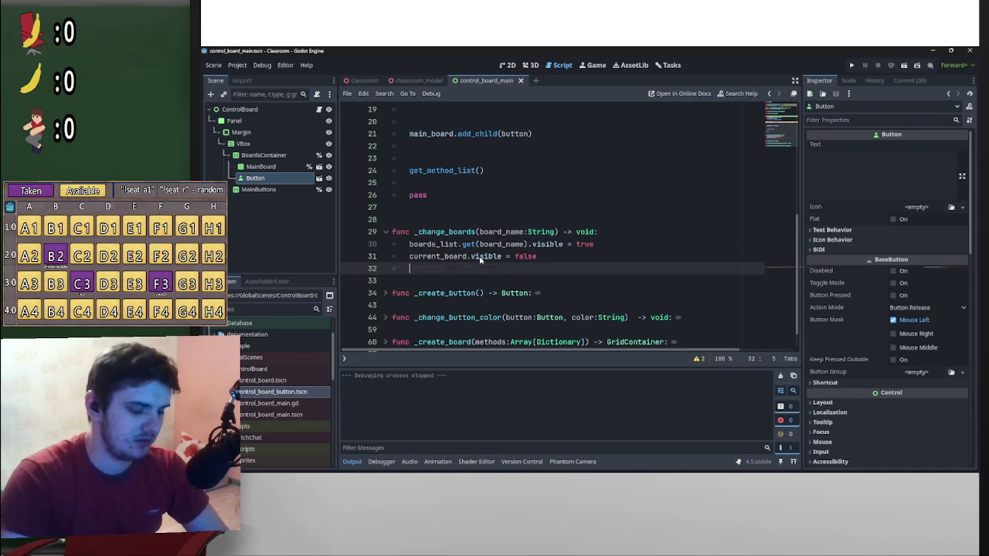
left_click(410, 244)
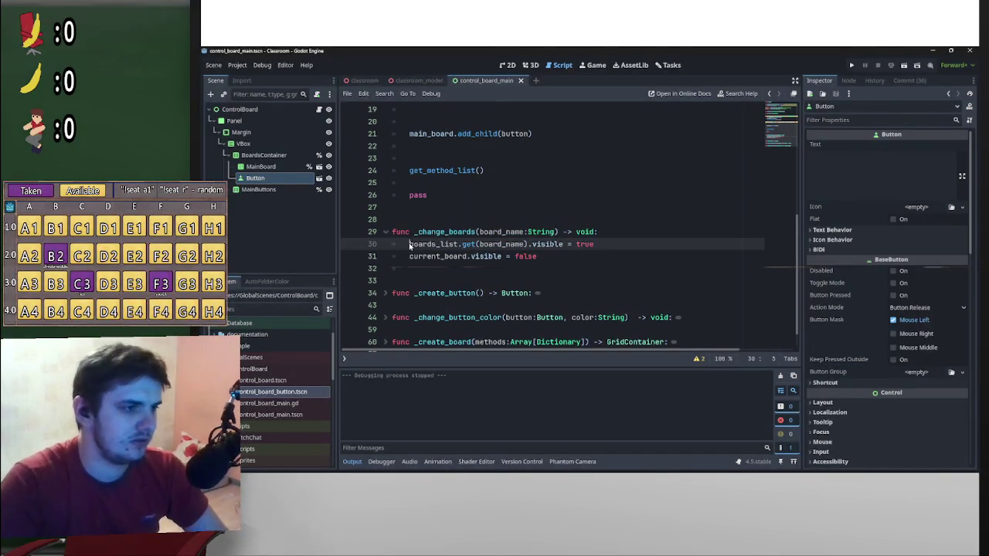
- Store boards_list.get(board_name) in a new_board variable typed GridContainer instead of showing it directly
type("var new")
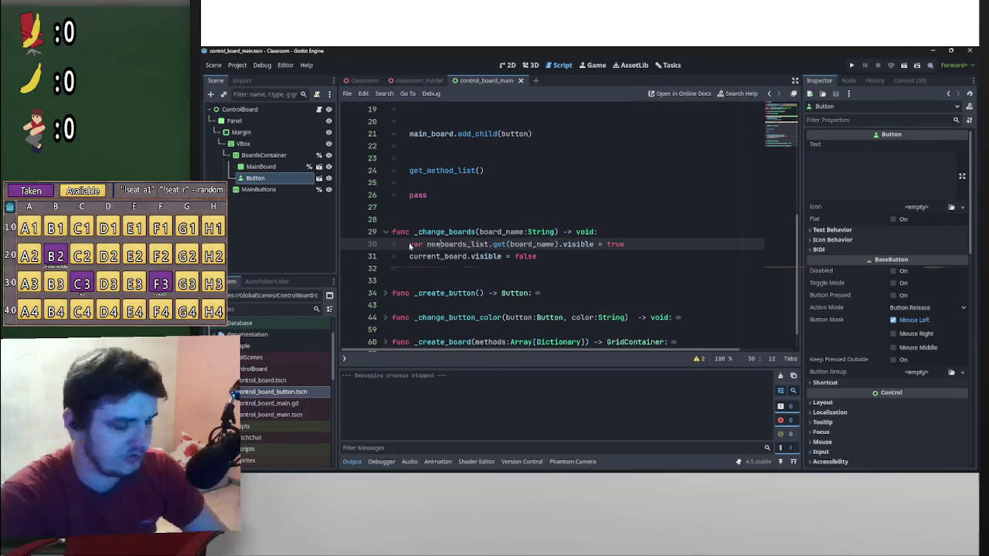
type("_board")
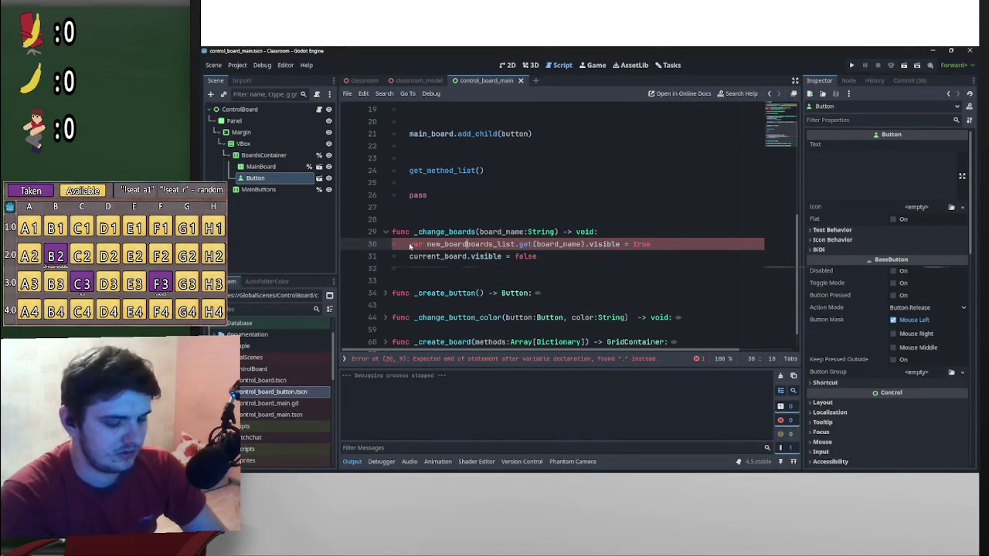
type(":=")
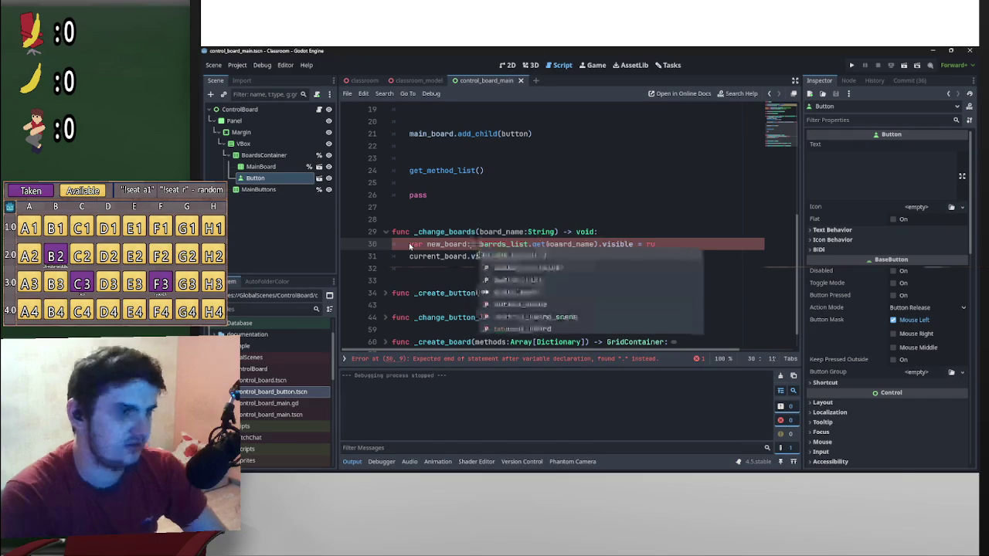
left_click_drag(602, 246, 694, 248)
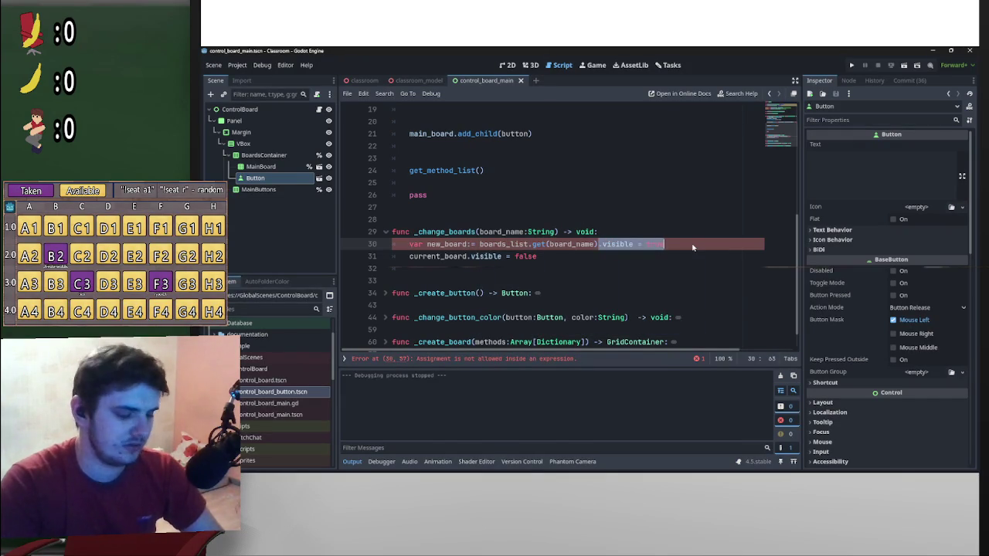
key("BackSpace")
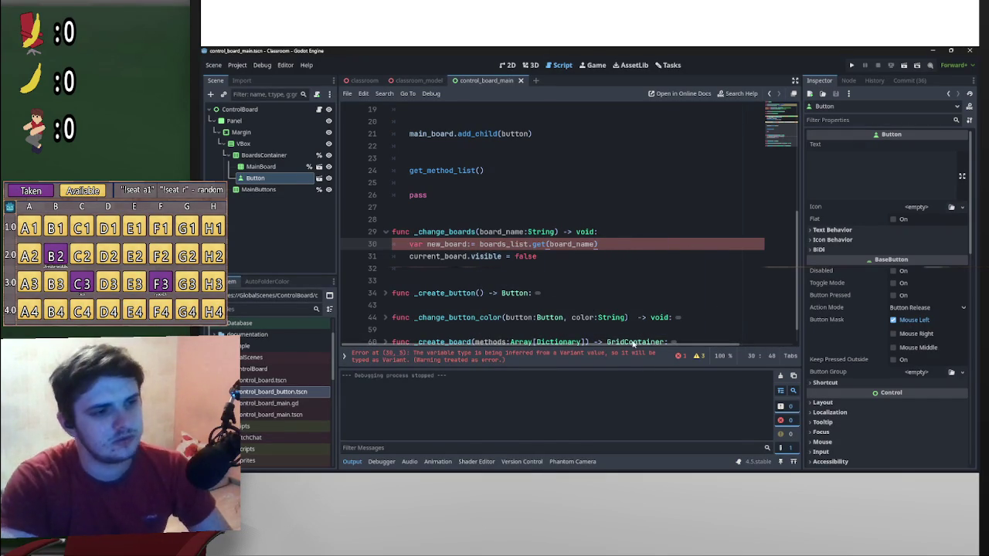
scroll(626, 325, "up", 6)
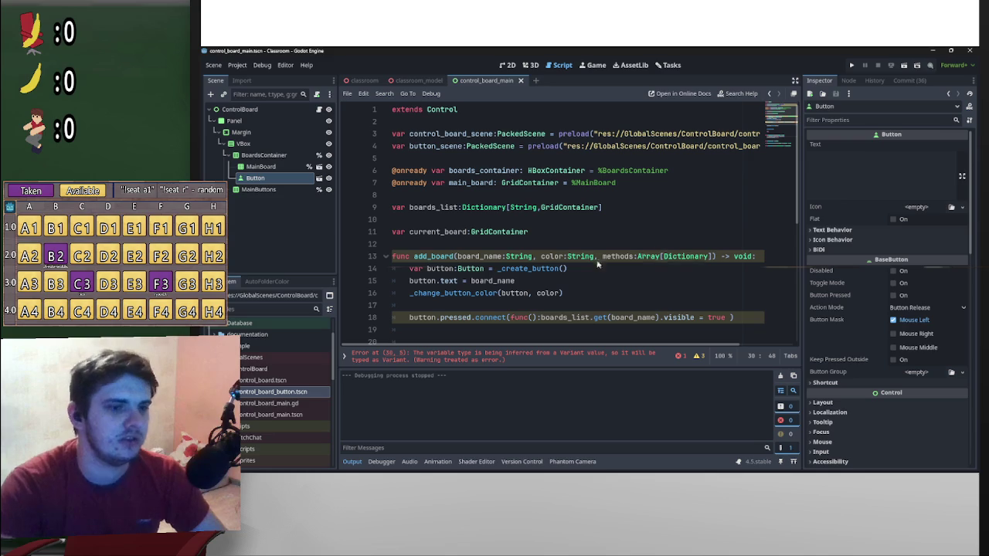
scroll(556, 292, "down", 2)
scroll(545, 280, "up", 2)
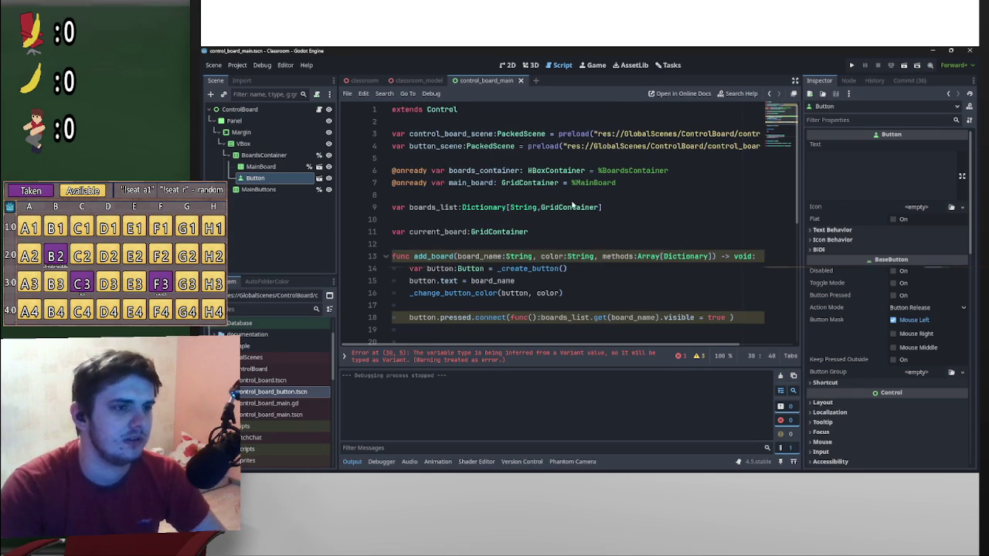
scroll(562, 208, "down", 7)
left_click(469, 219)
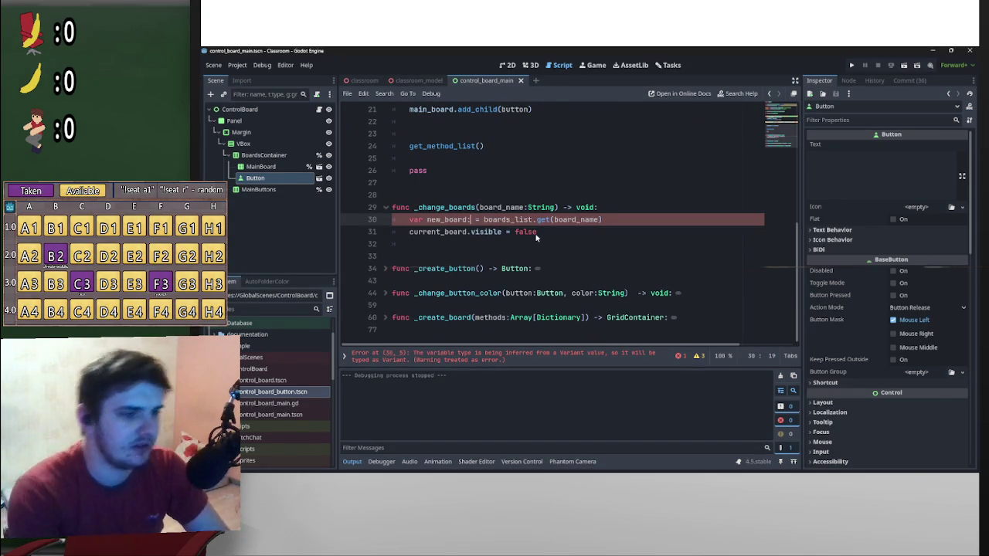
type("Grid")
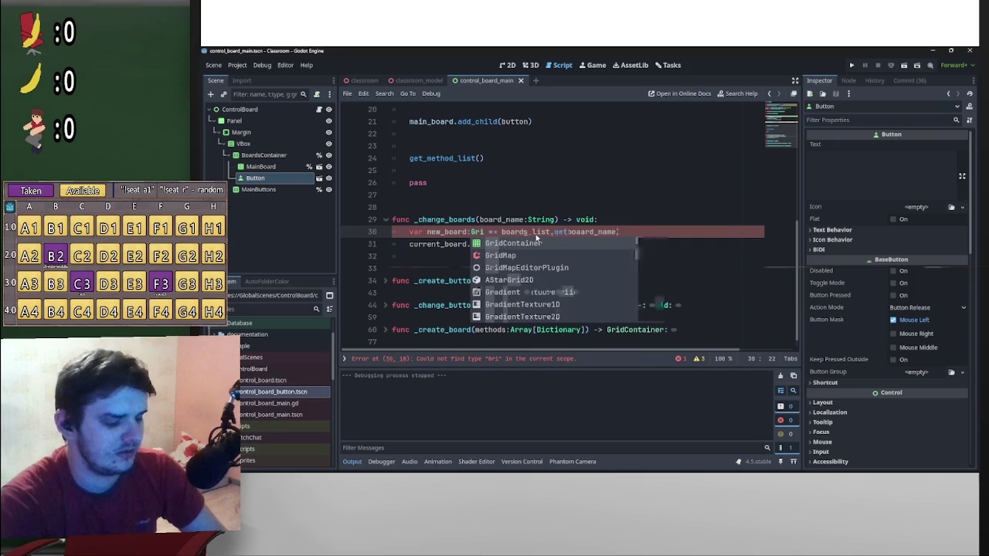
type("Cont")
key("Return")
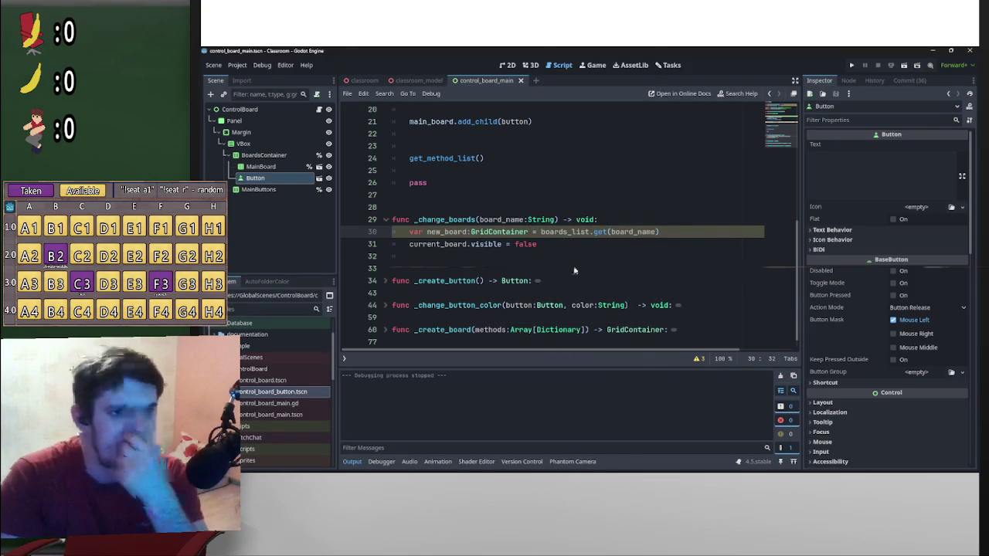
- Add new_board.visible = true and current_board = new_board to _change_boards
key("Return")
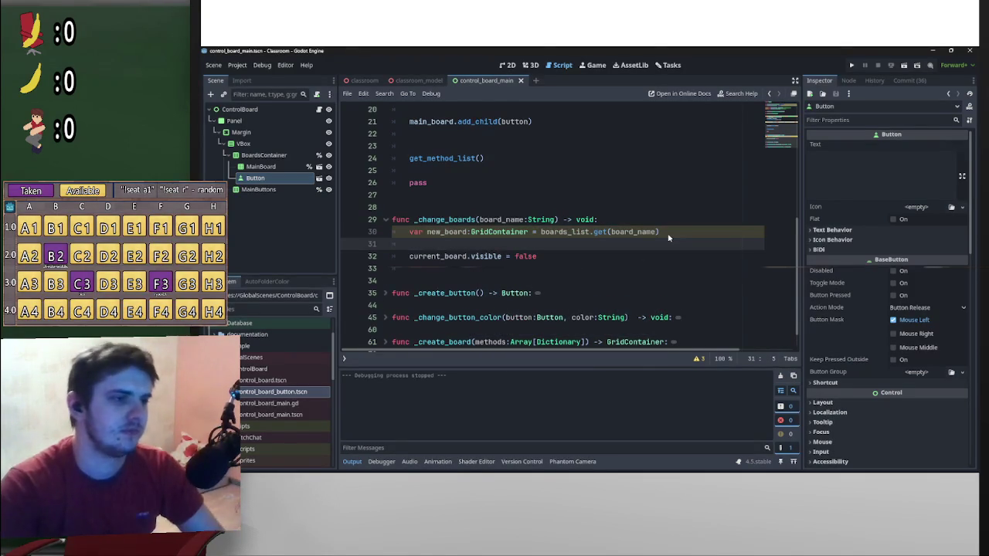
type("new_board")
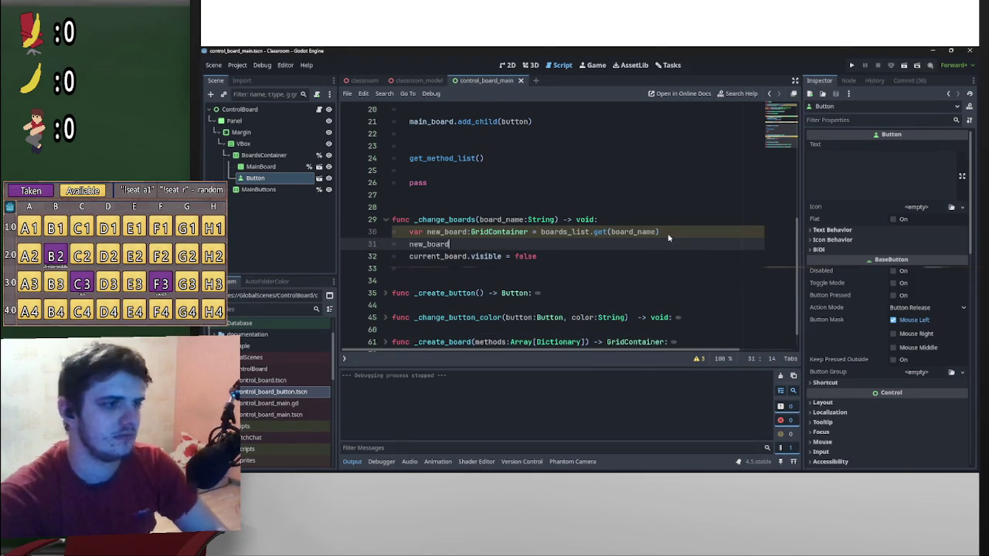
type(".visible = true")
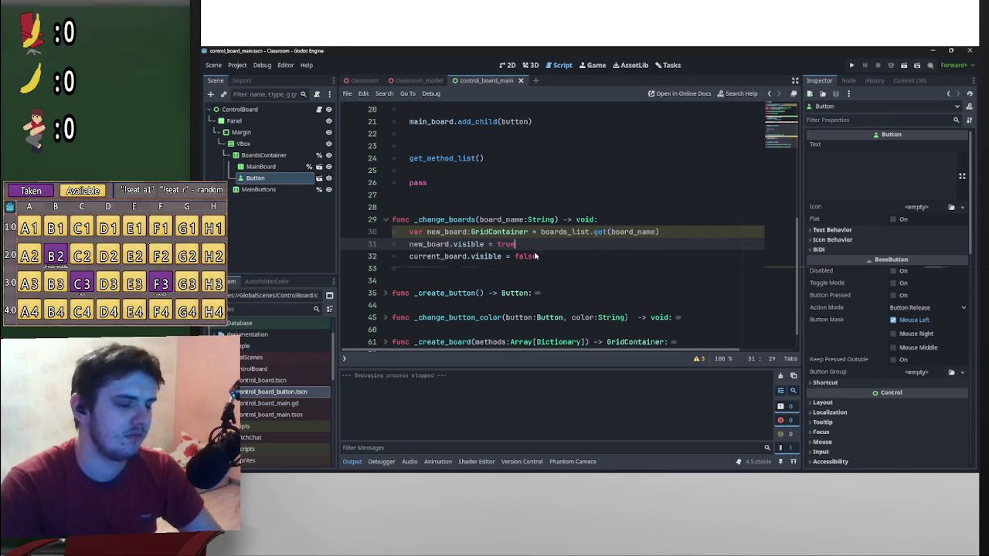
left_click(539, 259)
left_click(540, 263)
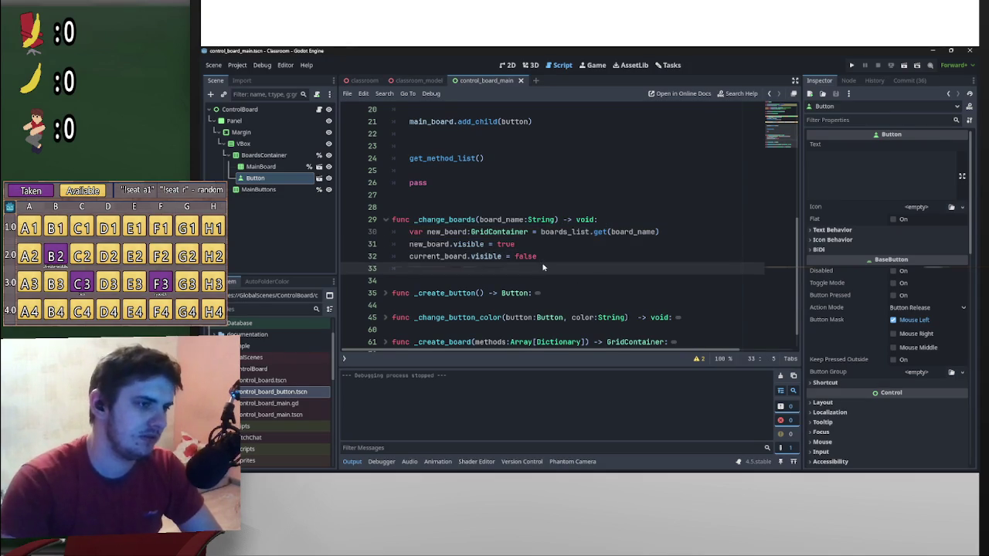
key("Return")
type("cu")
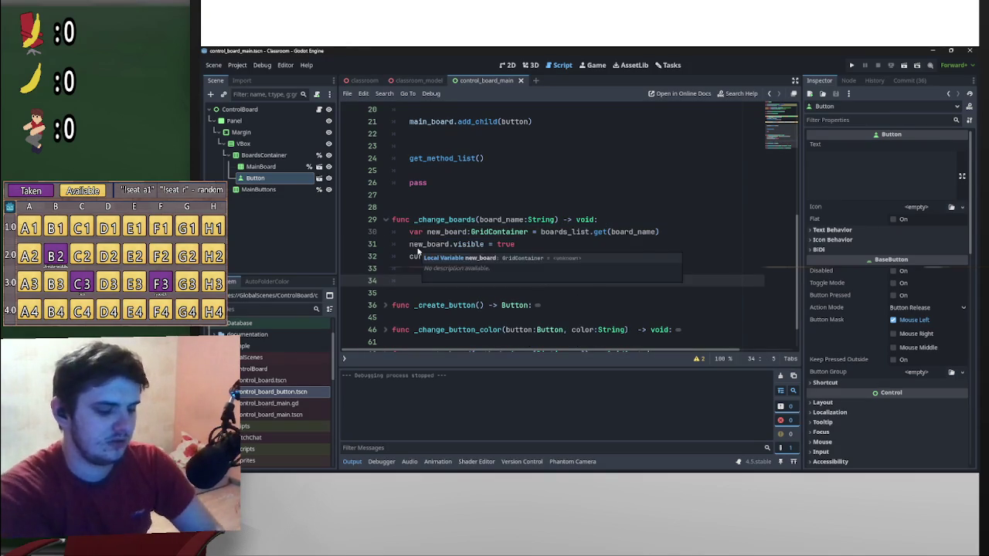
type("r")
key("Return")
type("= new")
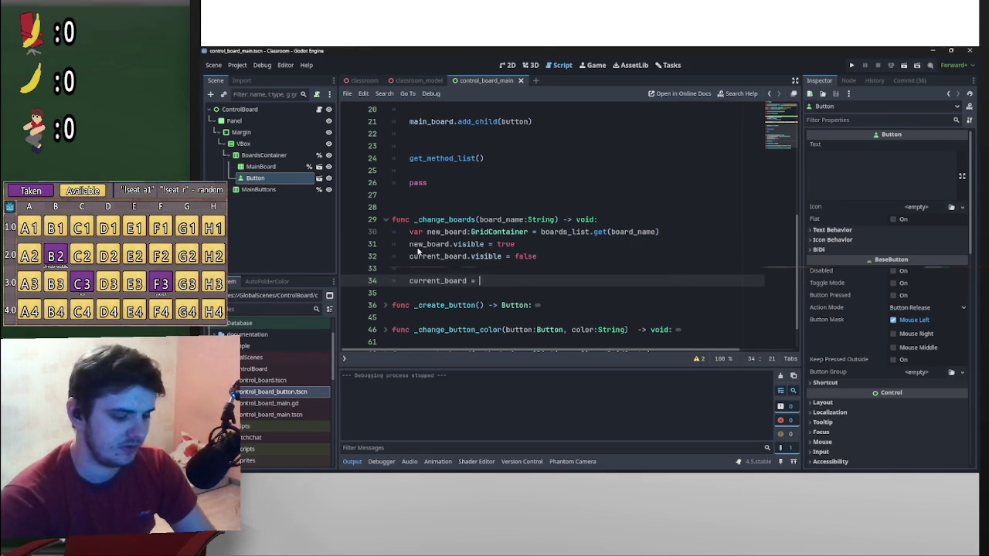
key("Return")
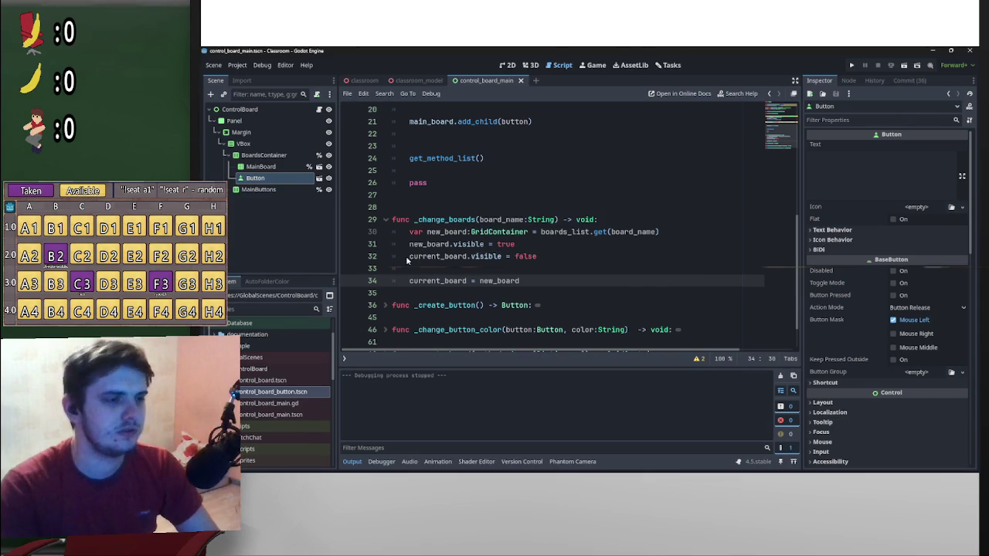
- Insert a blank line above new_board.visible and fold the _change_boards function
left_click(417, 268)
left_click(409, 245)
key("Return")
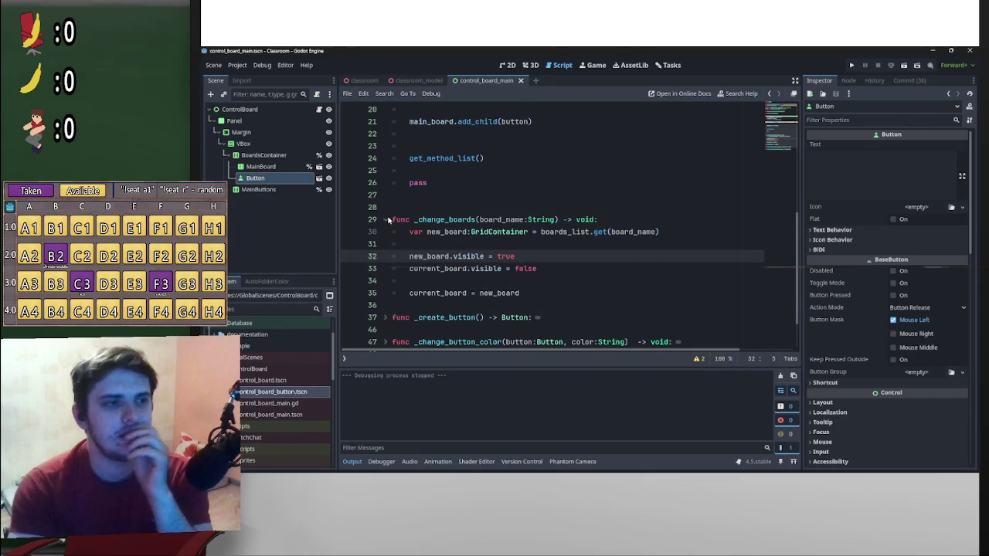
left_click(386, 219)
scroll(585, 242, "up", 5)
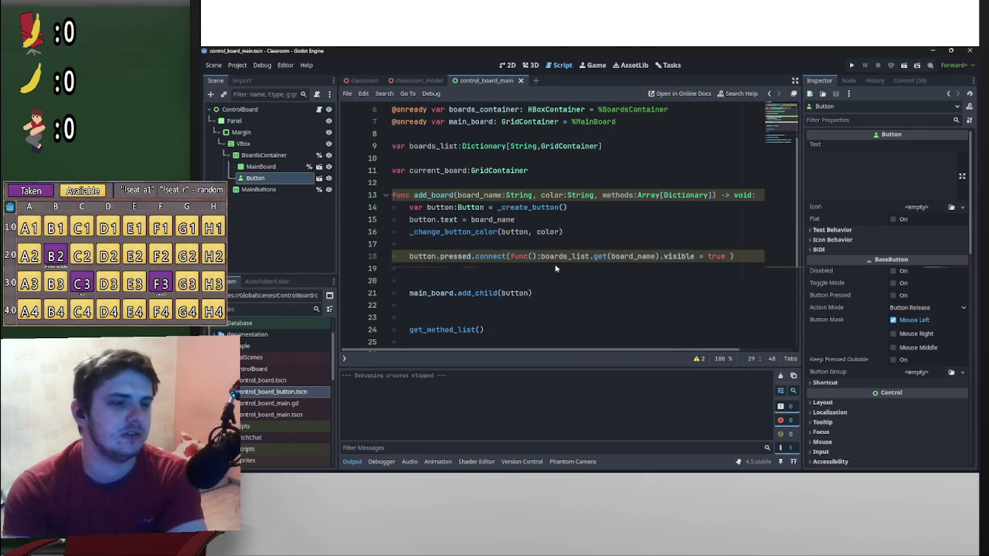
- Replace line 18's lambda body with _change_boards(board_name)
scroll(432, 333, "down", 4)
left_click_drag(415, 245, 482, 244)
key("ctrl+c")
scroll(506, 251, "up", 4)
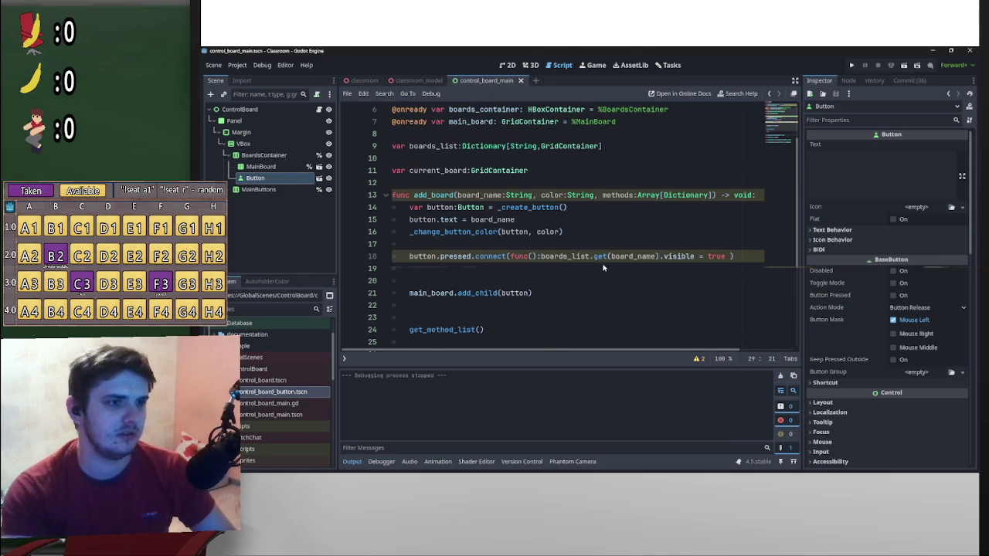
left_click(542, 259)
left_click_drag(542, 260, 611, 261)
key("ctrl+v")
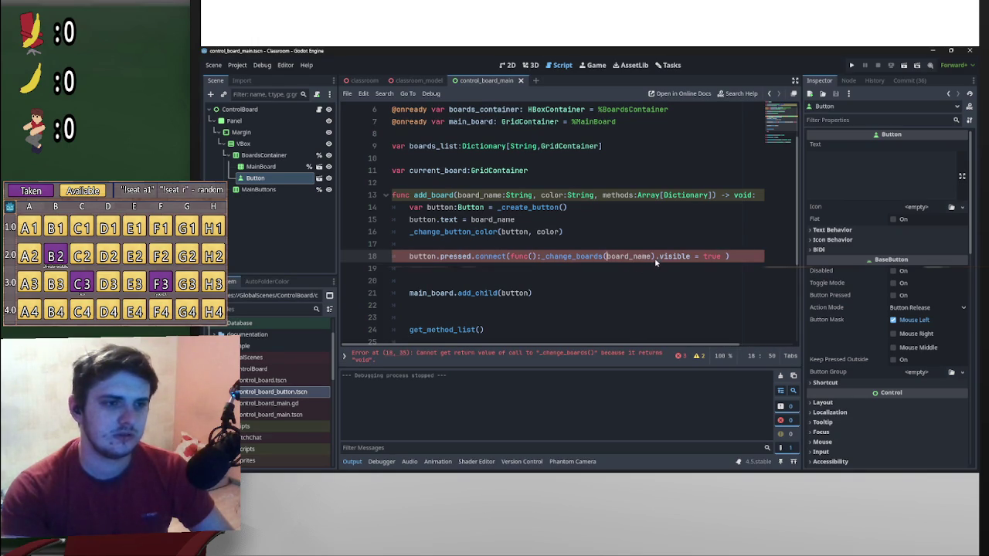
left_click_drag(654, 258, 725, 258)
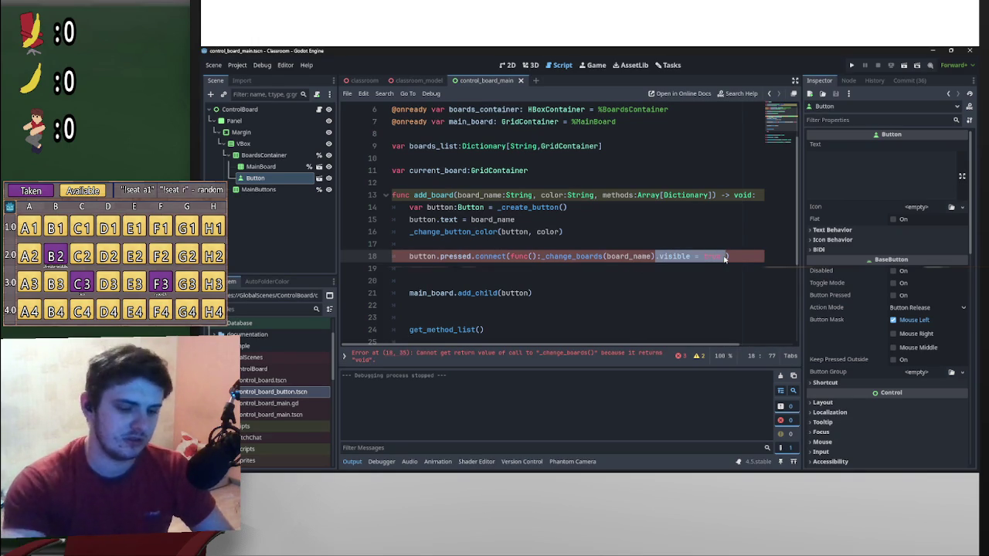
key("BackSpace")
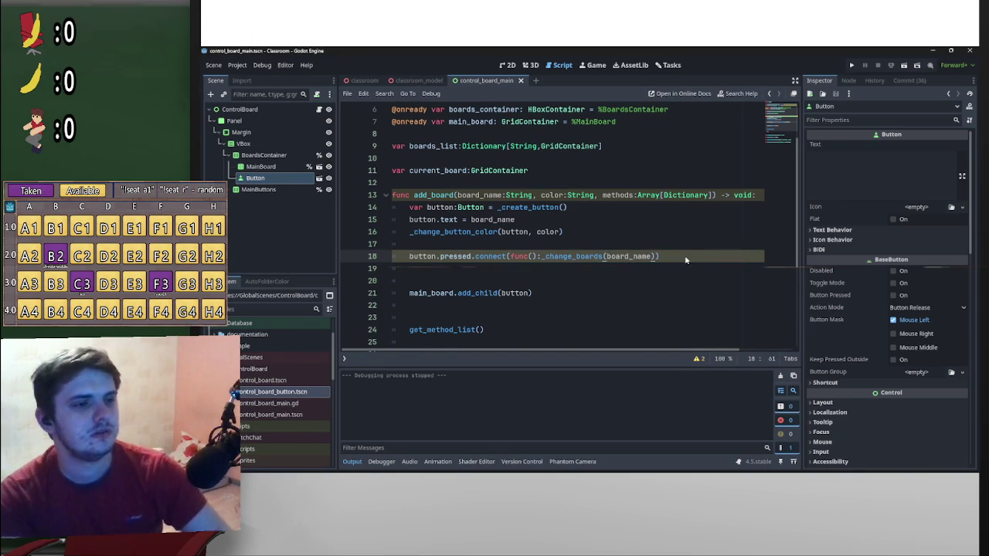
type(")")
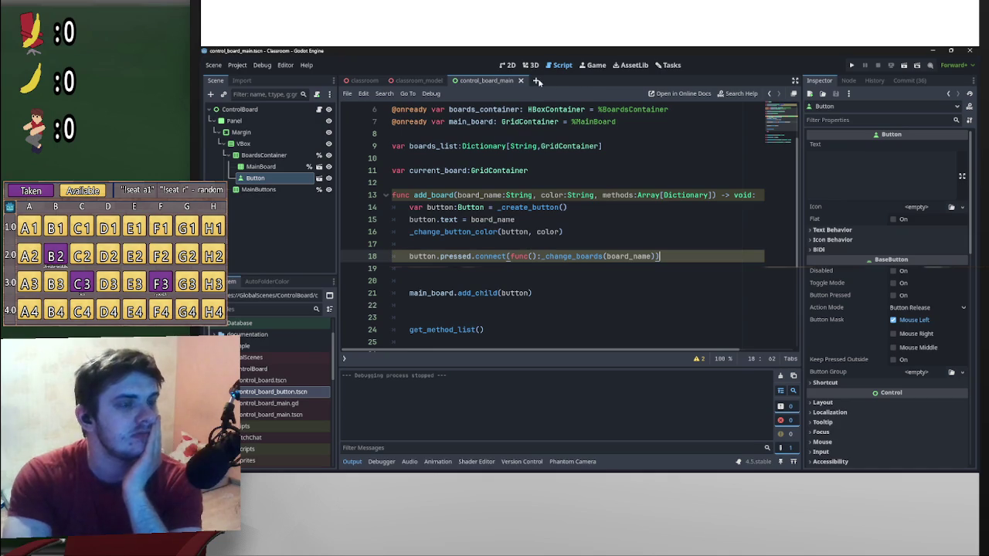
- Open Testing/test.tscn from the FileSystem dock
scroll(282, 386, "down", 5)
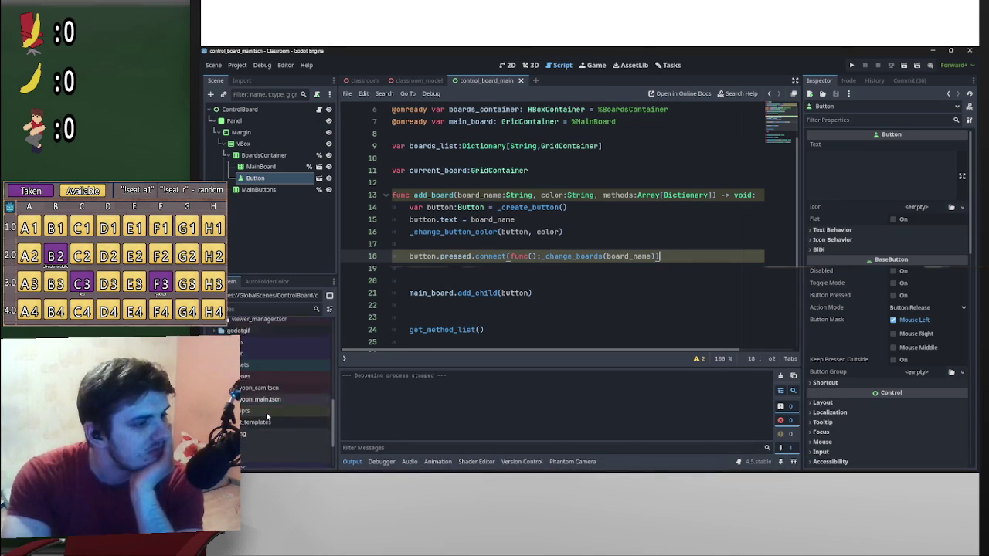
double_click(255, 415)
scroll(278, 386, "down", 2)
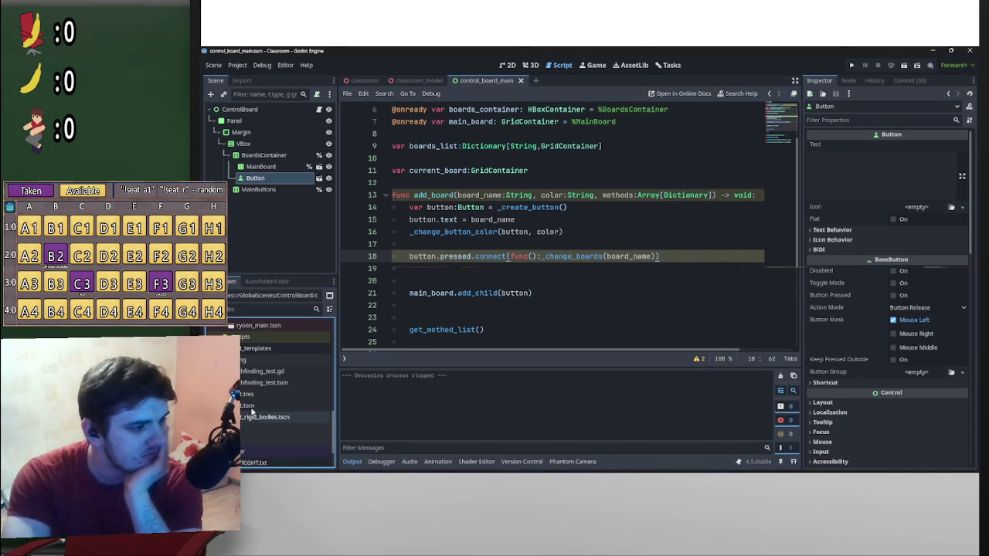
left_click(262, 407)
double_click(262, 407)
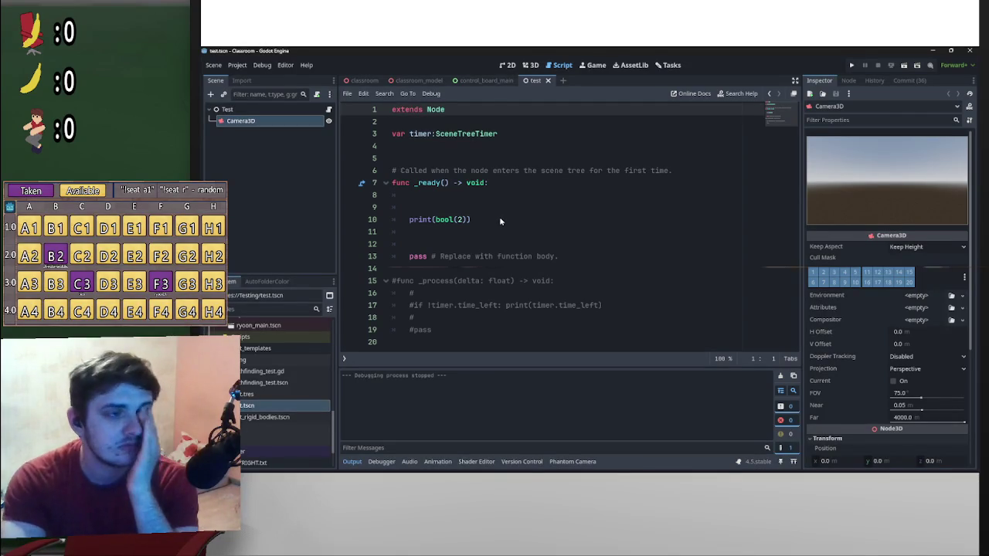
- Add var arr:Array[String] = ["1","hello","abc"] on line 5 of test.gd
left_click_drag(498, 220, 410, 220)
left_click_drag(457, 184, 466, 156)
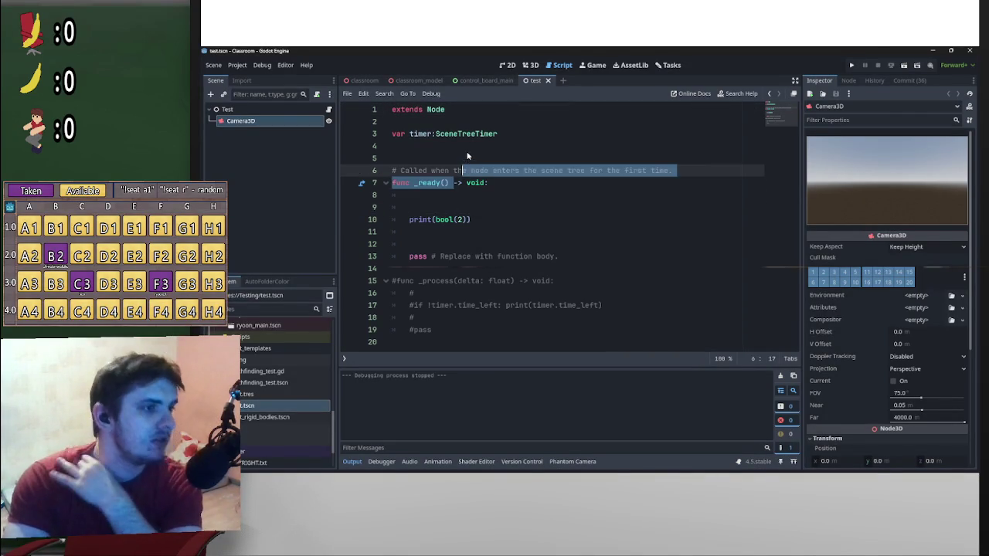
left_click(467, 158)
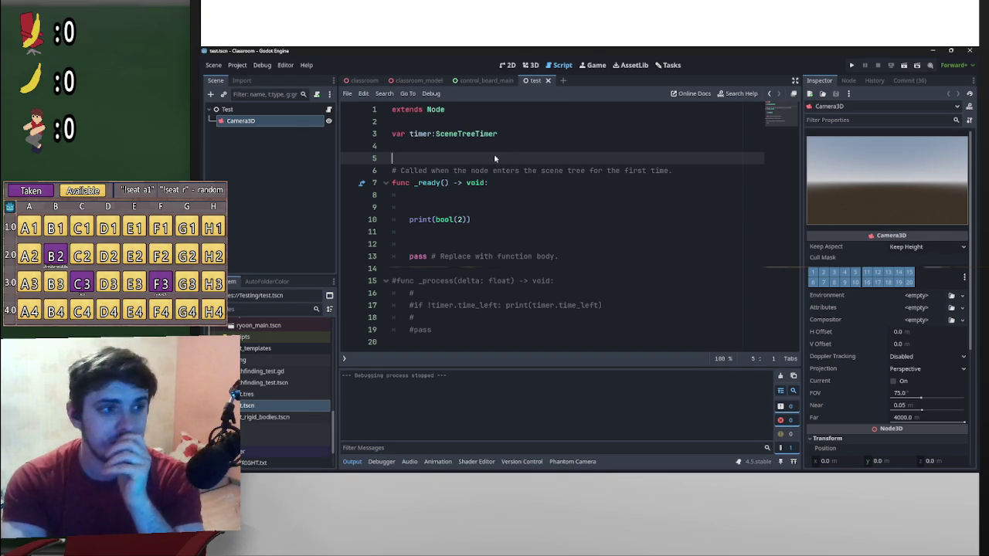
key("Return")
key("Return")
key("Up")
key("Up")
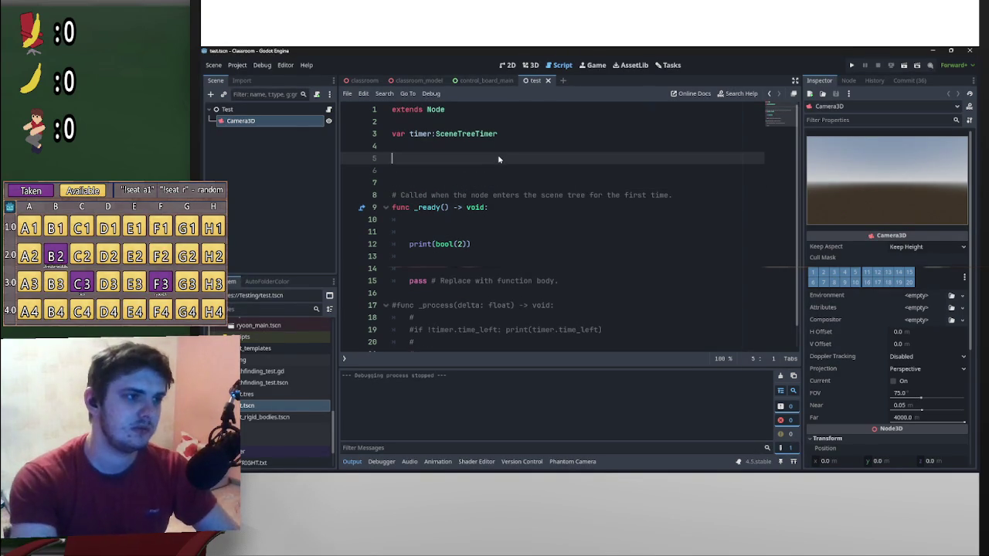
type("var")
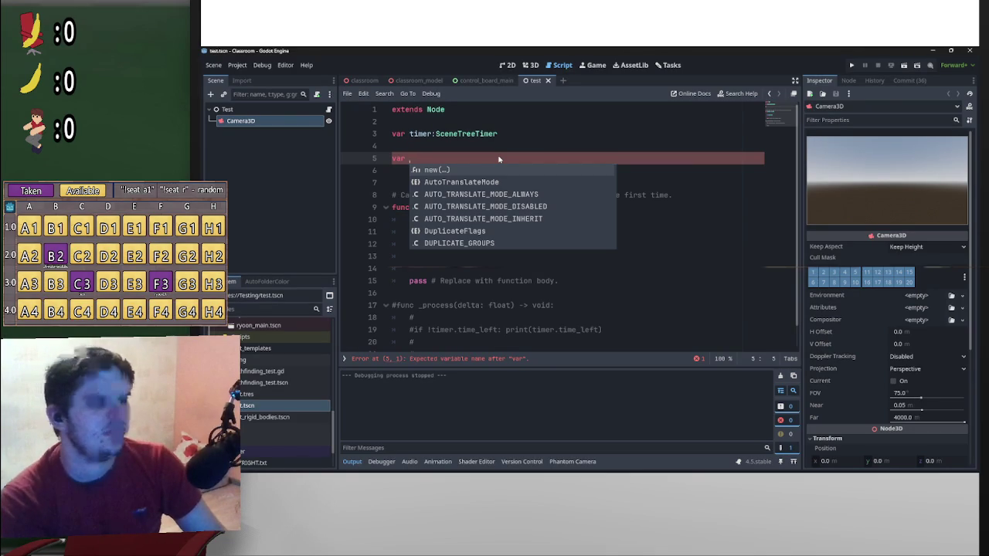
type("a")
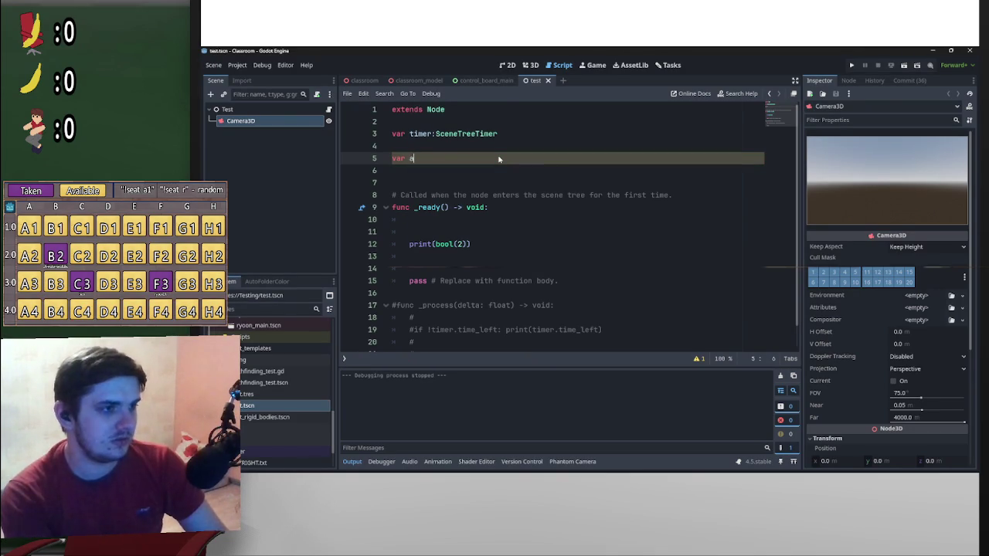
type("r:Array")
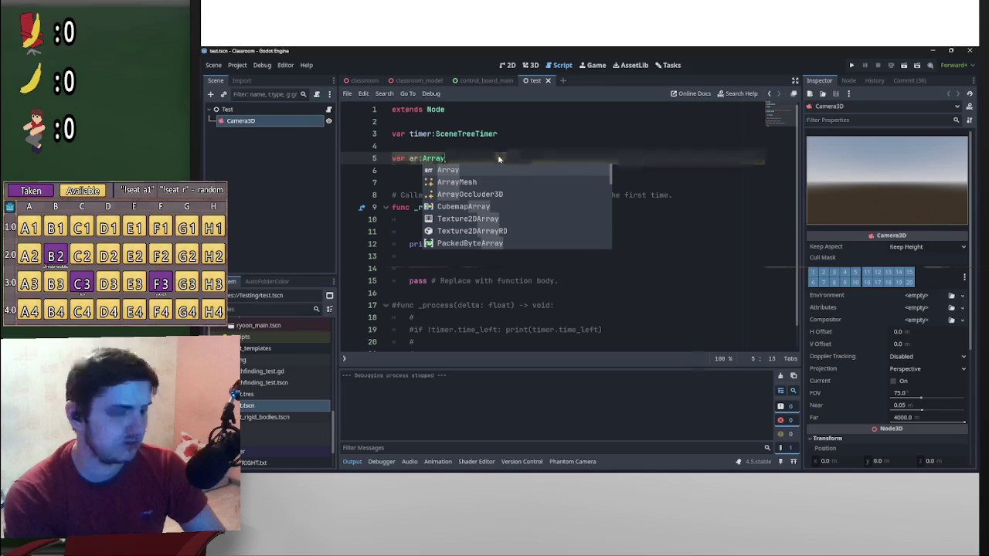
type("[String")
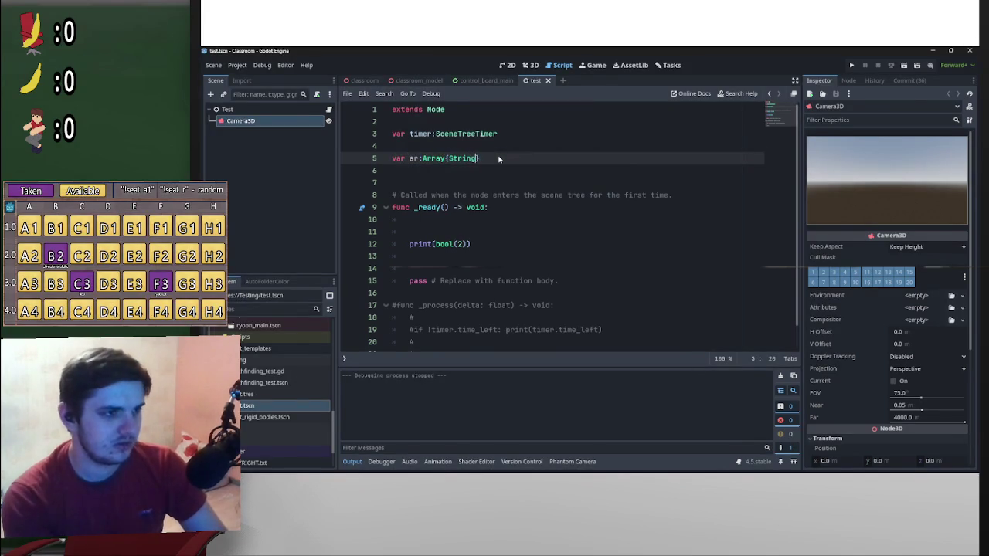
key("BackSpace")
key("BackSpace")
key("BackSpace")
type("rr:Array[")
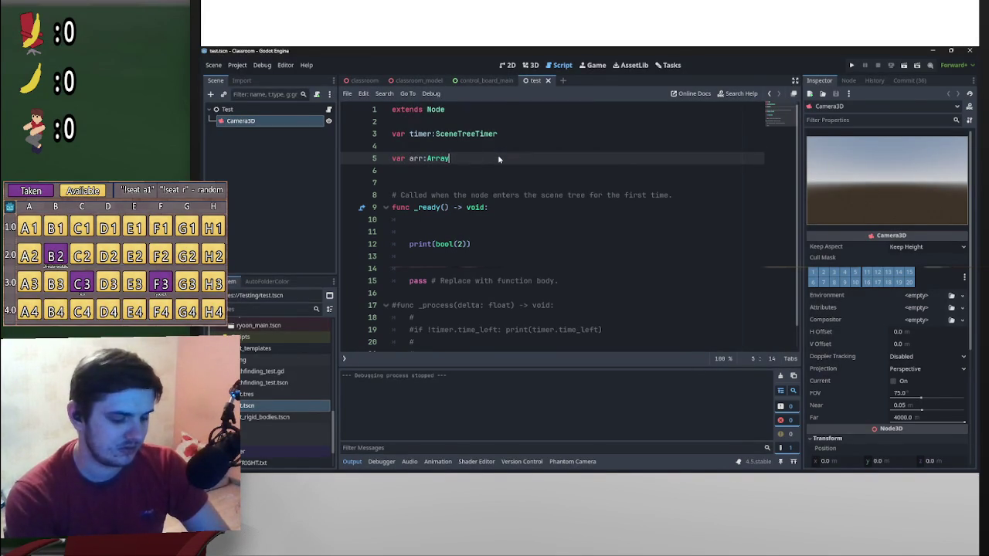
type("Stri")
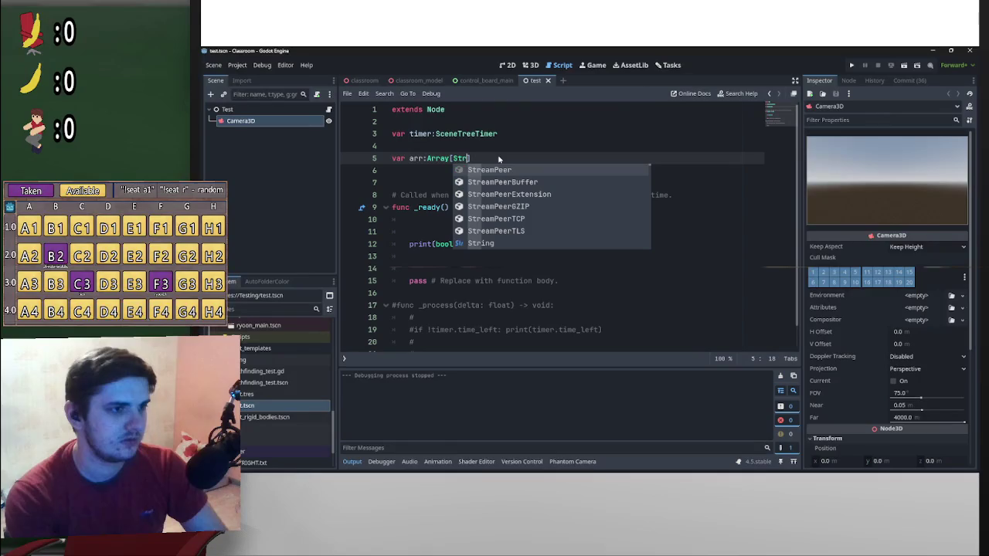
type("ng] ")
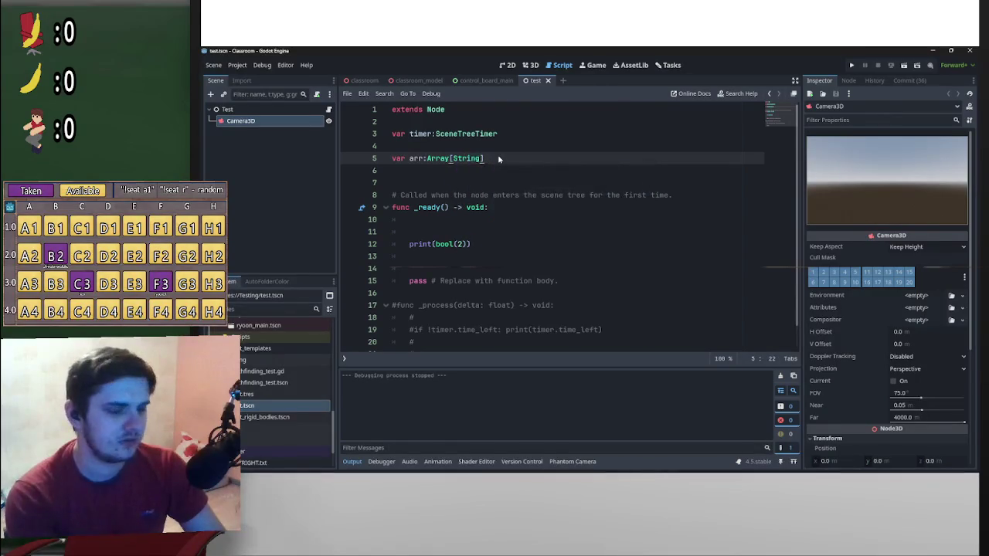
type("= [")
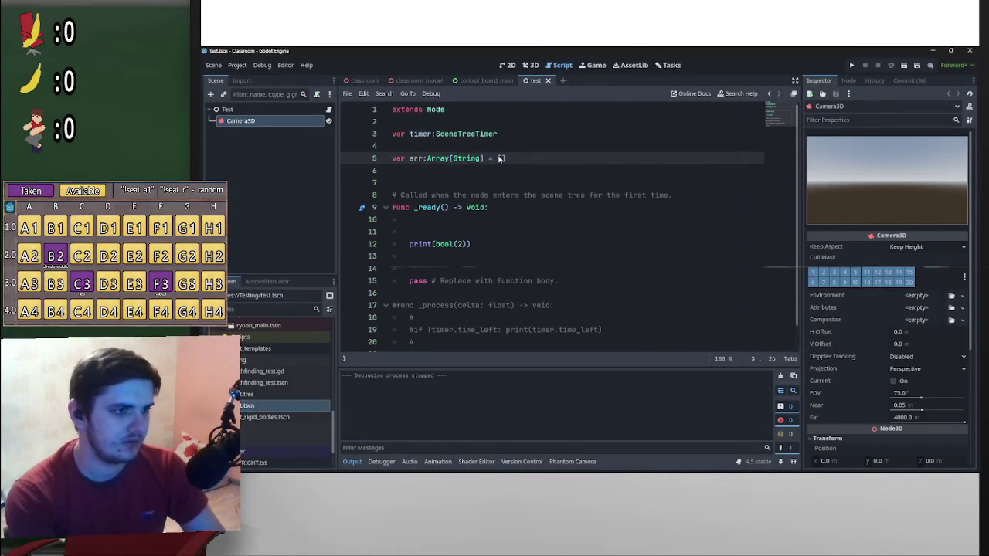
type("\"")
type("1\"")
type(",\"")
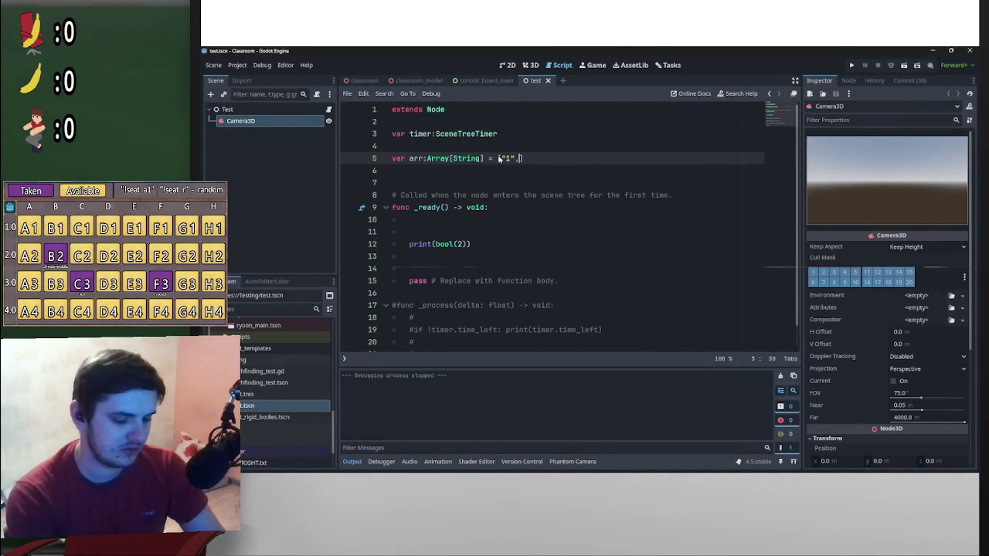
type("hello\",")
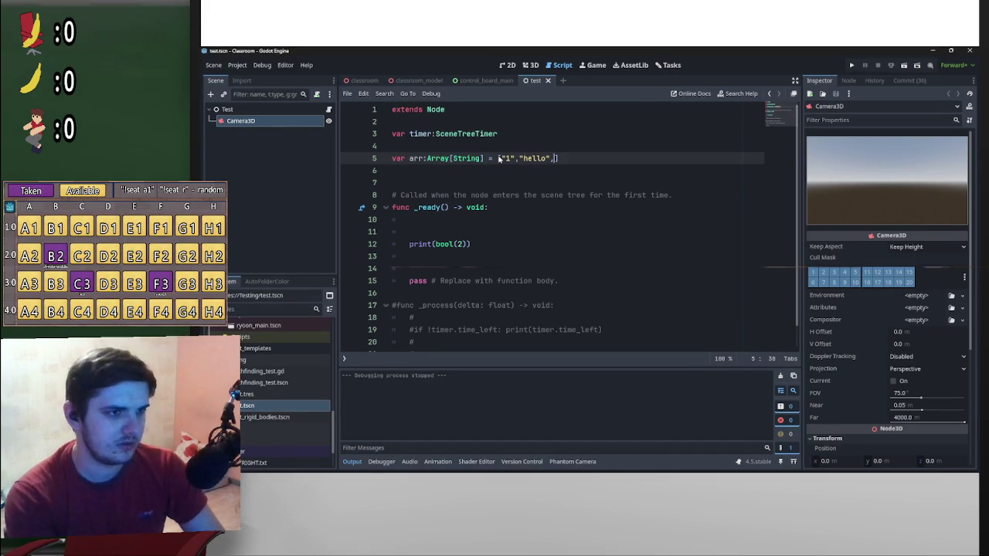
type("\"abc")
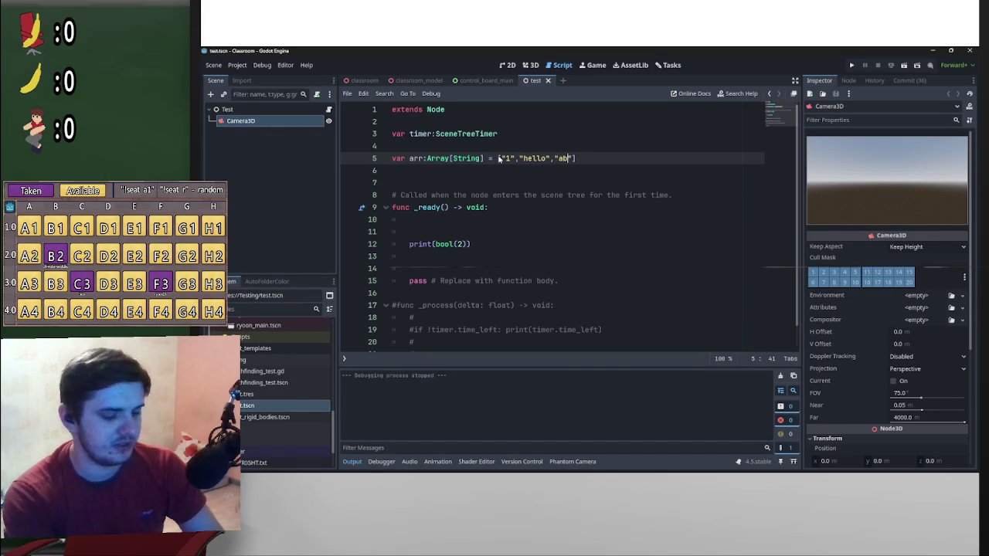
left_click(616, 207)
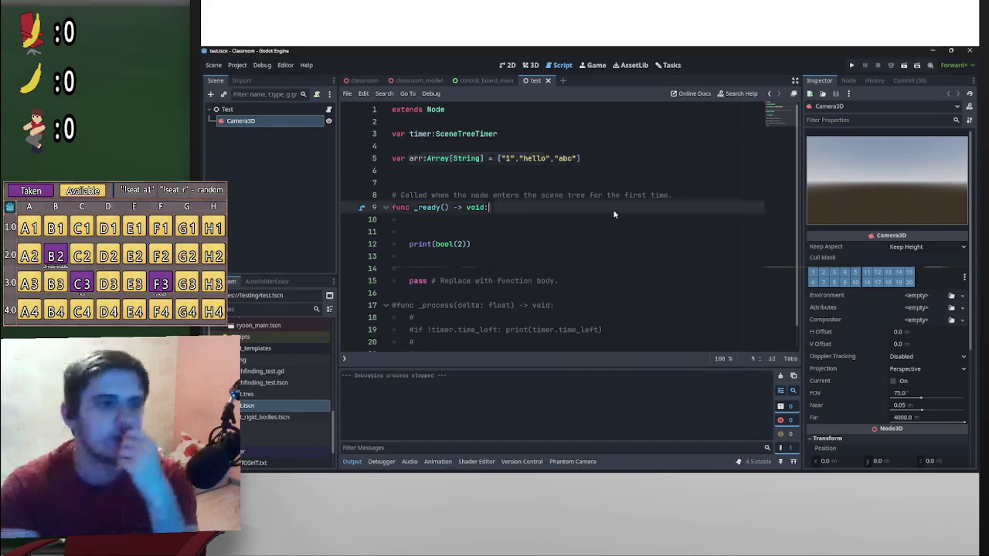
key("Down")
key("Down")
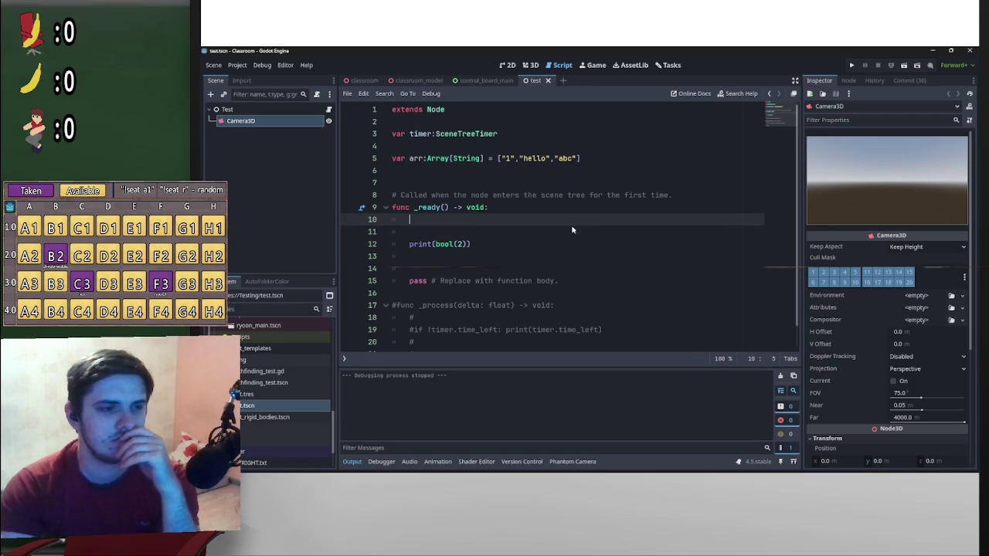
- Change line 5 to var arr:String = "1", dropping the Array type and extra values
left_click(574, 219)
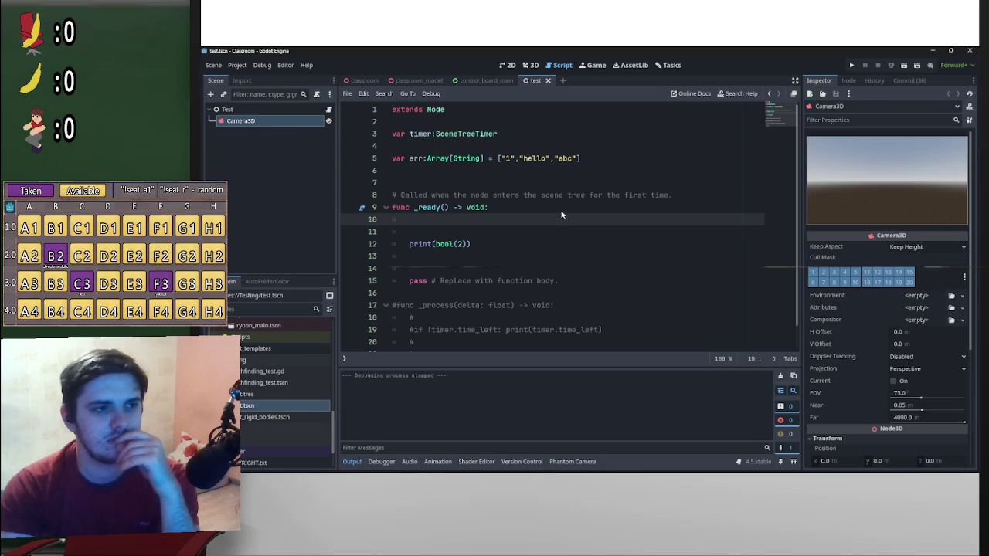
left_click(453, 159)
double_click(426, 162)
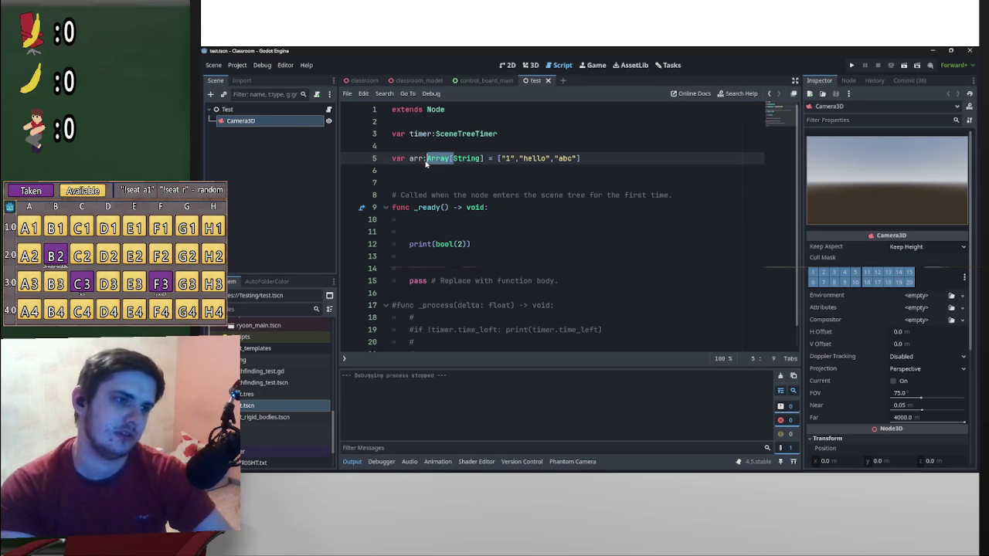
key("Delete")
key("Delete")
left_click(459, 163)
key("BackSpace")
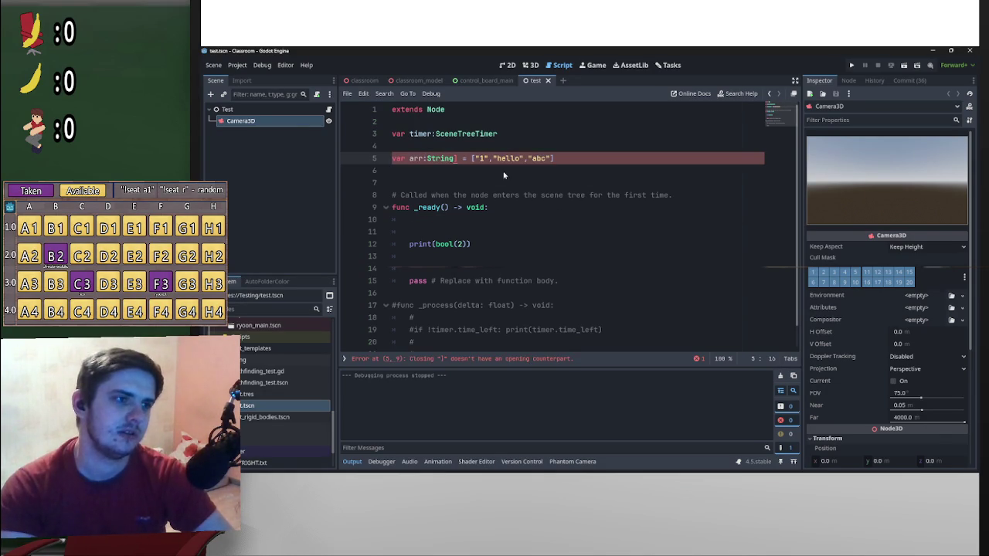
left_click(471, 160)
key("BackSpace")
key("Right")
key("Right")
key("Right")
key("Delete")
left_click_drag(542, 160, 482, 165)
key("BackSpace")
key("BackSpace")
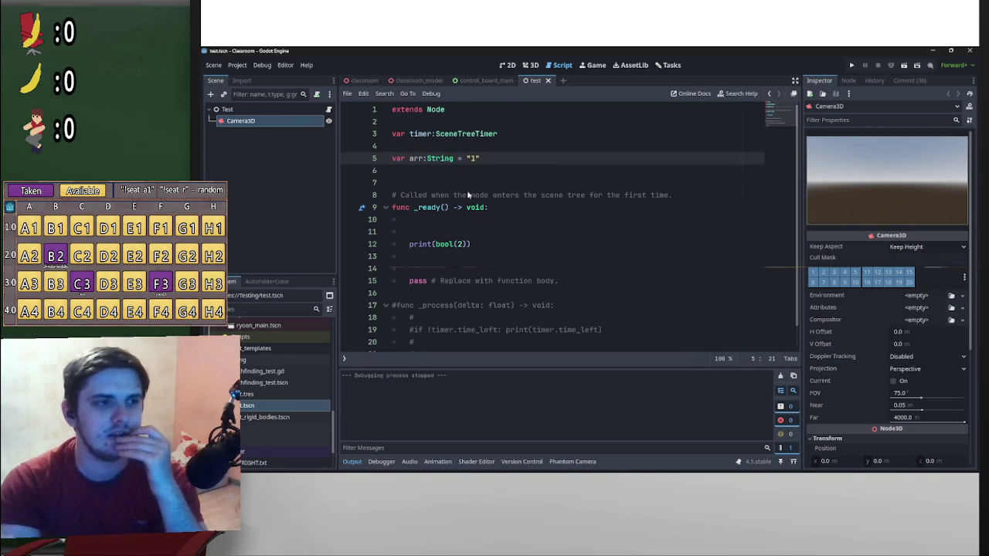
key("shift+Home")
- Add blank lines below the _ready function
scroll(427, 271, "down", 1)
left_click(427, 271)
key("Return")
key("Return")
key("Return")
key("Up")
key("Up")
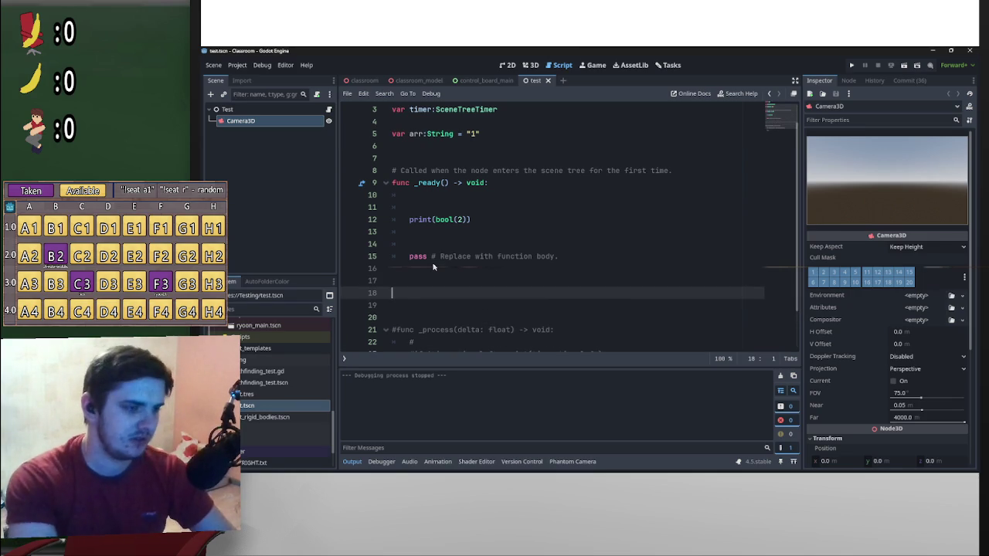
- Add a _init_test() -> void function with a pass body and blank lines above pass
type("func ")
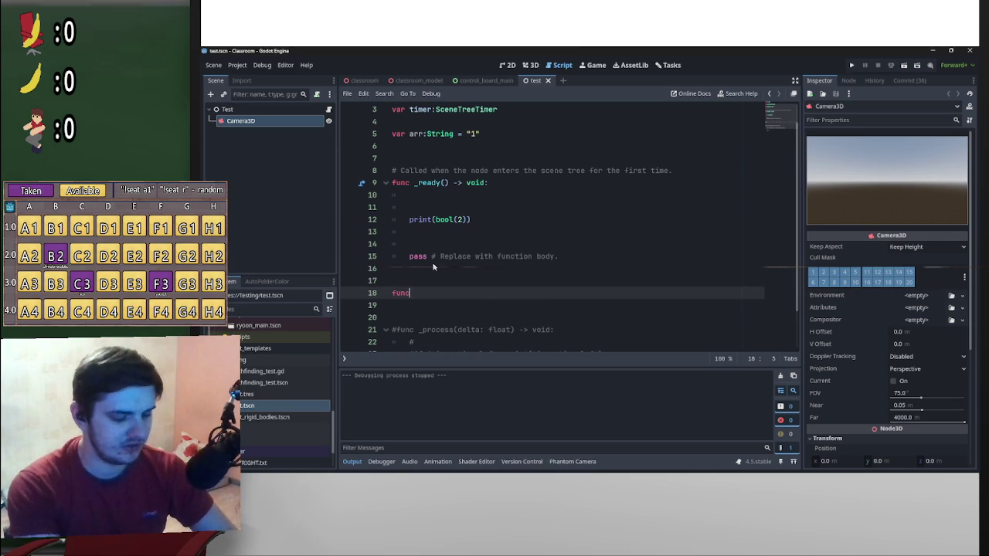
type("_init")
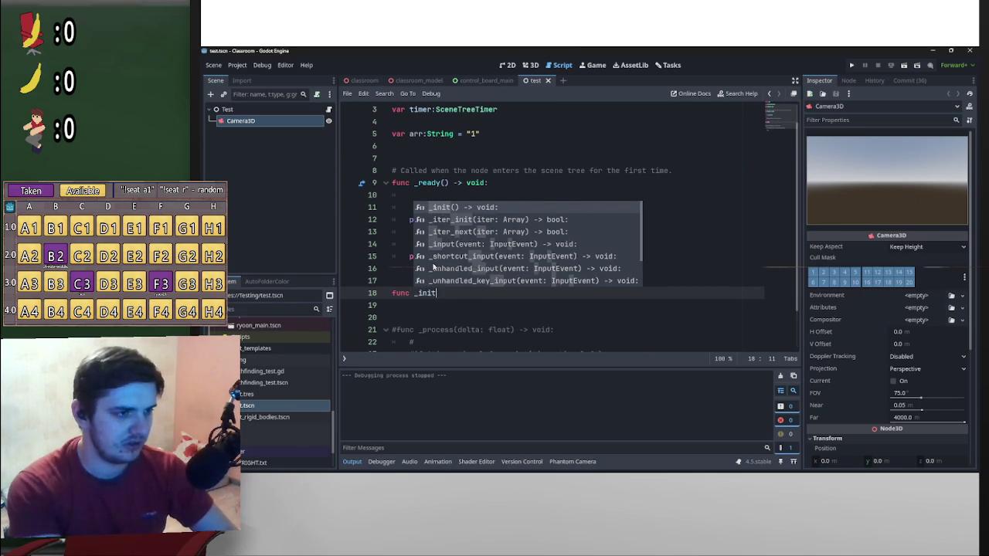
type("_test() ->")
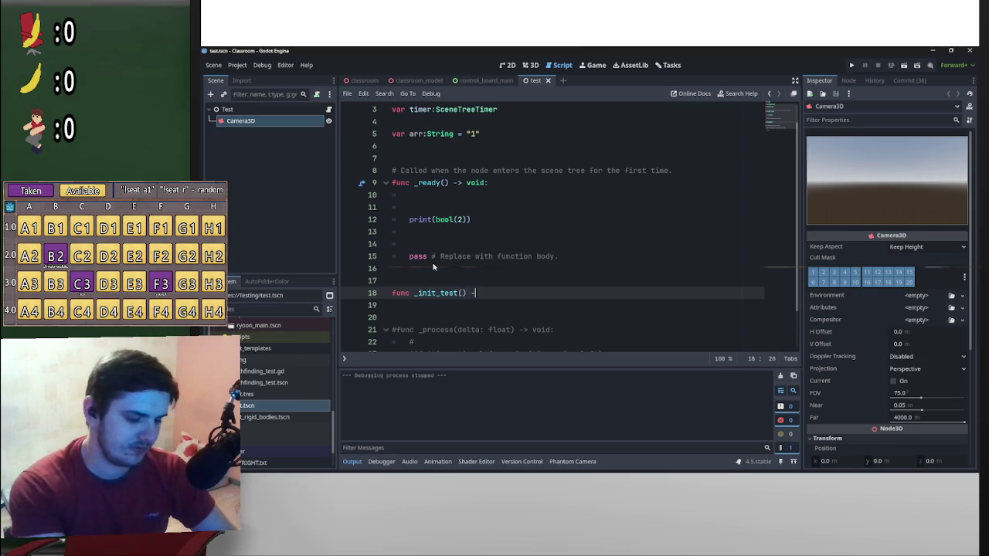
type(" void:")
key("Return")
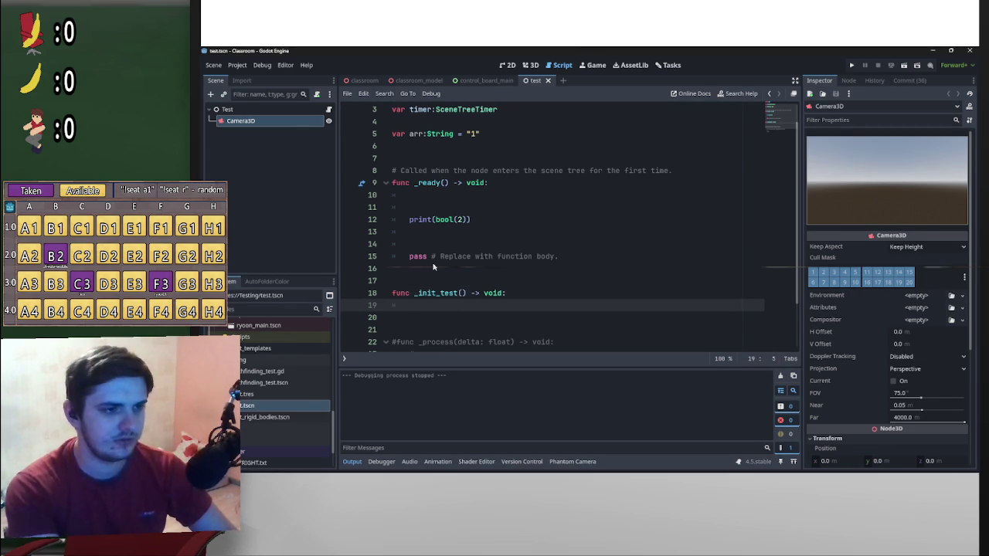
type("pass")
key("Return")
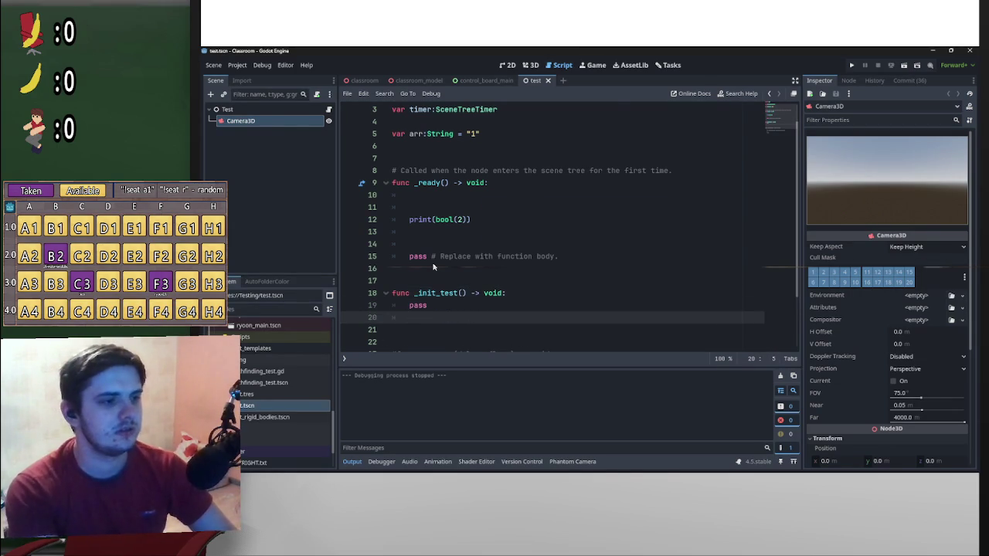
key("Up")
key("Down")
key("BackSpace")
key("BackSpace")
key("Left")
key("Home")
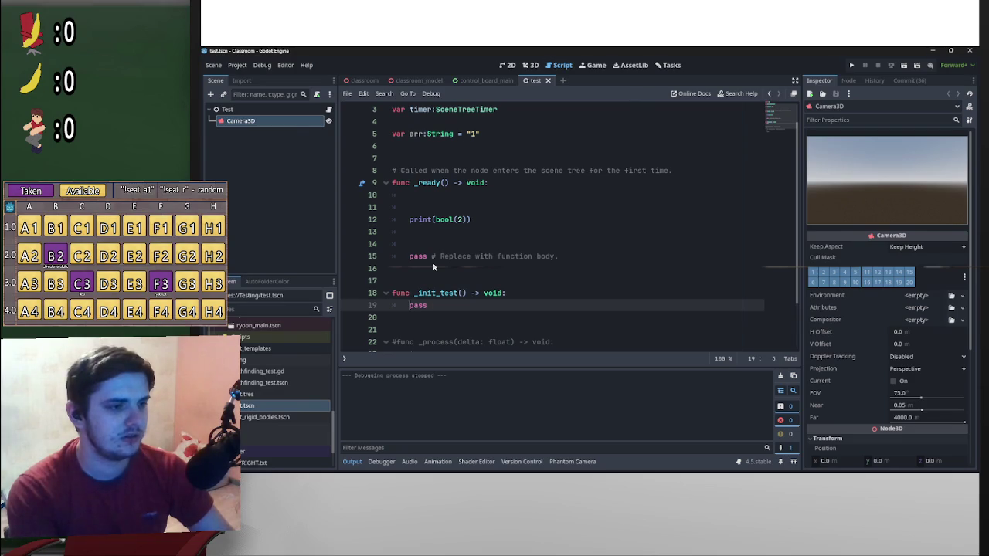
key("Return")
key("Return")
key("Up")
key("Up")
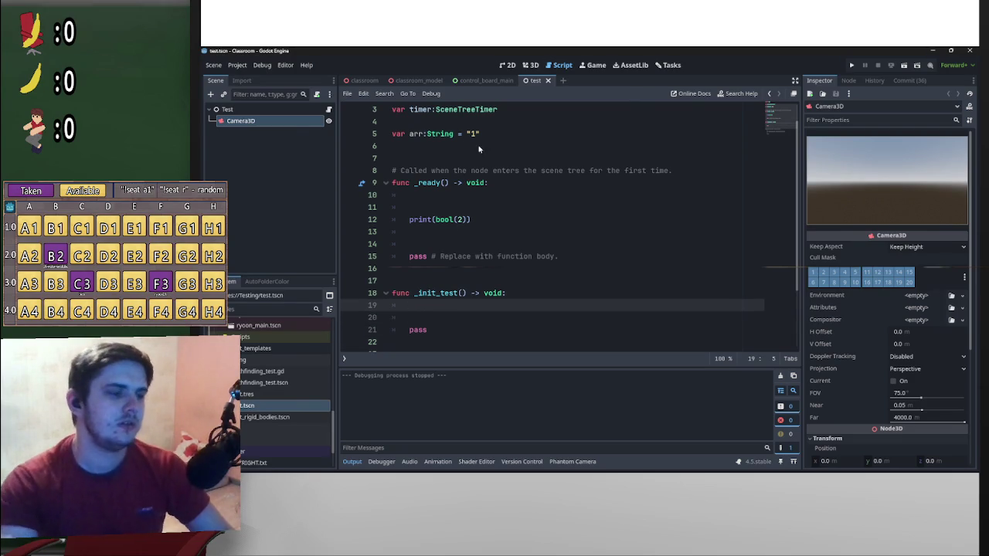
- Move line 5's arr declaration into _init_test, rename it s, and clear the leftover blank lines
triple_click(390, 134)
left_click_drag(391, 135, 430, 309)
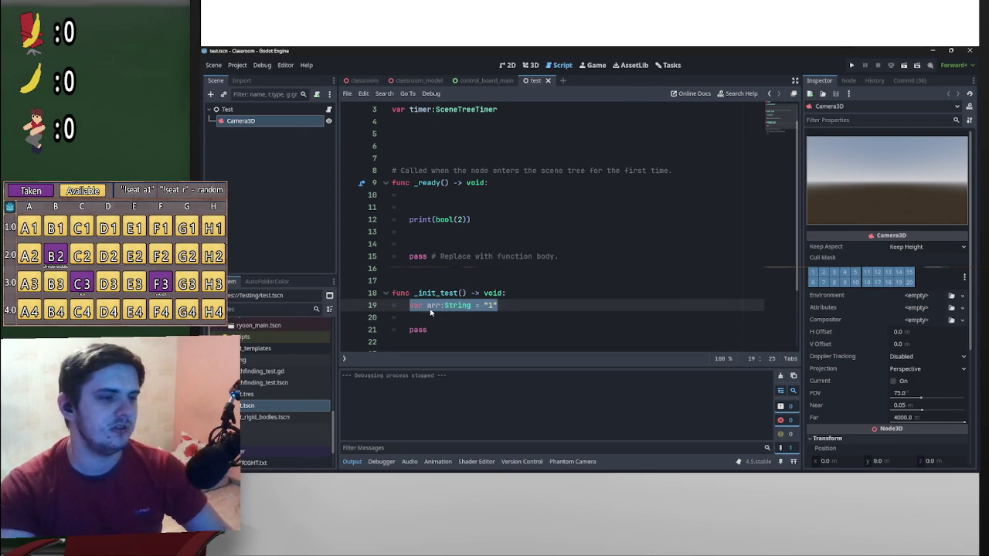
double_click(435, 306)
type("st")
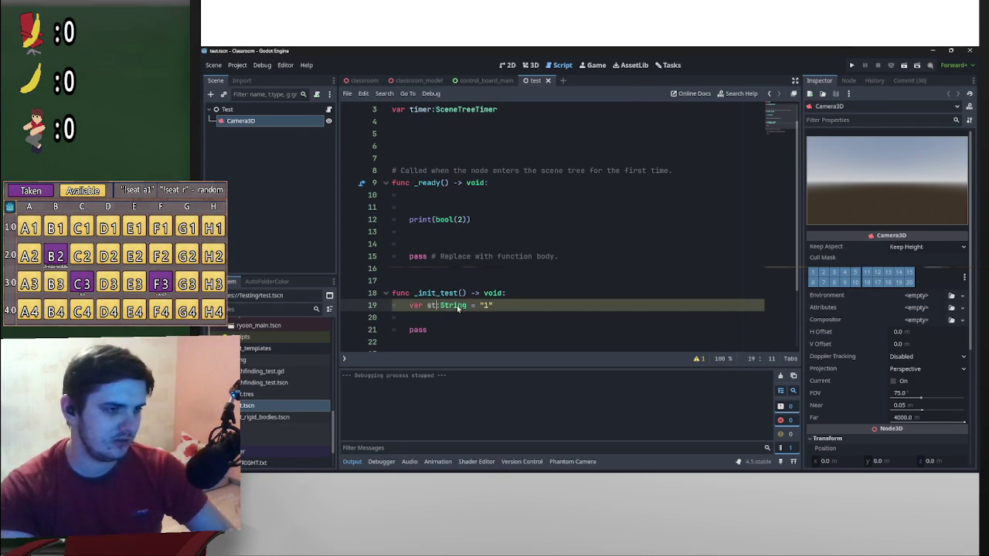
key("BackSpace")
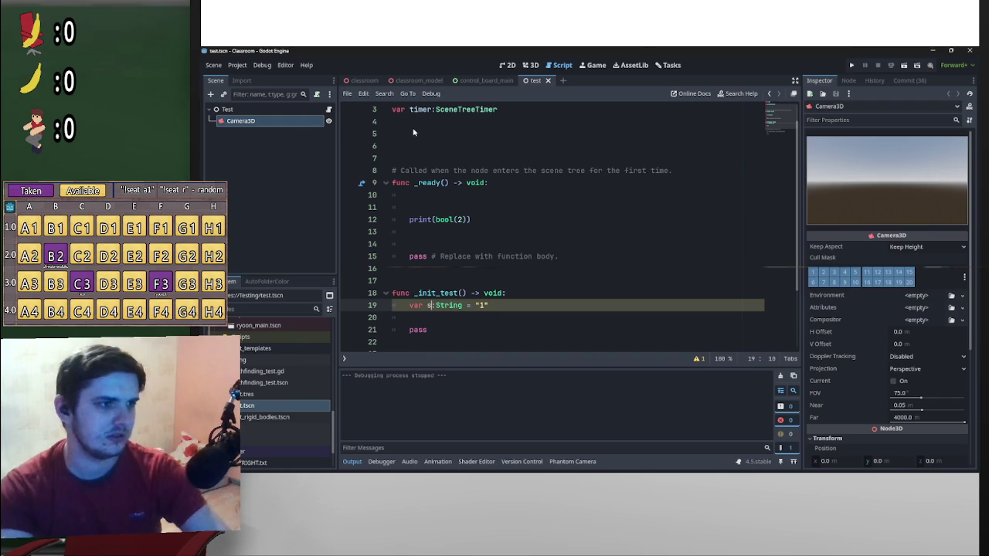
left_click(410, 134)
key("BackSpace")
key("Delete")
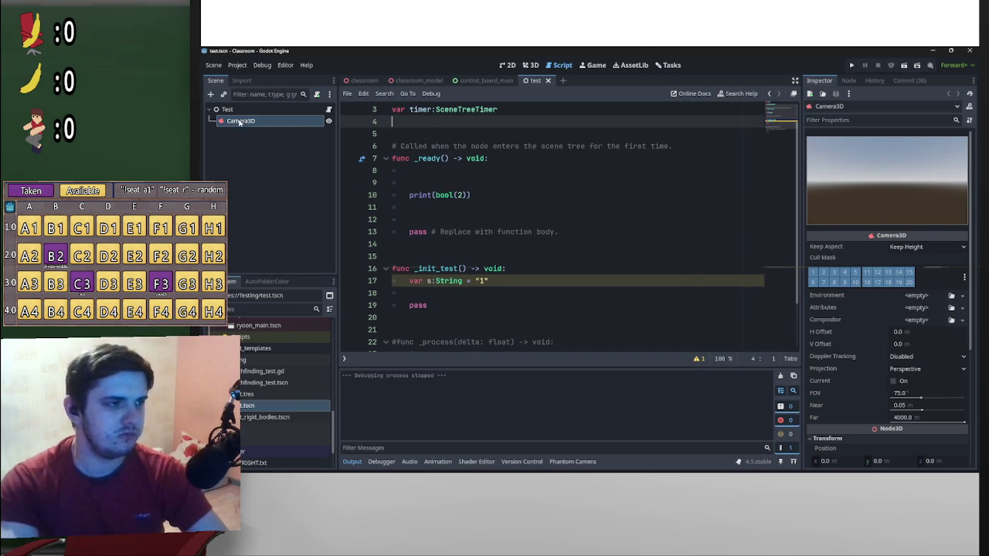
left_click(210, 94)
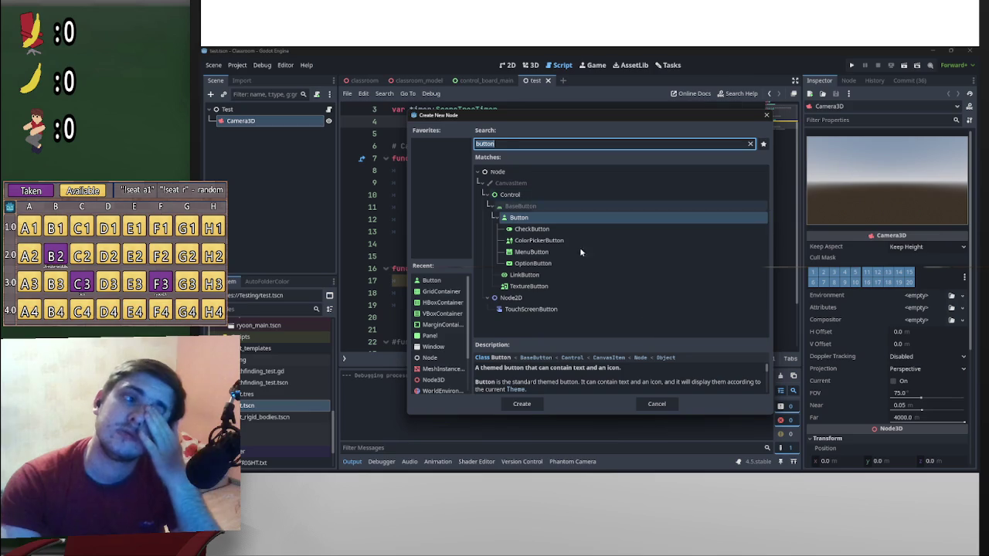
left_click(660, 404)
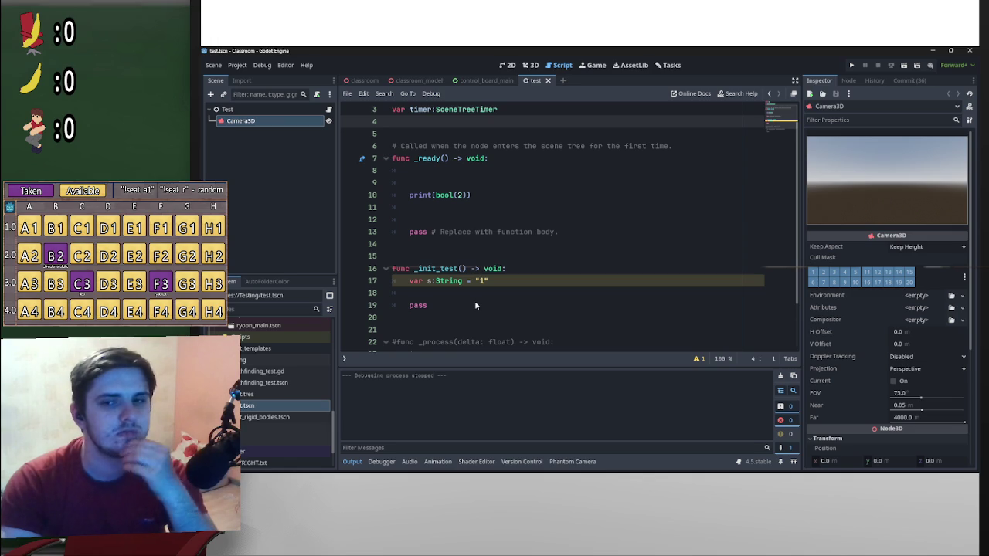
left_click(444, 134)
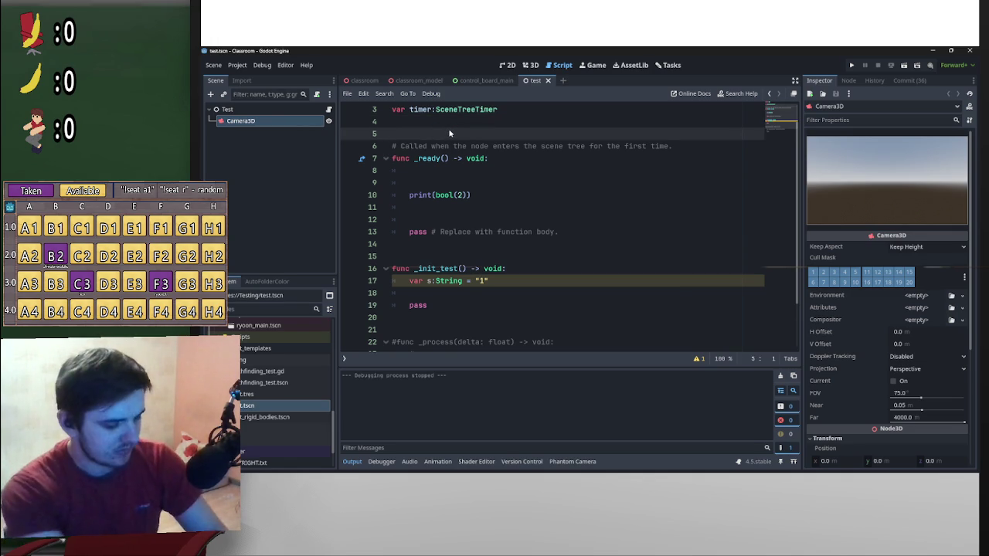
- Declare var lambda:Callable on line 5 and add a blank line below s in _init_test
type("var ")
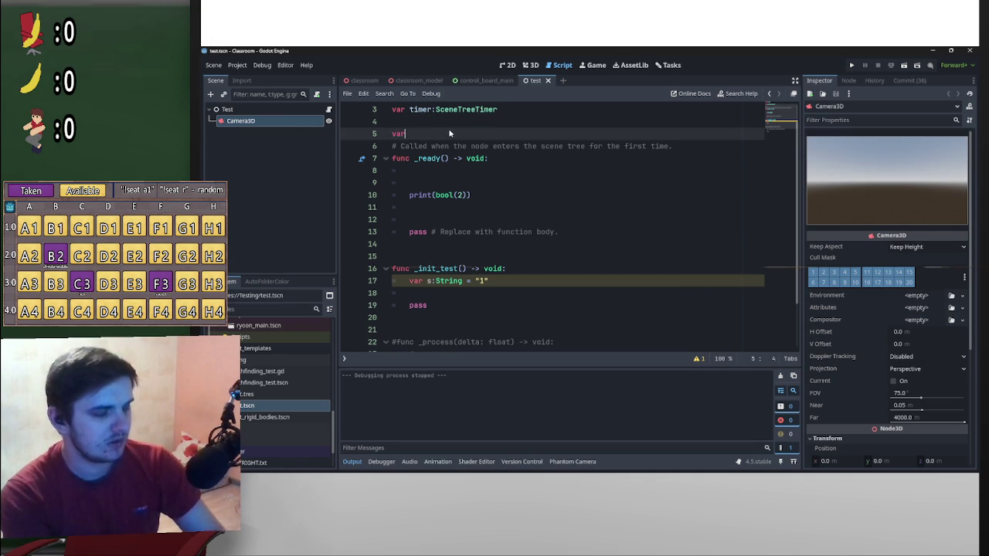
type("lambda")
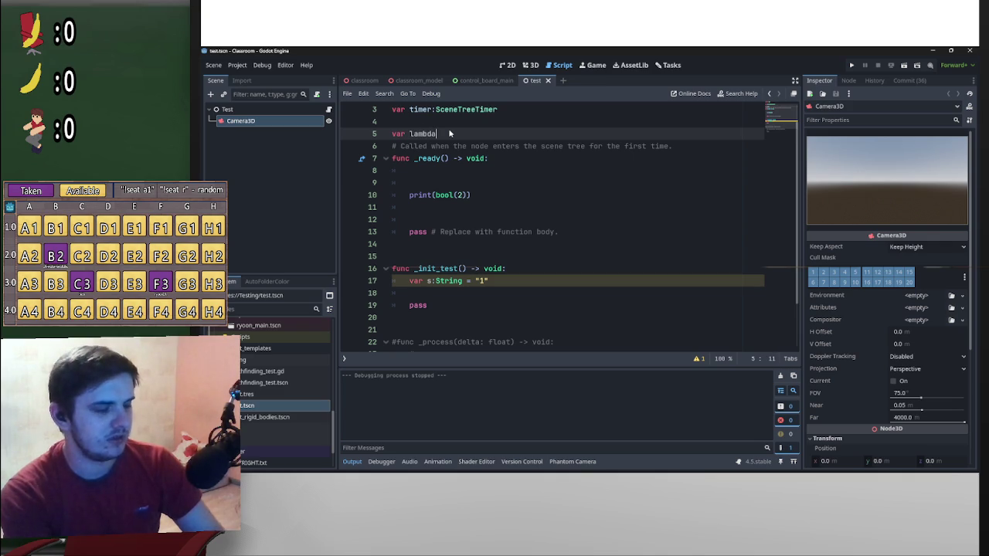
type(":Lam")
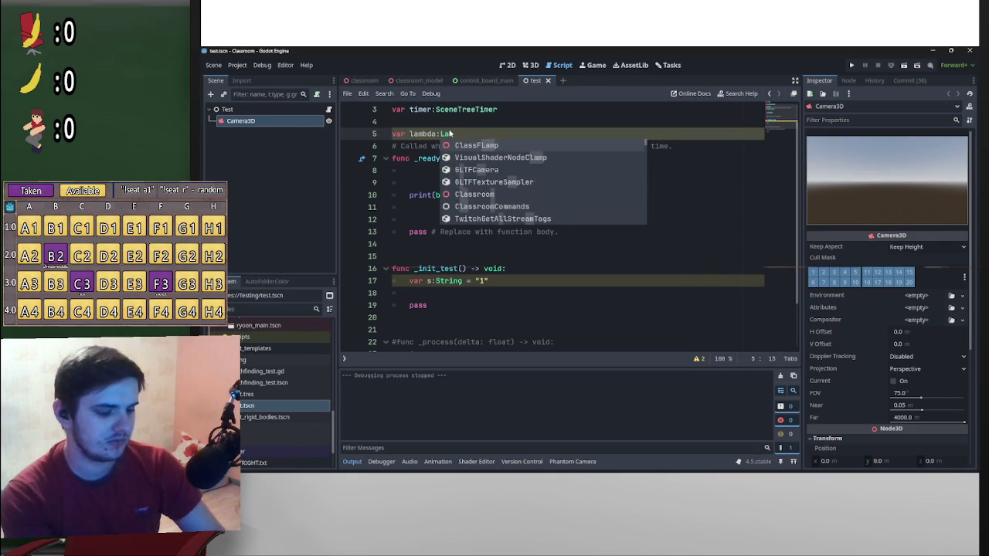
type("b")
key("BackSpace")
key("BackSpace")
key("BackSpace")
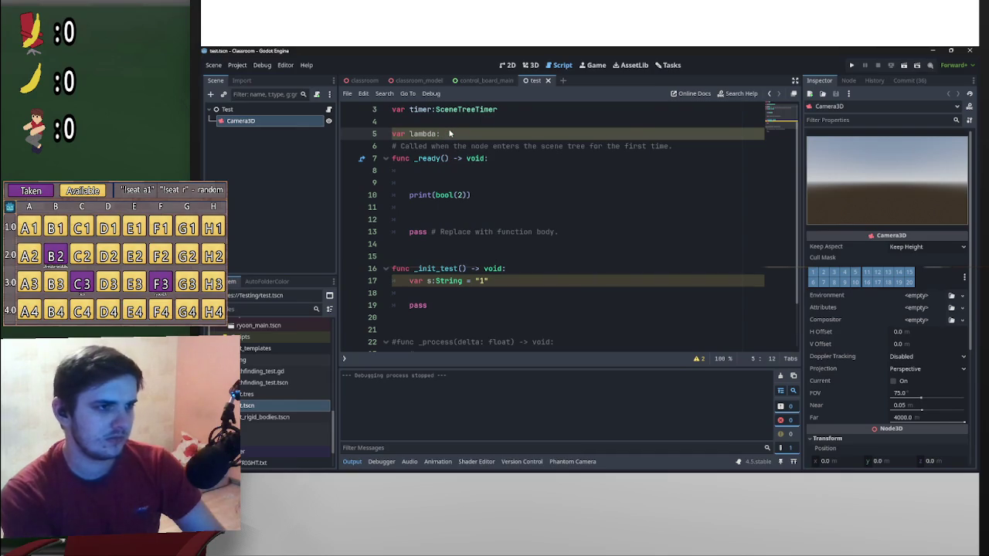
type("Fu")
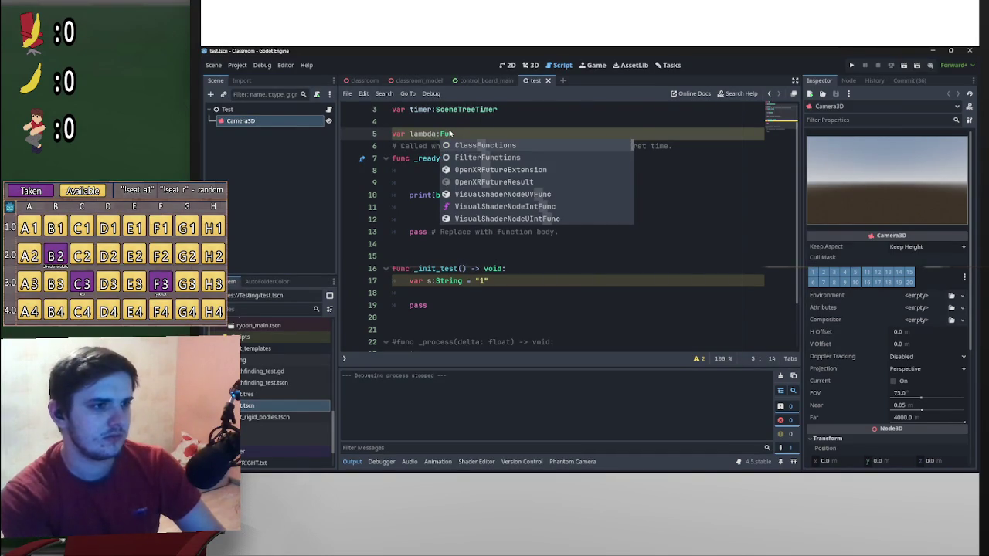
key("BackSpace")
key("BackSpace")
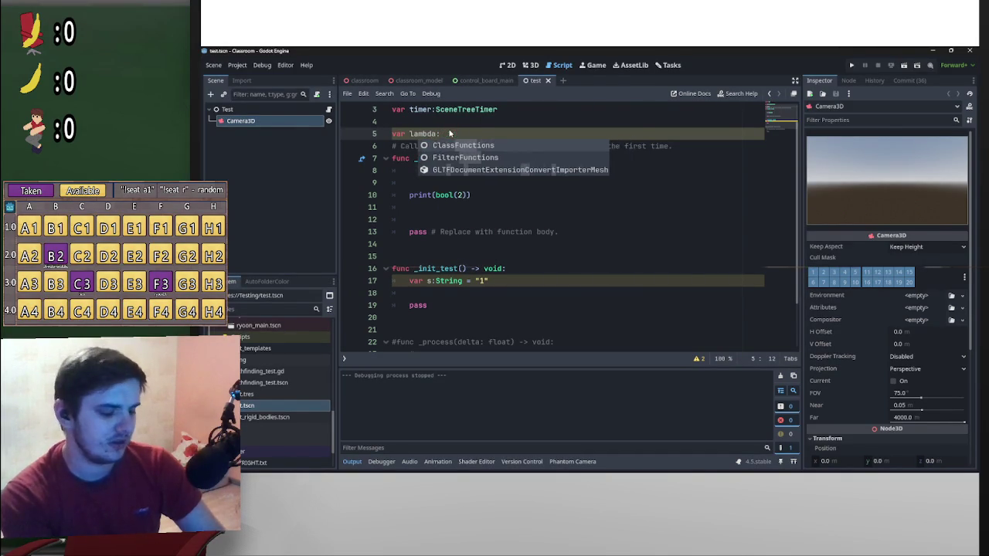
type("Callable")
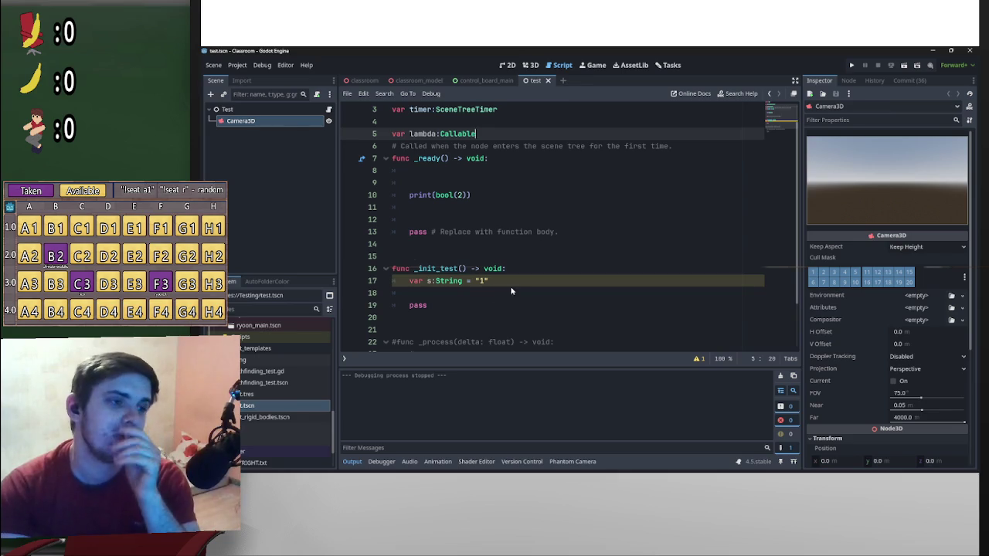
left_click(528, 298)
key("Return")
key("Return")
key("Up")
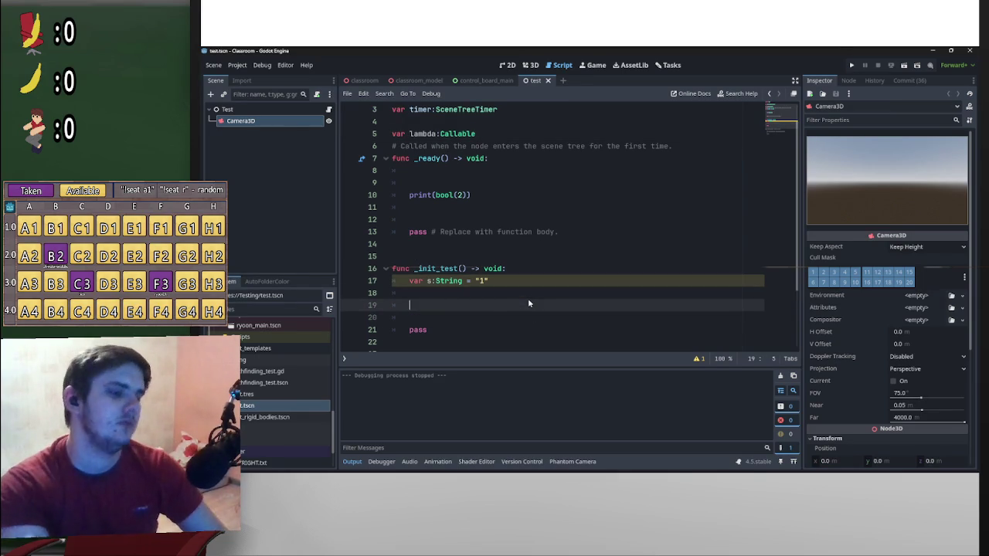
- Write lambda = func():print( on the new line inside _init_test
type("lam")
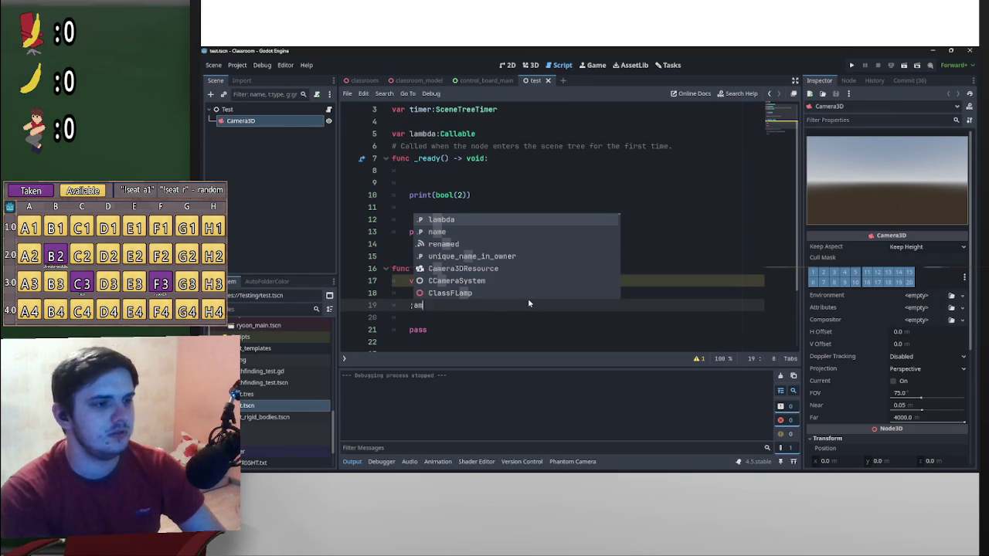
key("Return")
key("BackSpace")
key("BackSpace")
key("BackSpace")
key("Tab")
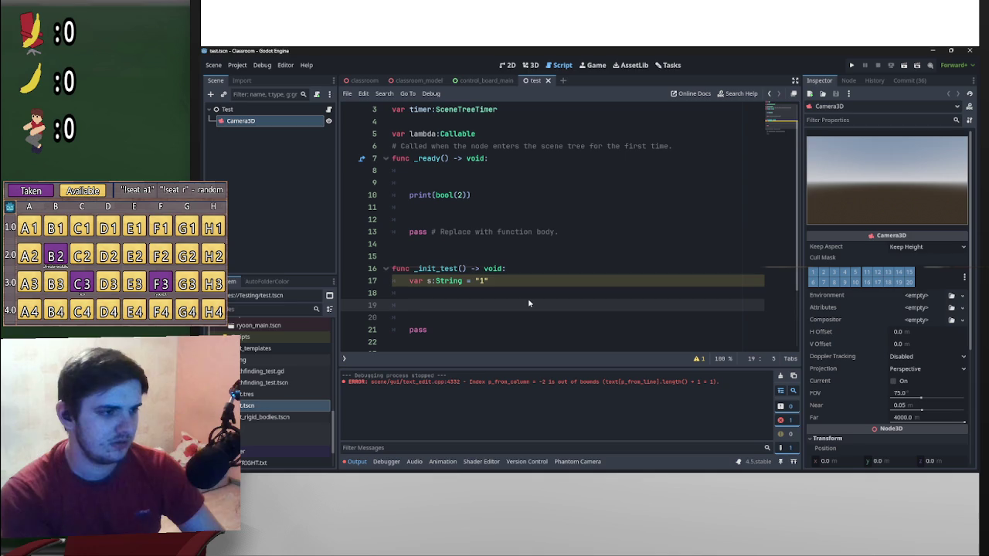
type("l")
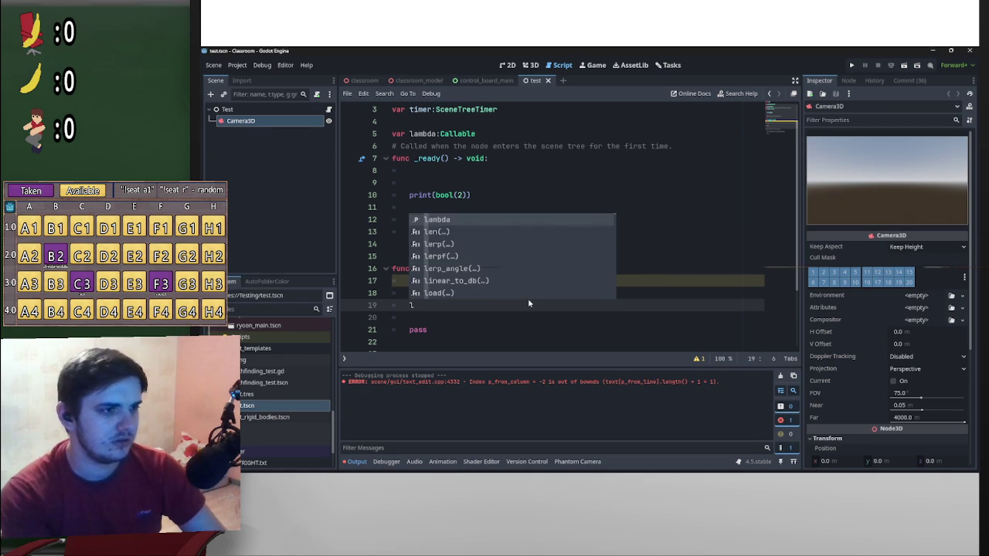
key("Return")
type("= ")
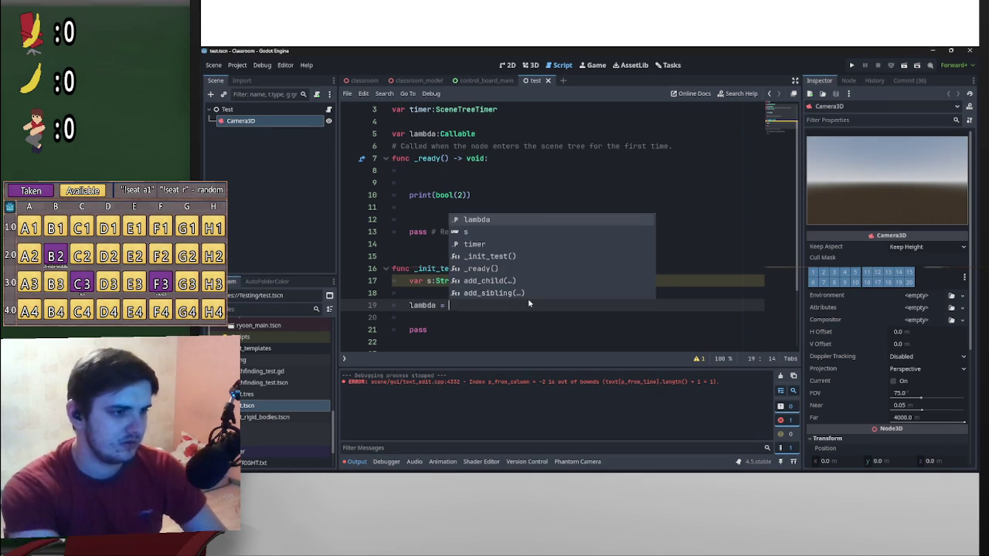
type("func()")
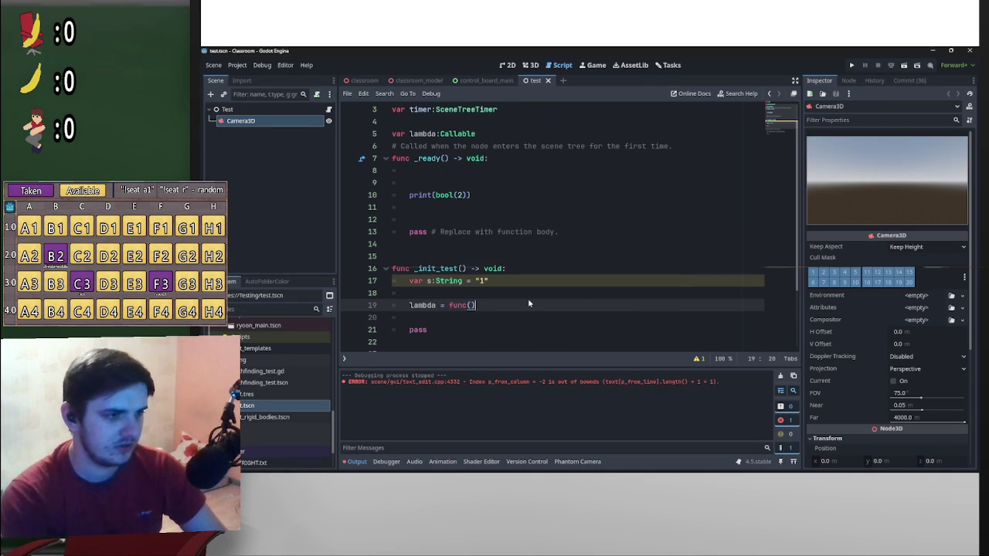
type(":print(")
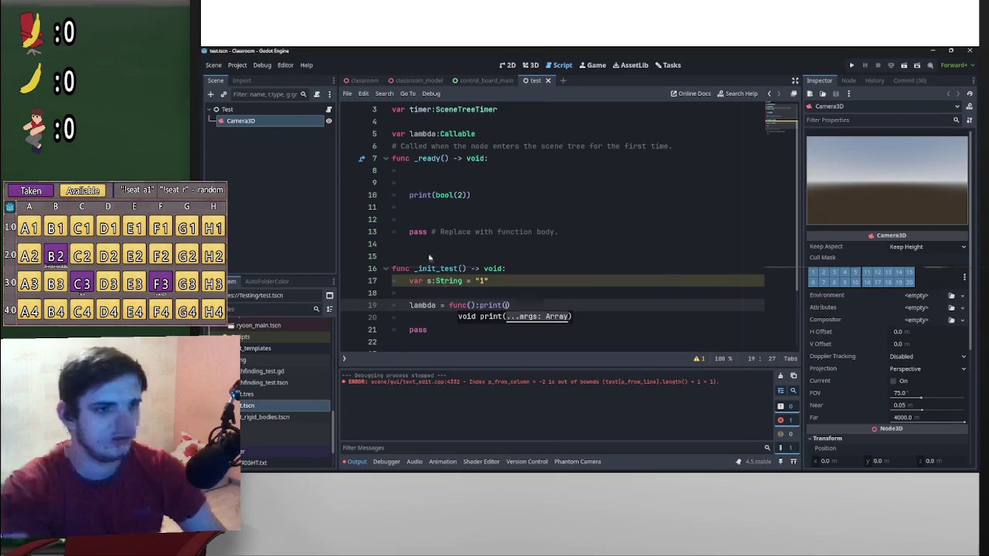
- Change s's value from "1" to "hello", pass s to print, and review the script warnings
double_click(481, 281)
type("hello")
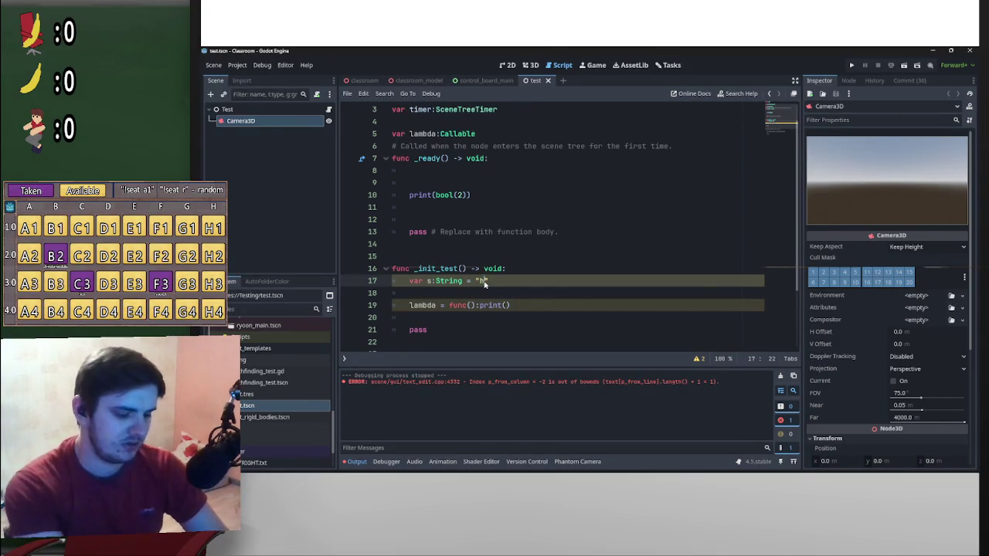
left_click(506, 306)
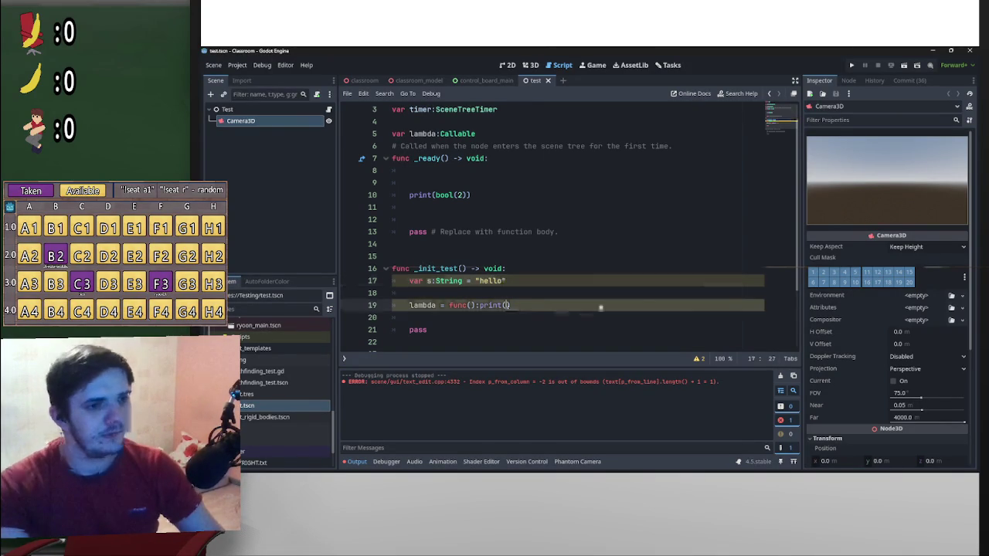
type("s")
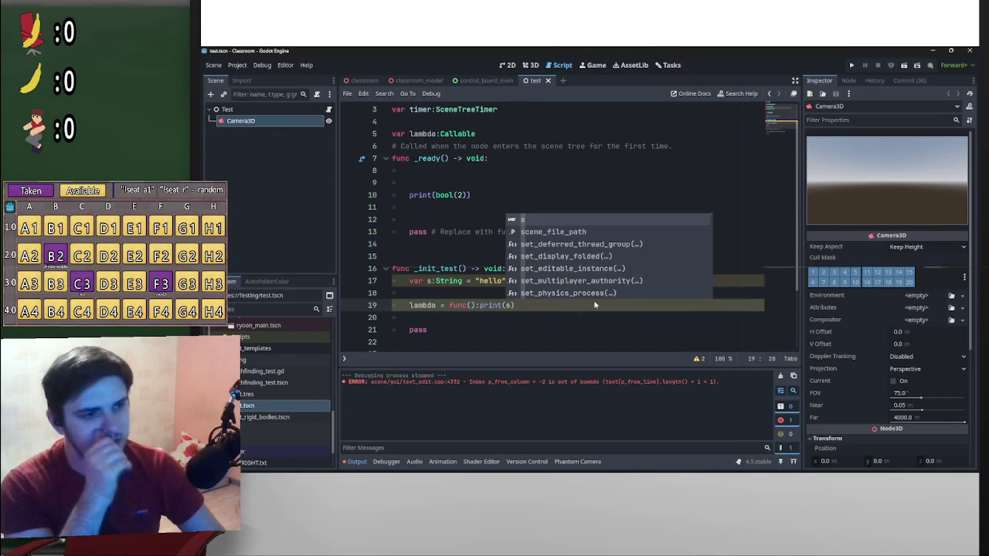
left_click(508, 336)
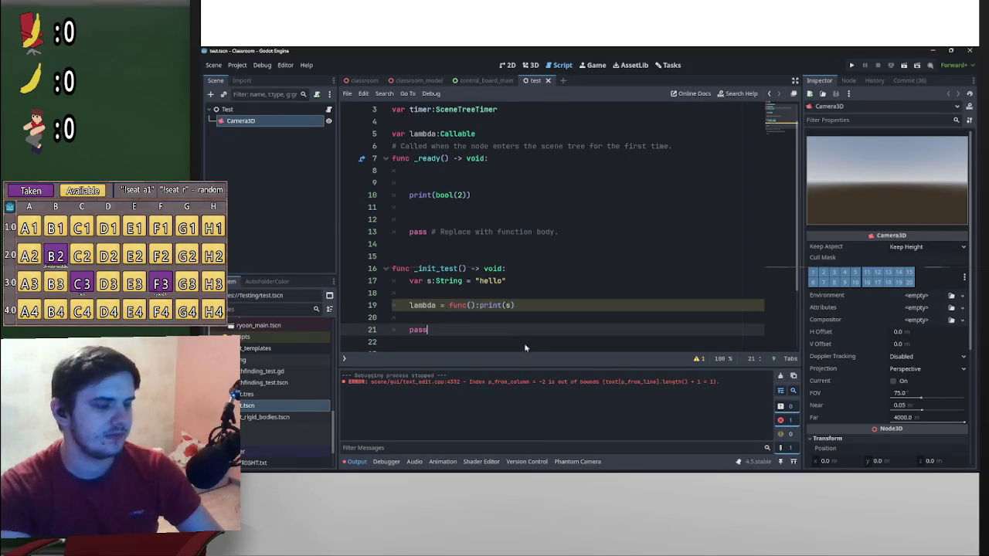
left_click(696, 360)
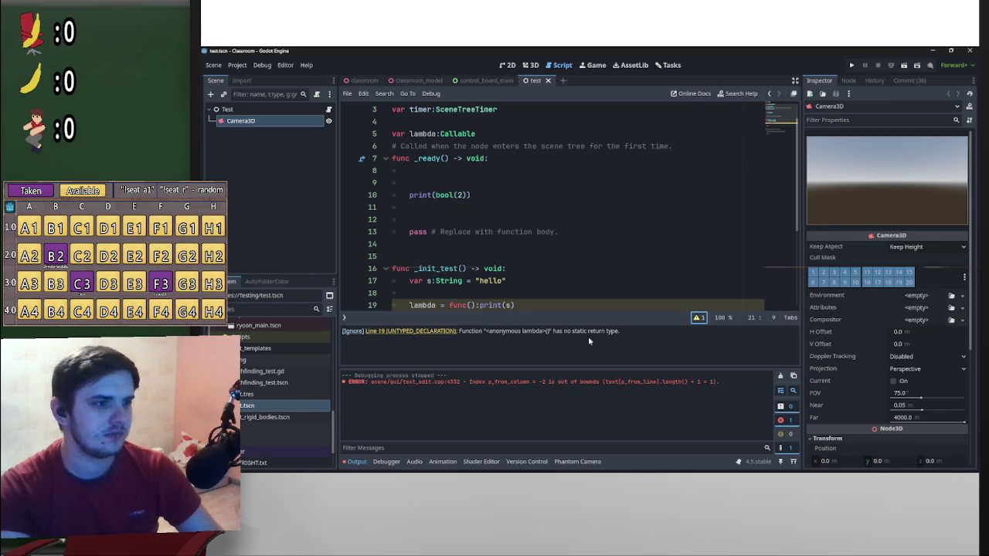
left_click(698, 318)
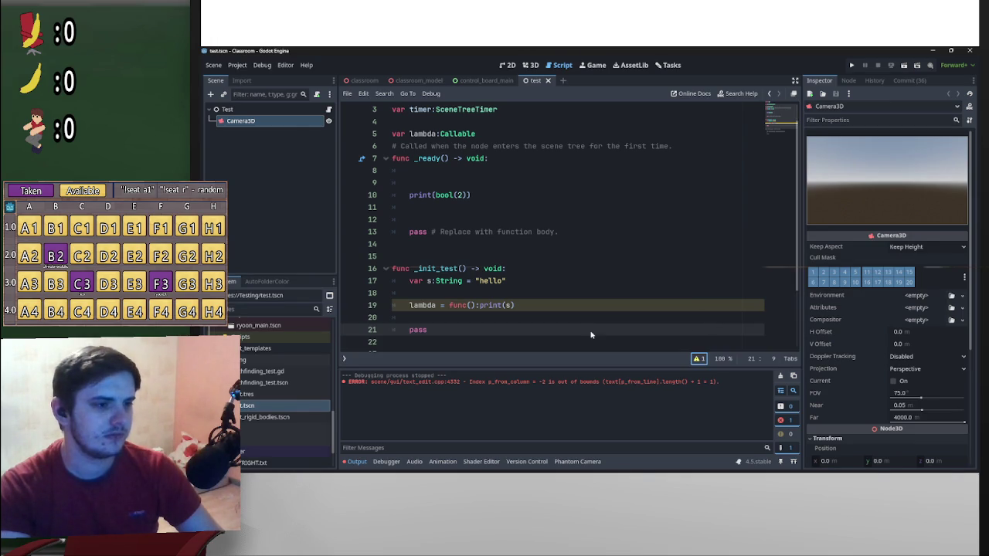
- Give the lambda a void return type so it reads func() -> void:print(s), and save
left_click(526, 309)
type("->")
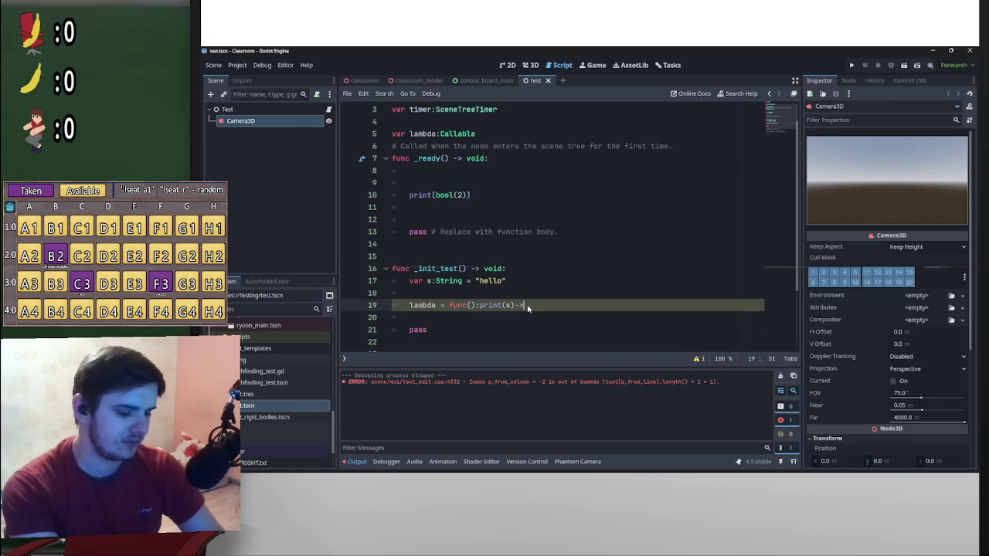
type("void")
key("Down")
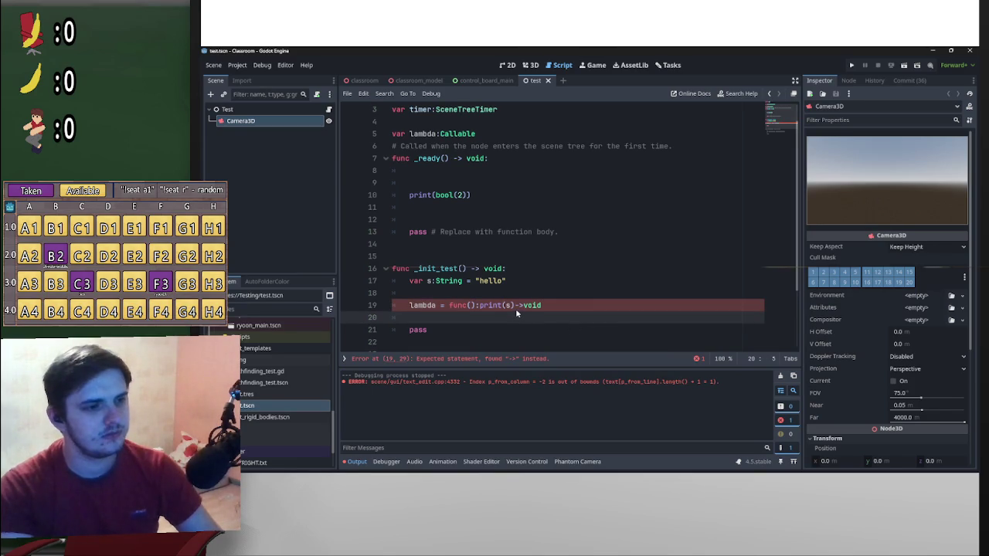
left_click_drag(516, 308, 541, 308)
left_click_drag(478, 307, 478, 308)
type(":")
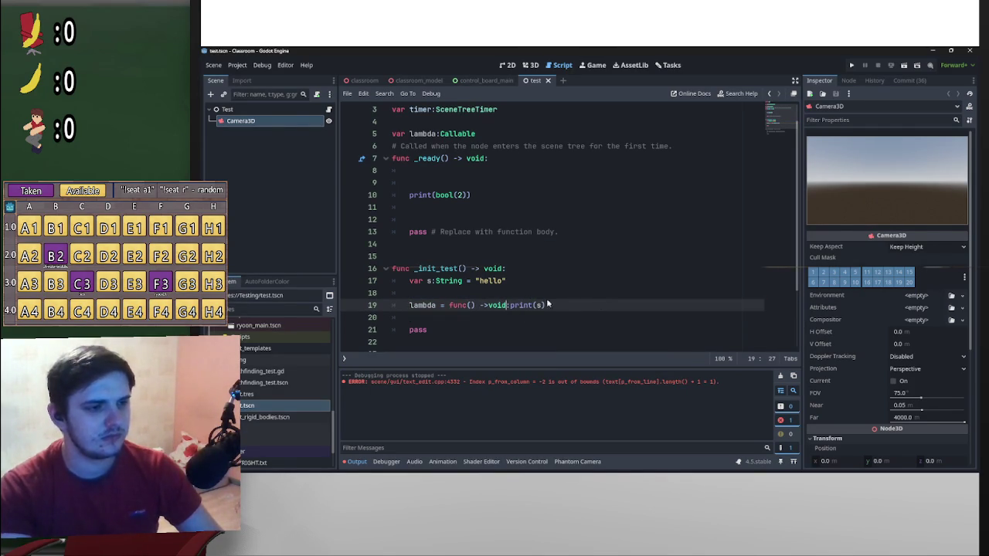
left_click(510, 306)
left_click(572, 295)
left_click(489, 307)
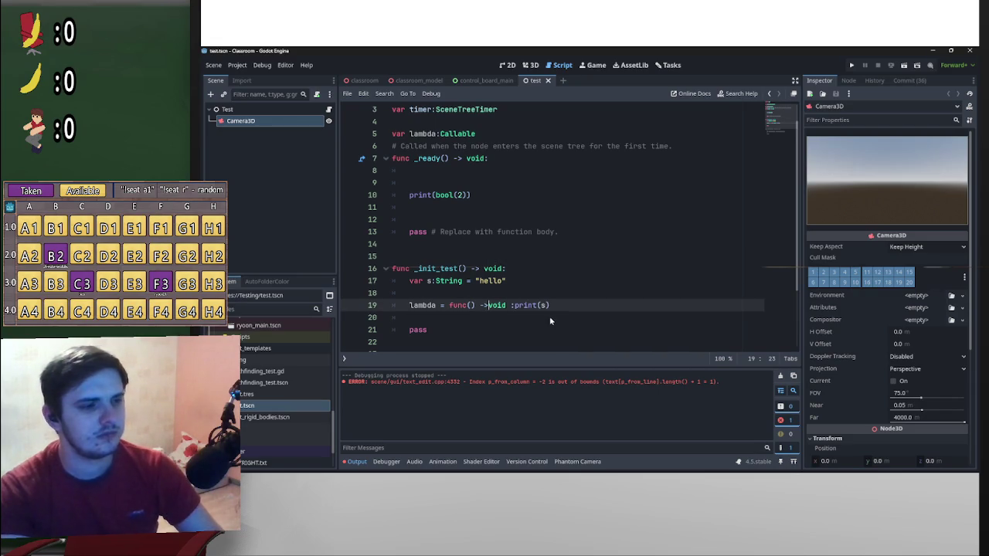
key("ctrl+s")
left_click(514, 305)
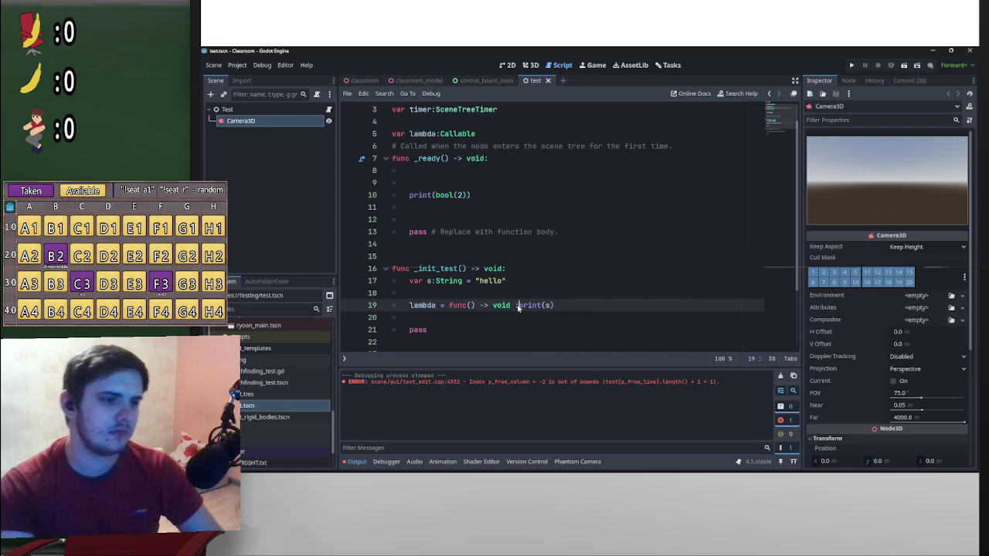
key("BackSpace")
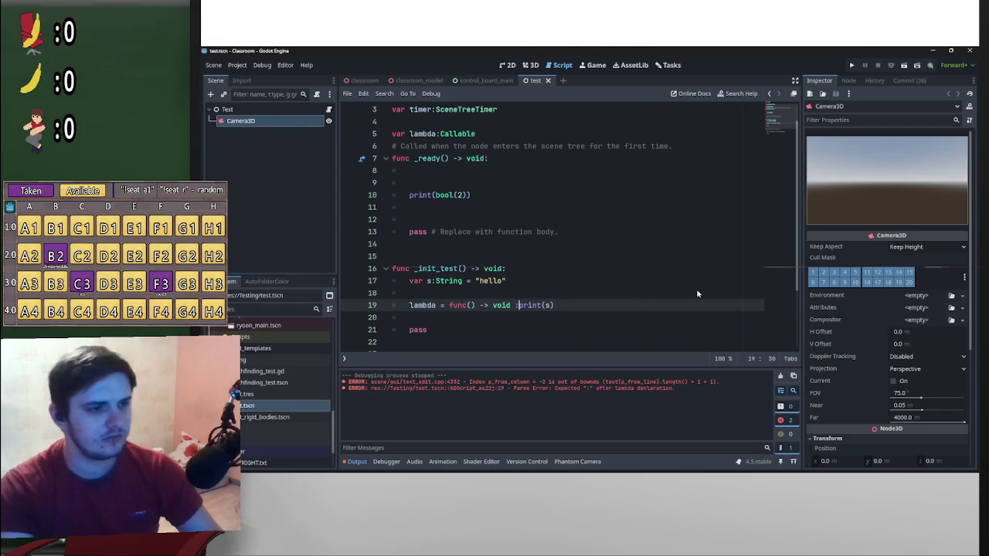
key("BackSpace")
type(":")
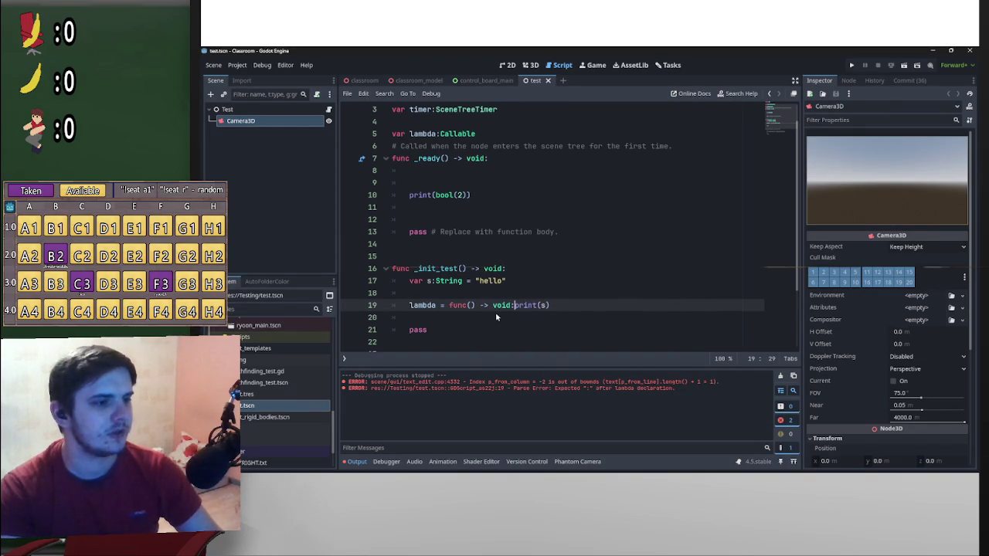
- Delete the leftover pass lines at the end of _init_test
left_click_drag(430, 330, 376, 319)
key("BackSpace")
key("BackSpace")
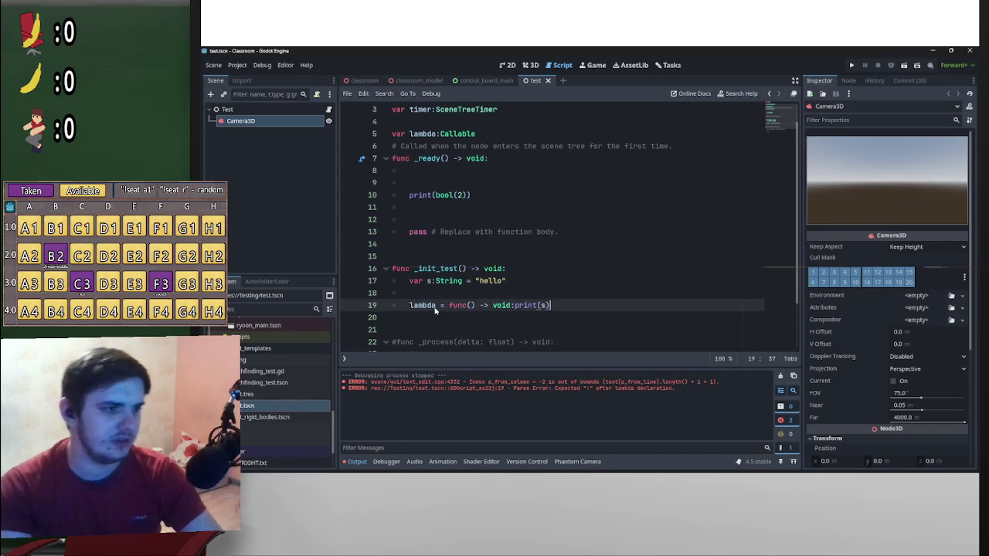
key("Return")
- Replace print(bool(2)) on line 10 with the start of await get_tr
left_click(464, 207)
left_click_drag(470, 195, 414, 195)
key("BackSpace")
key("BackSpace")
type("awai")
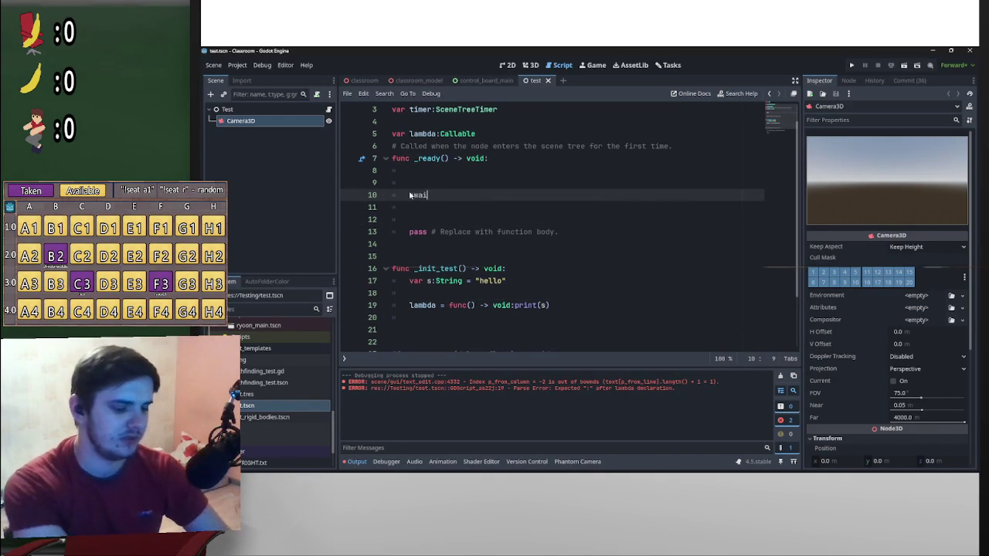
type("t get_tre")
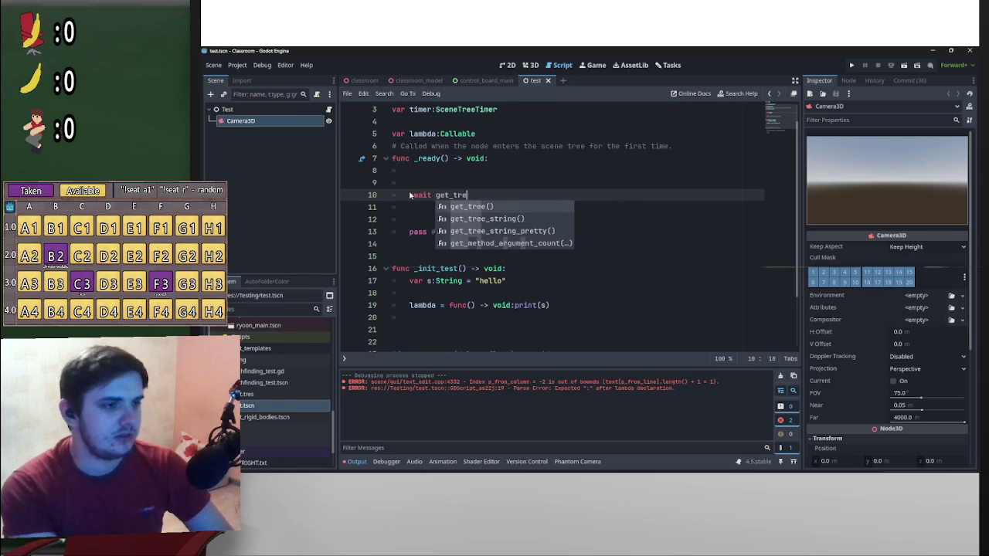
- Complete line 10 as await get_tree().create_timer(5).timeout
key("Return")
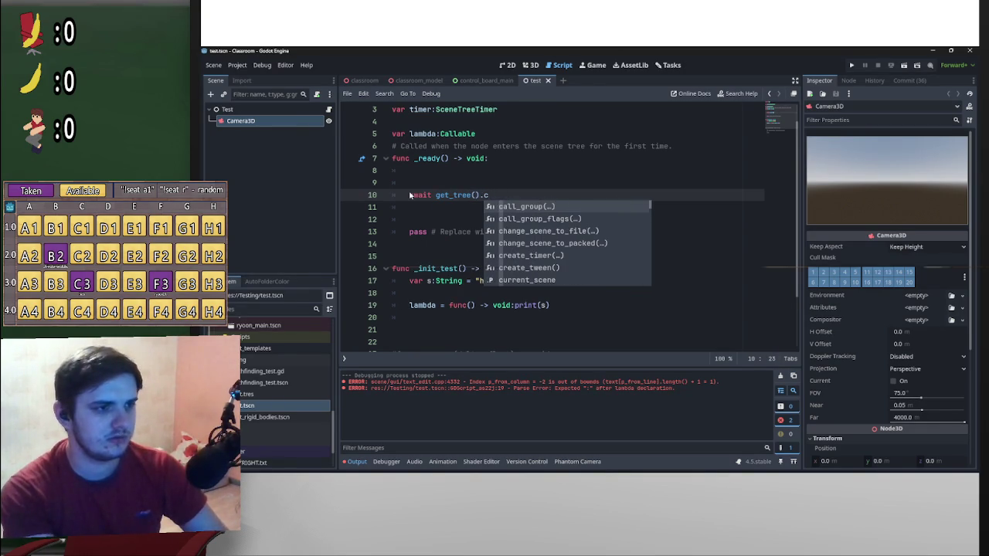
type("reat")
key("Return")
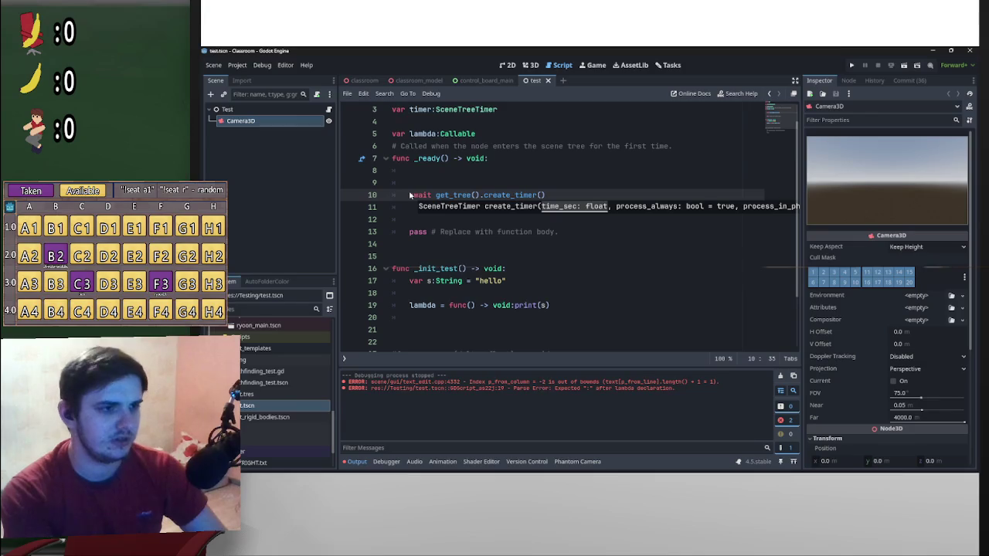
type("5).time")
key("Return")
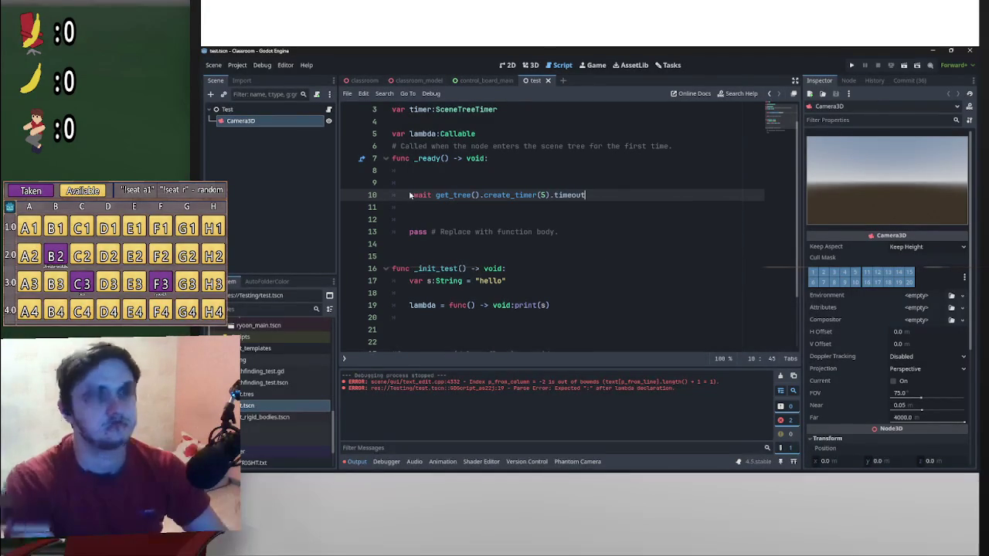
key("Return")
key("Return")
- Add lambda.call() below the await line
type("p")
key("BackSpace")
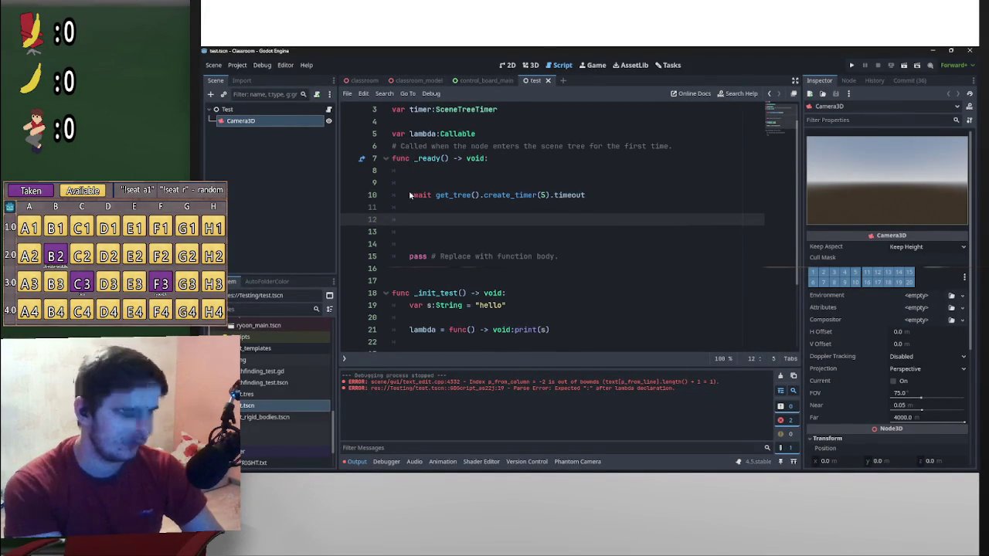
type("lambda.ca")
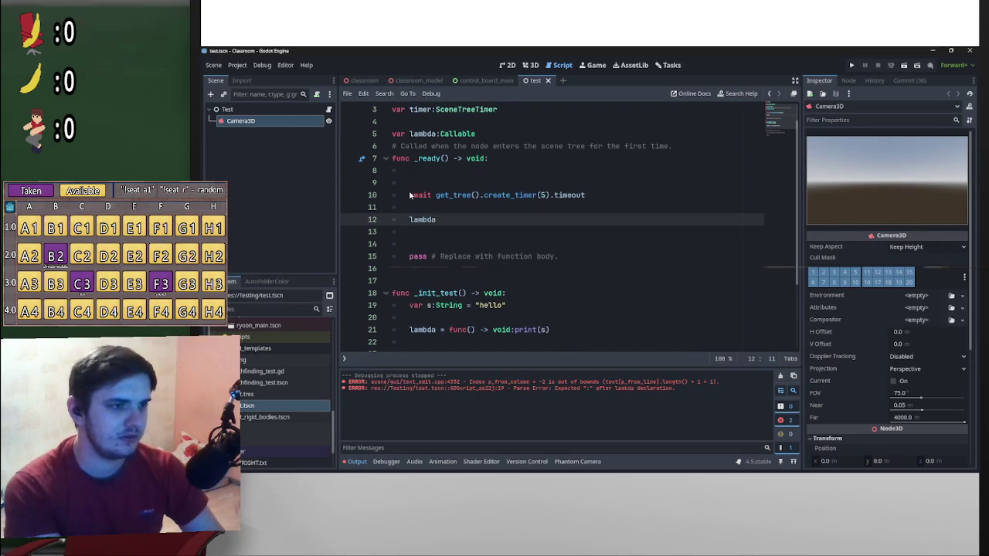
key("Return")
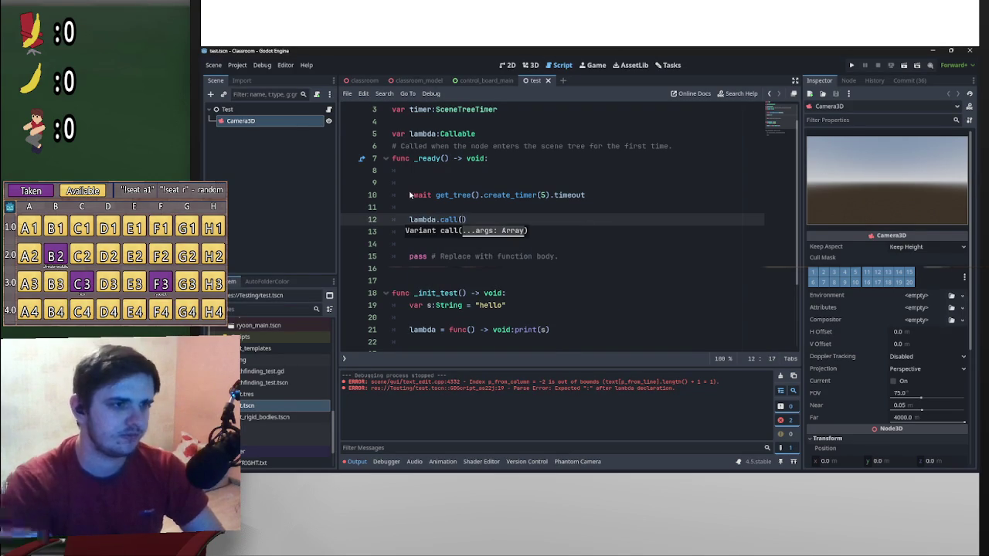
left_click(470, 186)
- Call _init_test() on line 9, run the scene to see "hello", then stop it and close test.gd
type("_init_test()")
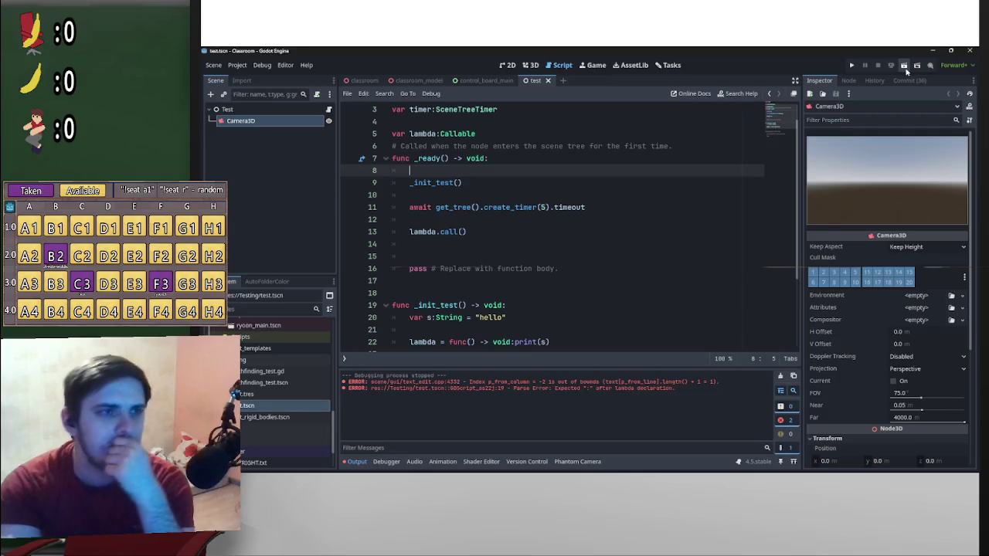
key("F6")
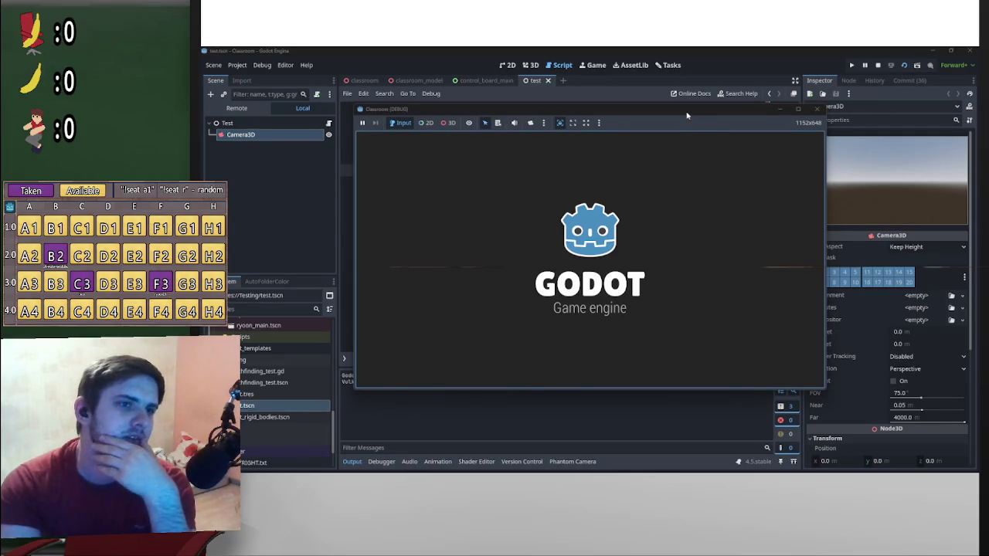
left_click_drag(716, 109, 778, 83)
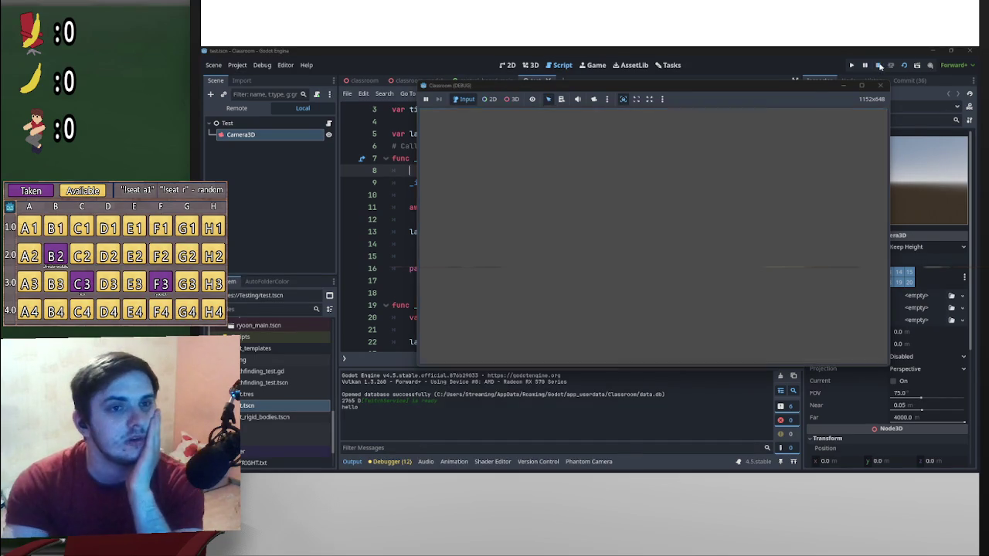
left_click(878, 65)
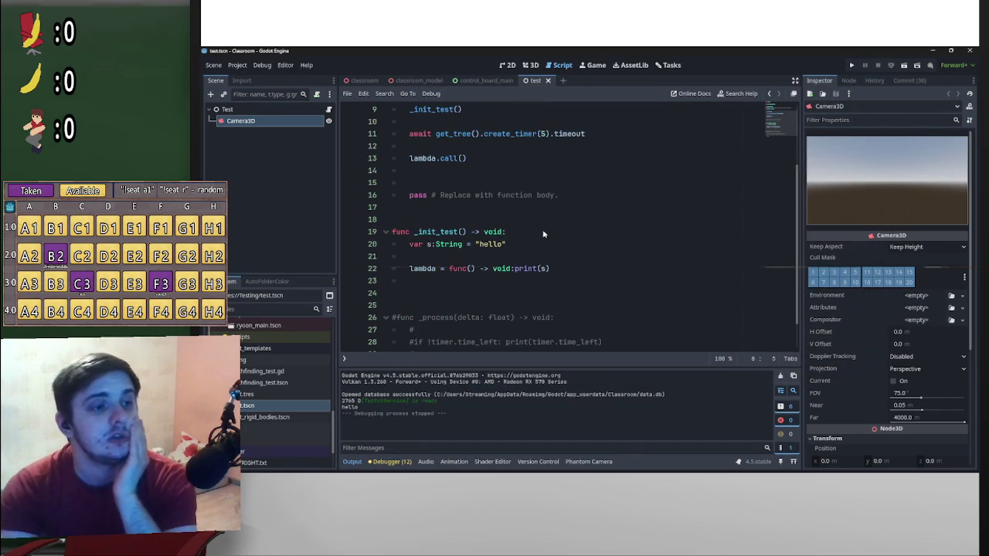
left_click(548, 81)
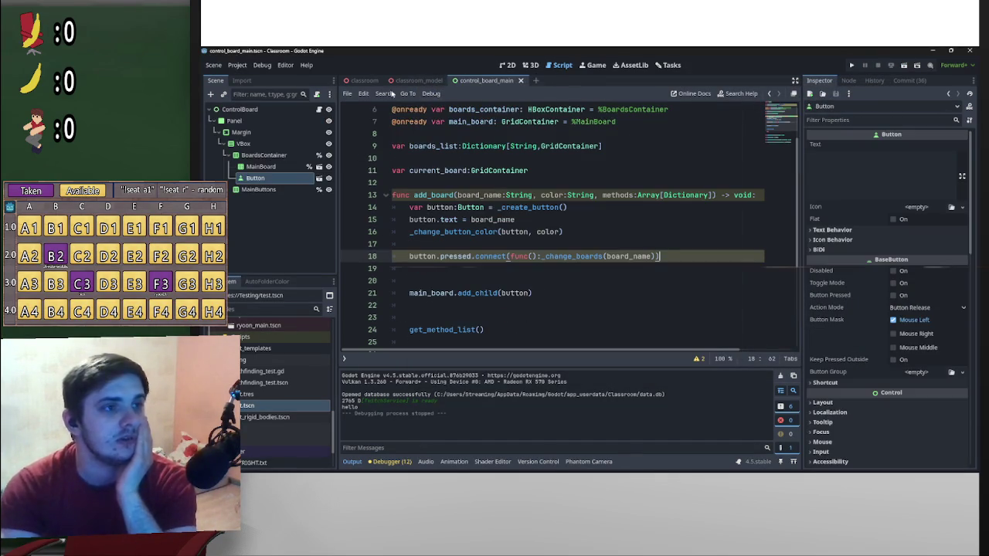
- Switch to the control_board_main script and select board_name in line 18's _change_boards call
left_click(363, 80)
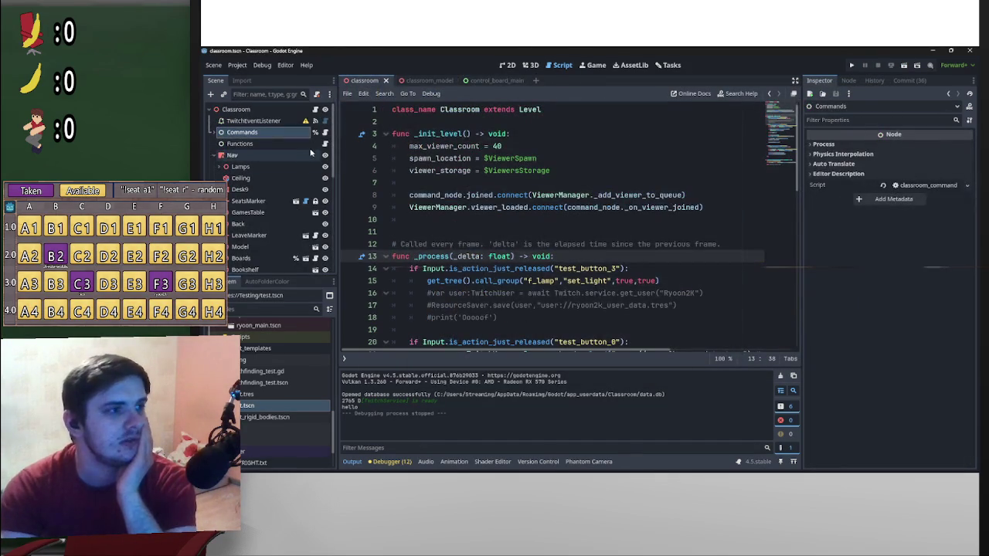
left_click(488, 81)
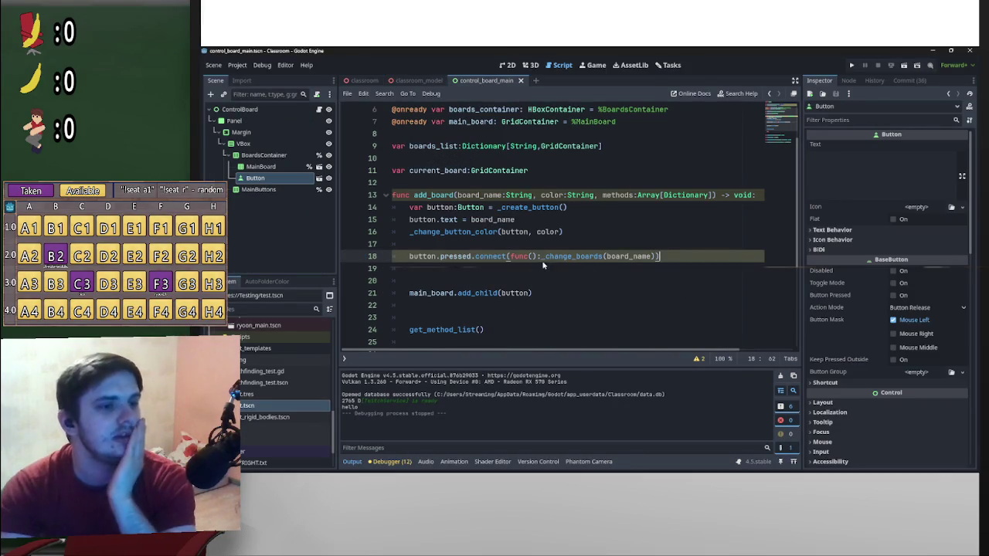
left_click(654, 261)
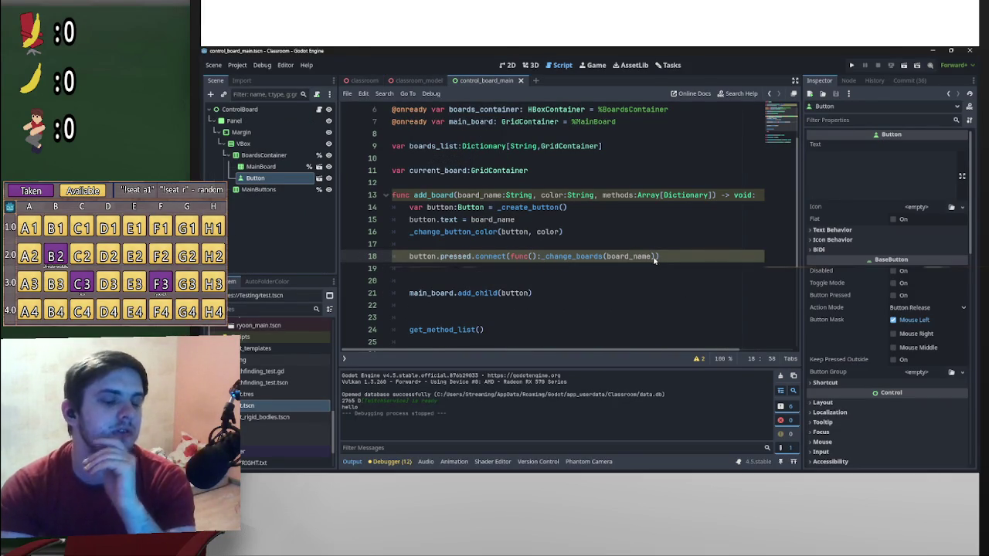
left_click_drag(653, 260, 608, 258)
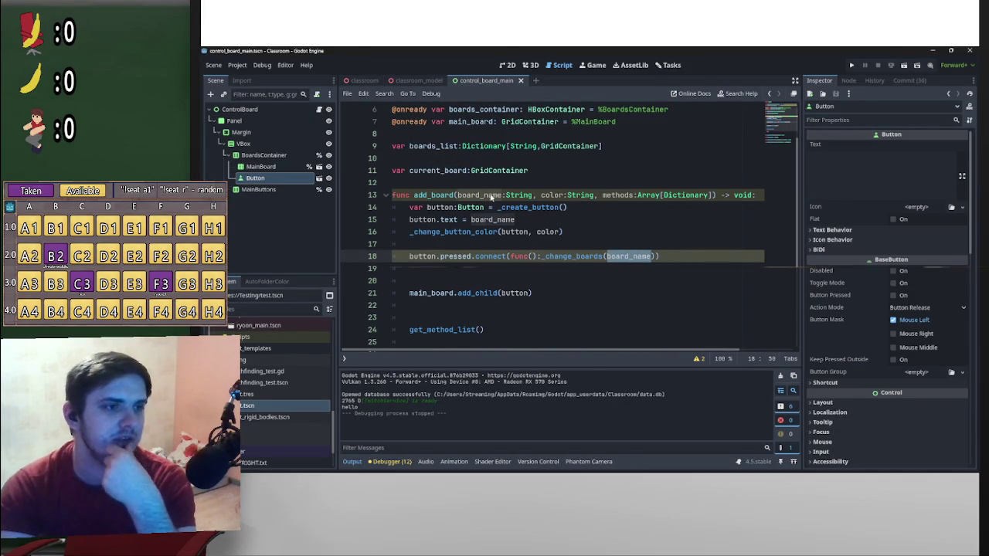
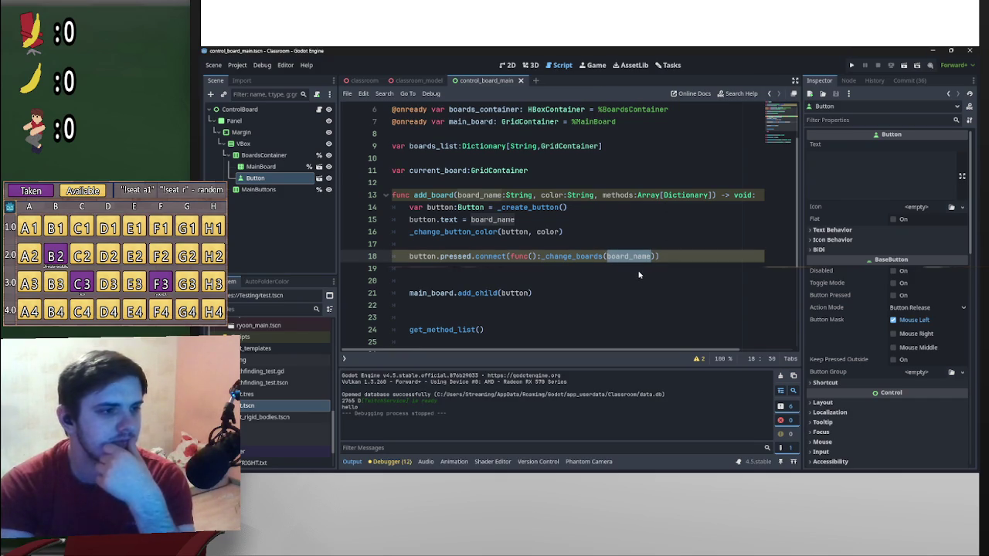
- Add a ->void return type to the pressed-signal lambda on line 18 and save
left_click(537, 256)
type("->void")
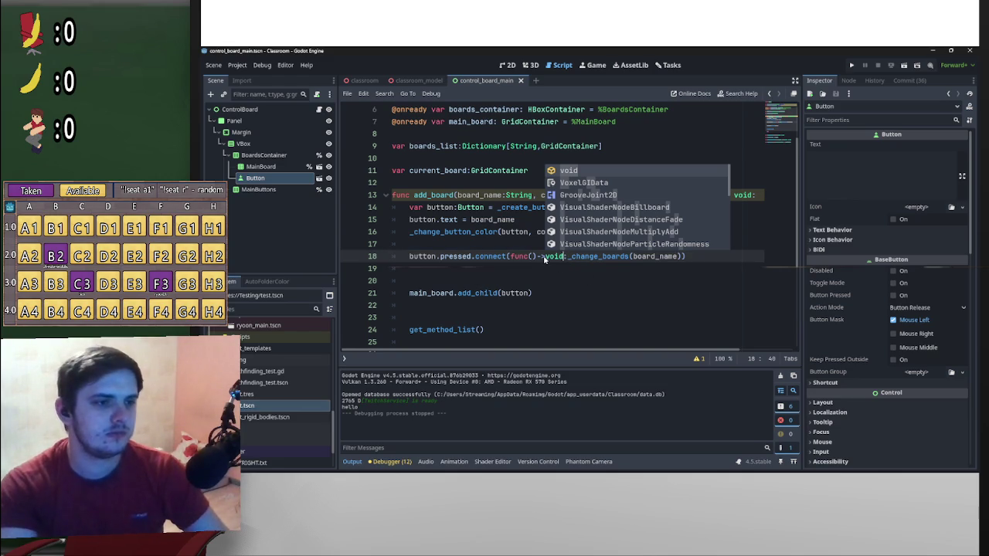
key("Escape")
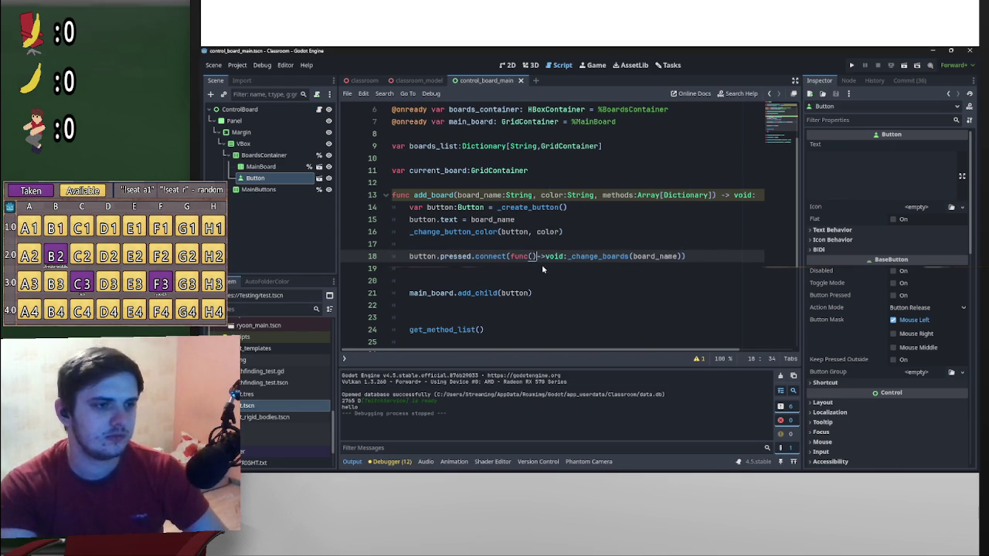
left_click(620, 281)
key("ctrl+s")
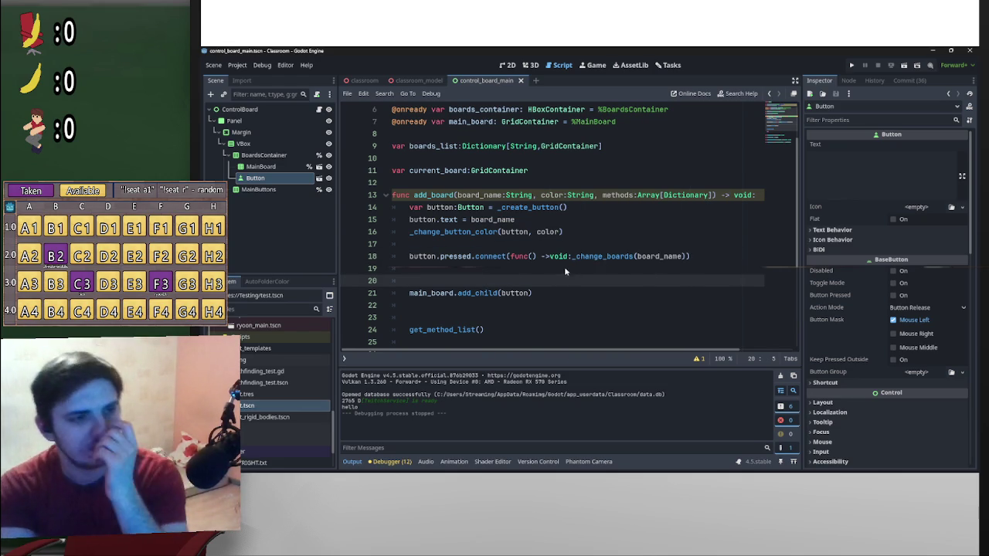
left_click(541, 257)
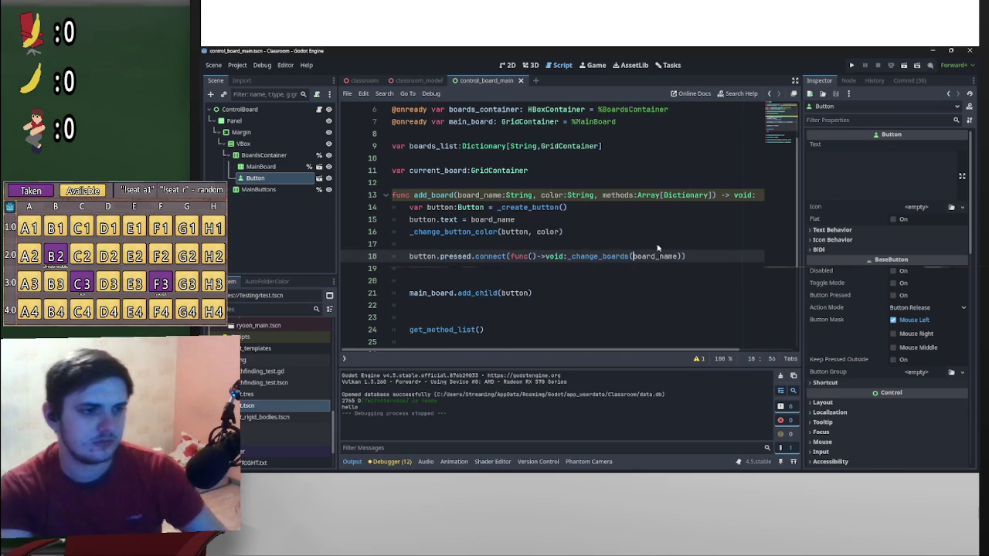
left_click(678, 230)
key("ctrl+s")
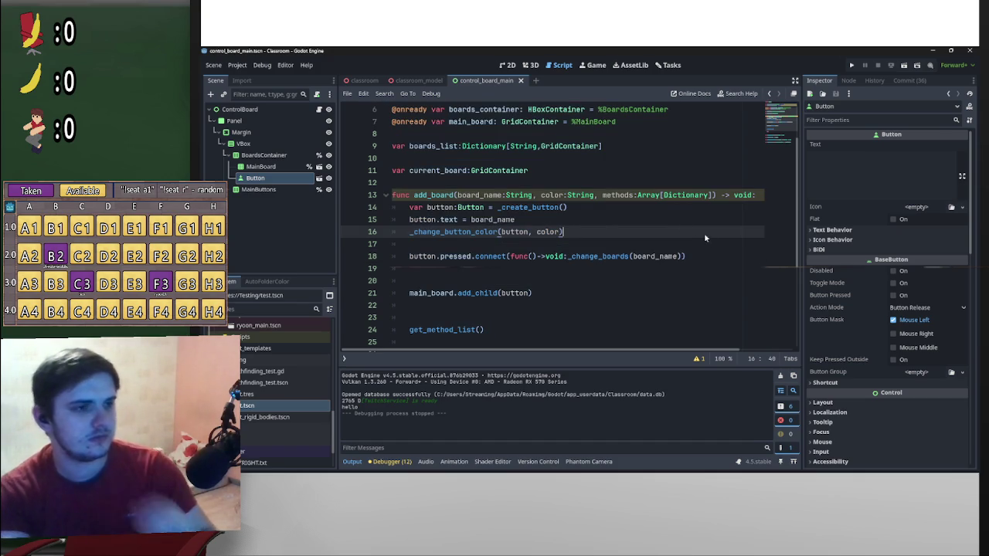
- Scroll through the control_board_main script to review add_board
scroll(658, 246, "down", 3)
scroll(644, 282, "up", 2)
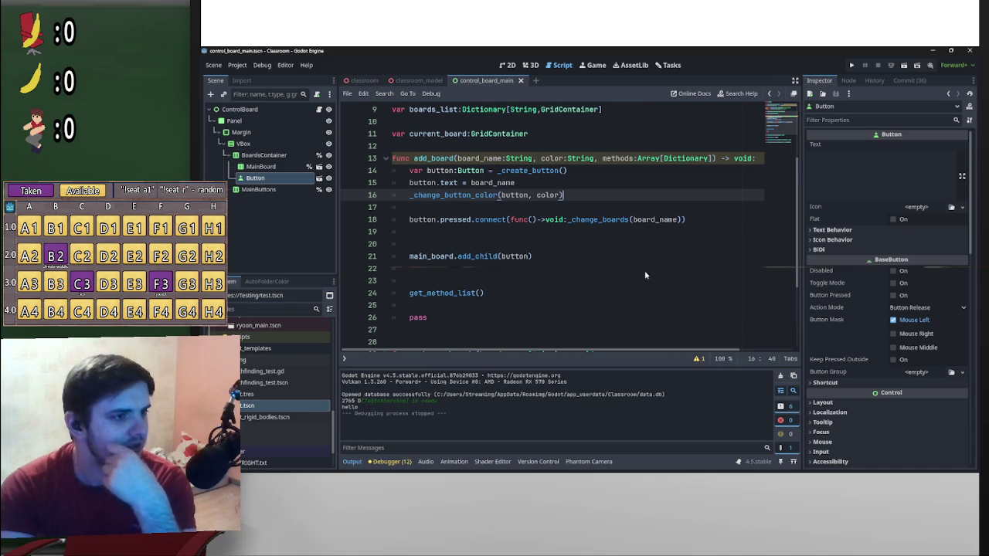
scroll(608, 282, "down", 3)
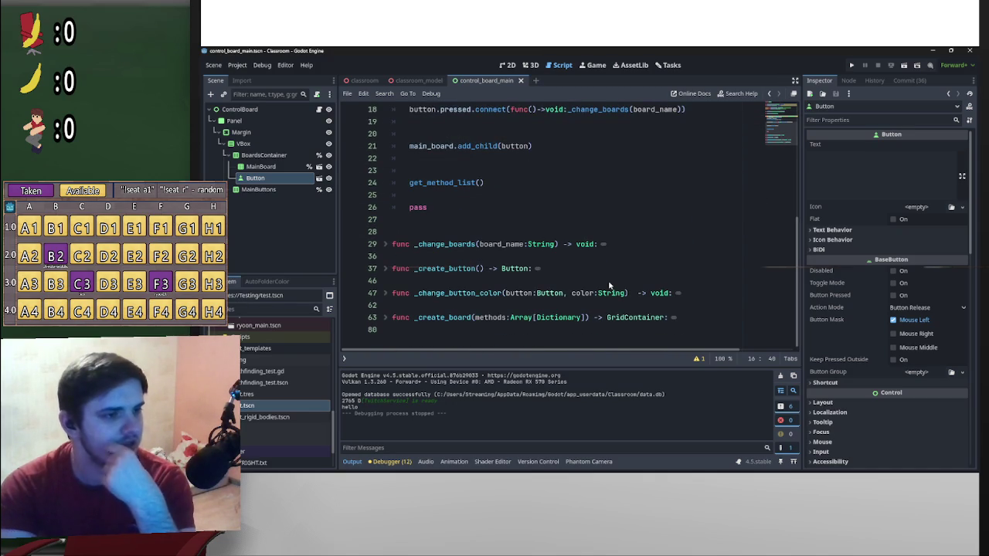
scroll(608, 286, "up", 5)
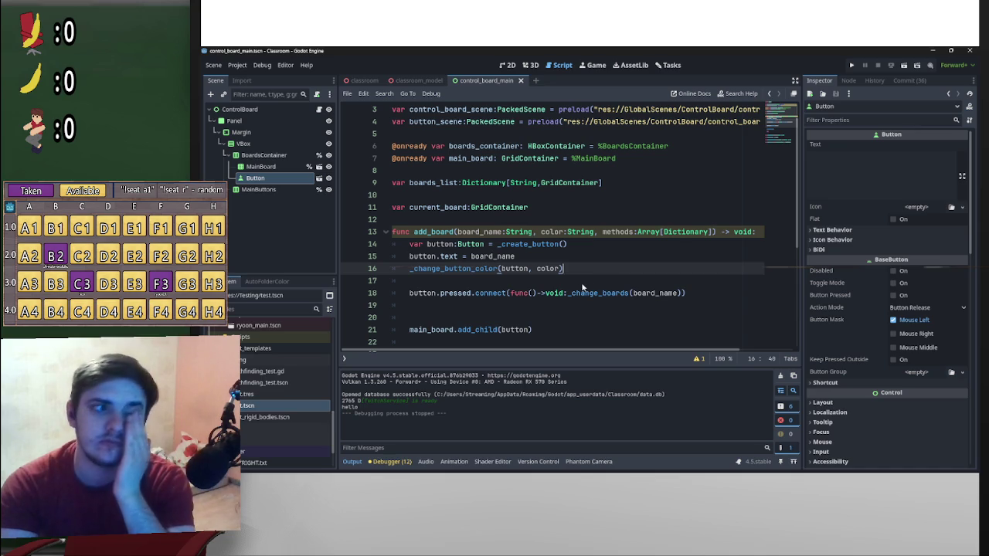
scroll(574, 287, "down", 2)
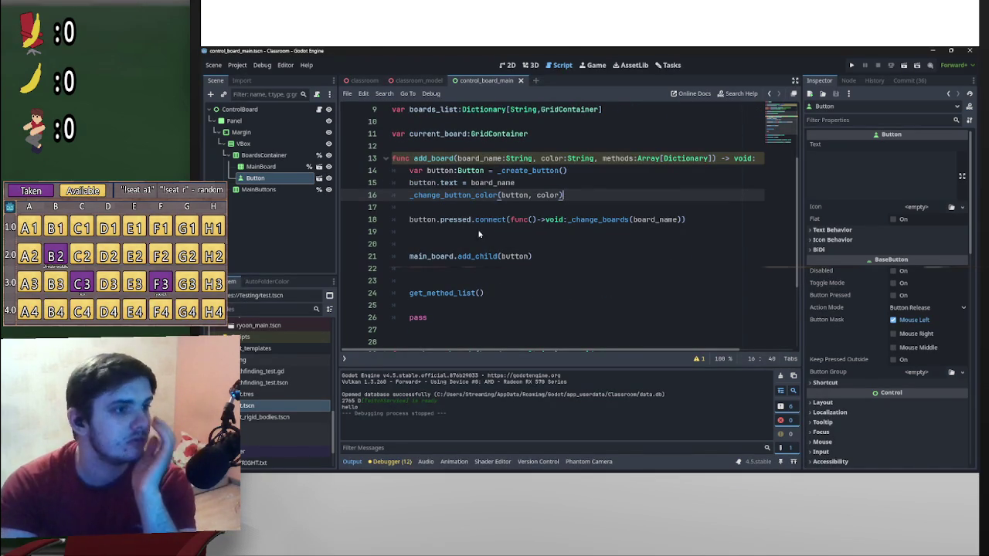
scroll(488, 249, "down", 3)
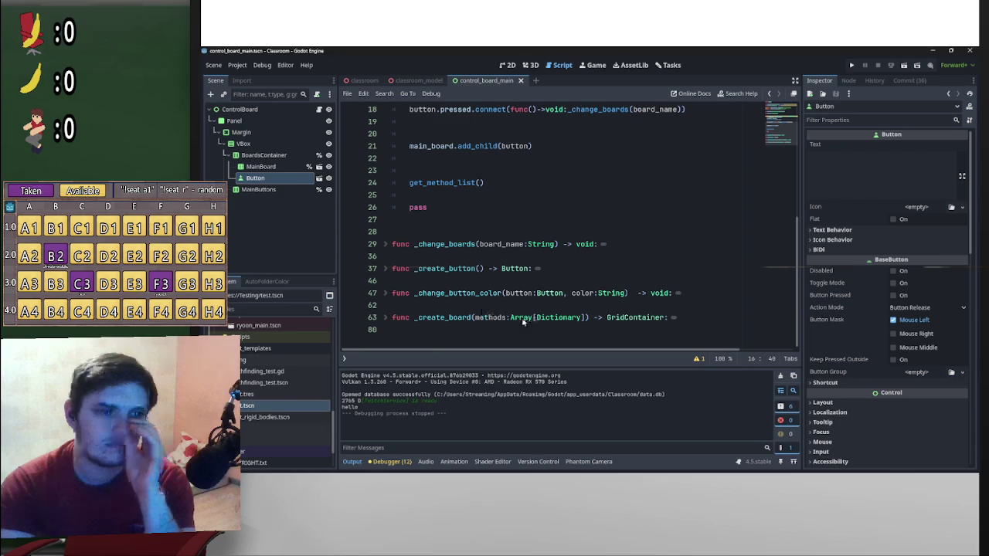
left_click_drag(416, 323, 591, 323)
scroll(506, 290, "up", 4)
scroll(506, 291, "up", 2)
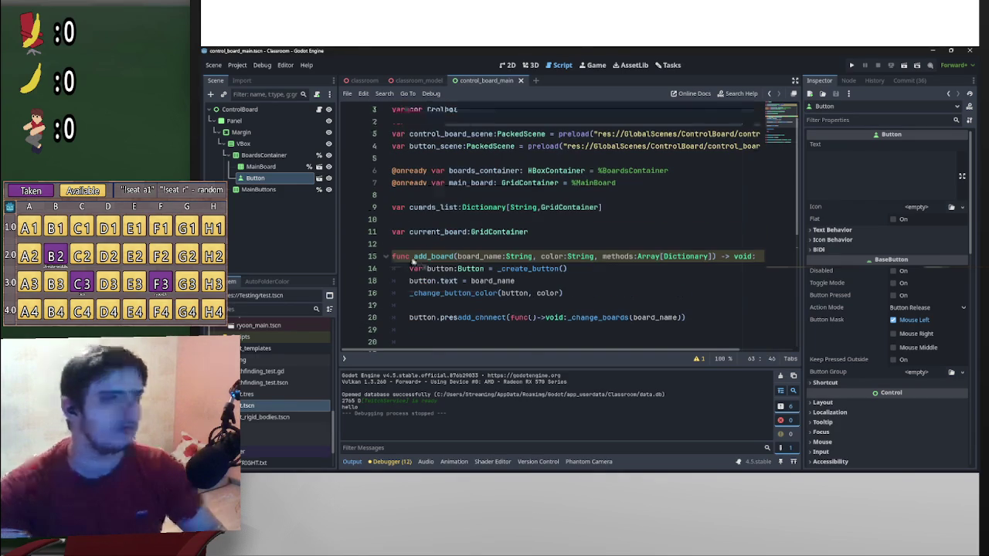
- Insert `var board:= _create_board(methods)` at the top of add_board and remove the stray type annotation
left_click(417, 269)
key("Return")
key("Return")
key("Up")
key("Up")
type("var board:")
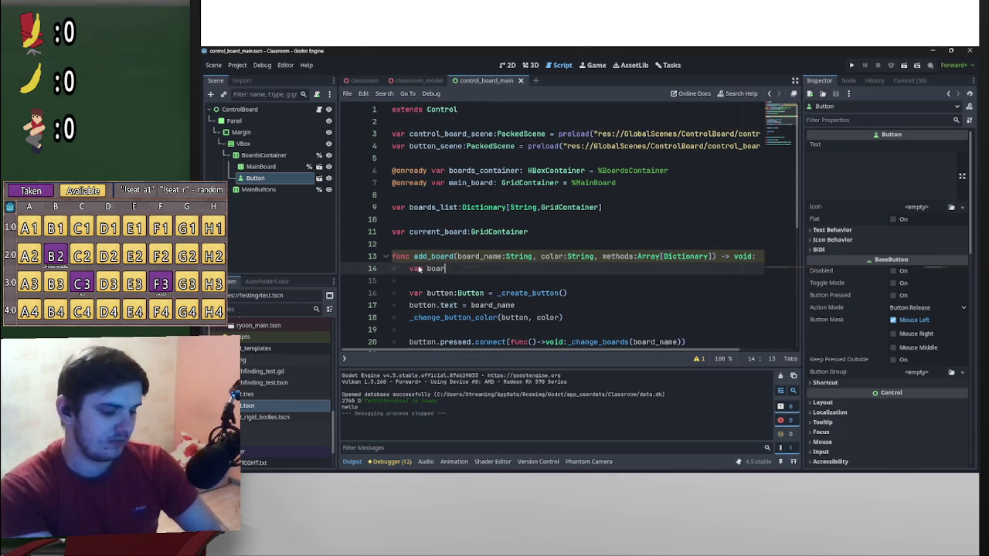
type("= _cr")
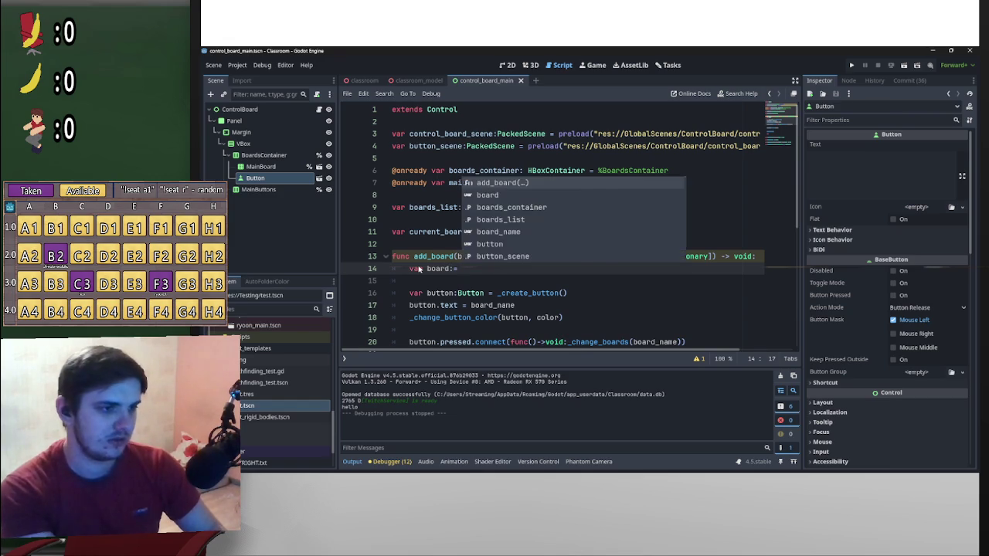
key("Return")
left_click(457, 293)
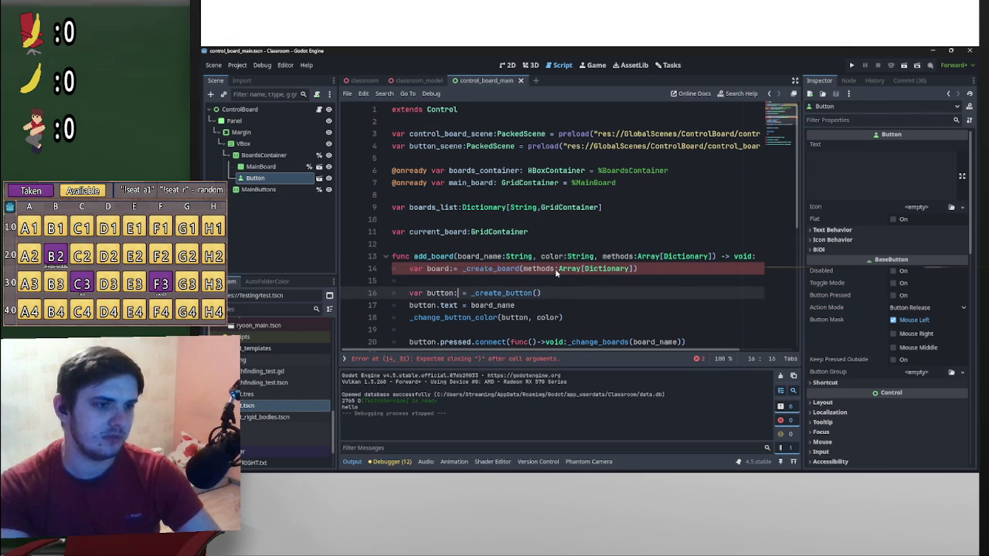
left_click_drag(554, 268, 632, 268)
key("BackSpace")
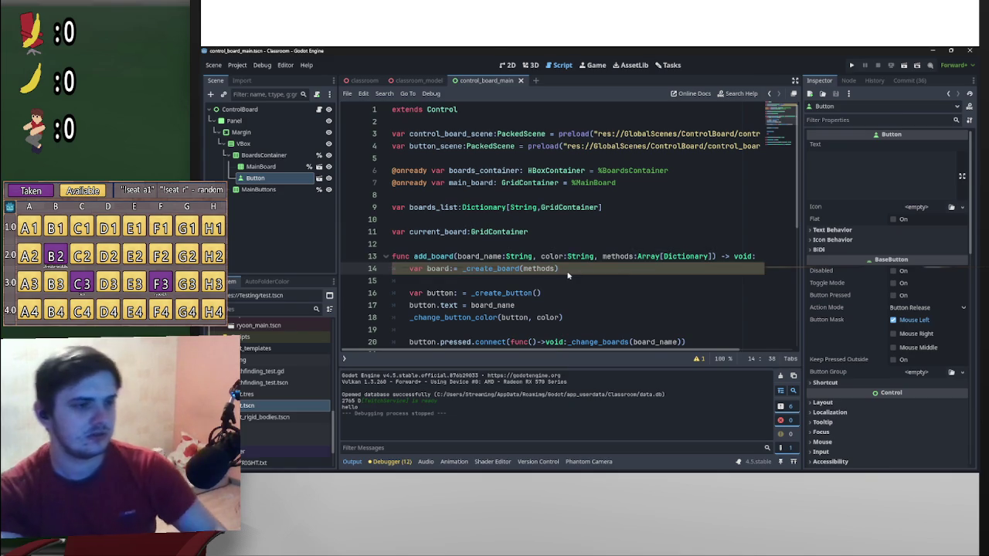
- Fold the _create_board function in the script
left_click(498, 283)
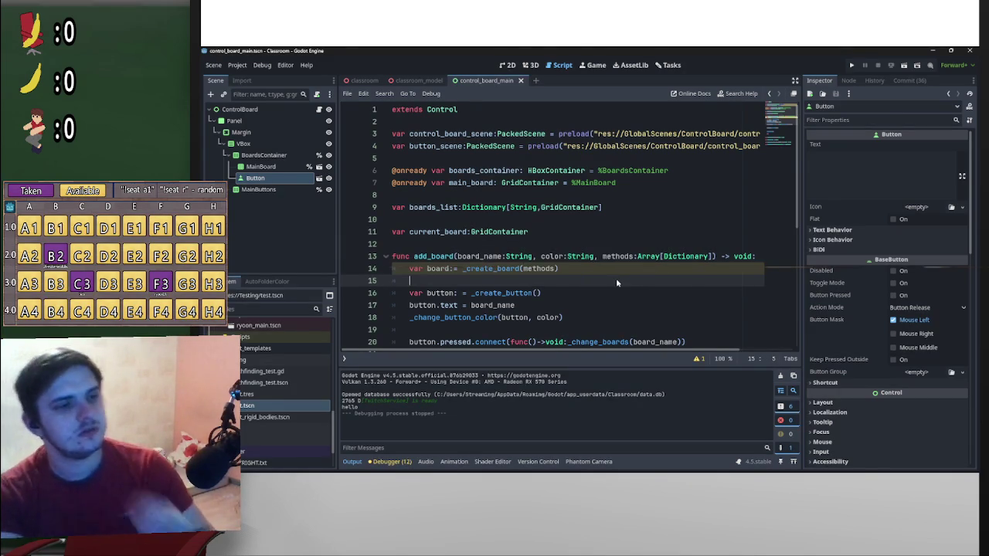
scroll(617, 282, "down", 6)
left_click(393, 317, "shift")
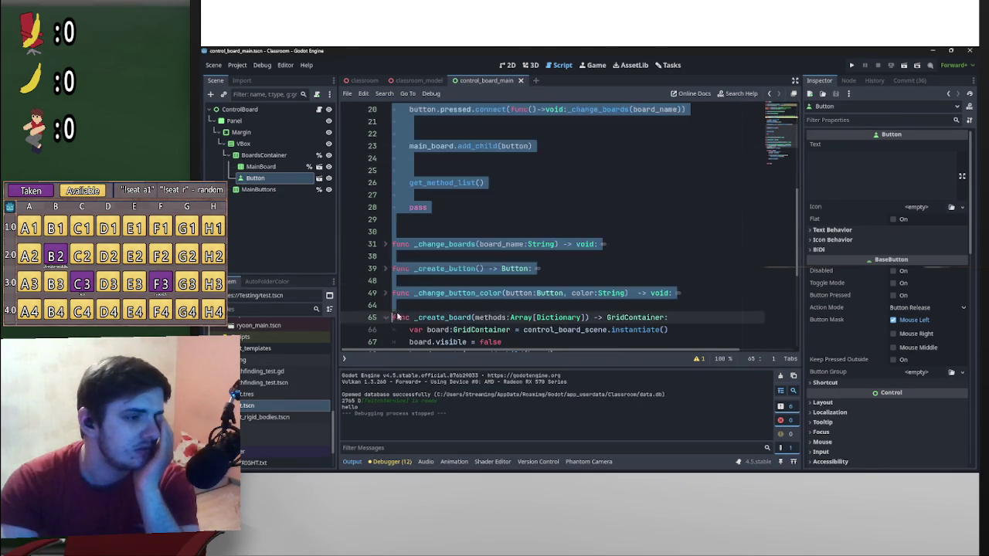
scroll(418, 250, "down", 5)
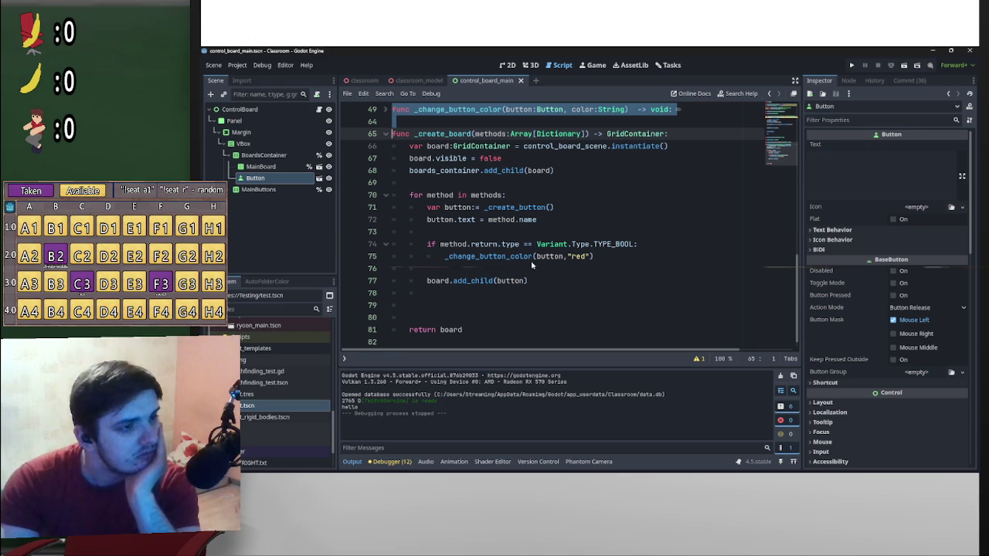
scroll(531, 262, "up", 1)
left_click(385, 171)
scroll(439, 203, "up", 10)
left_click(585, 256)
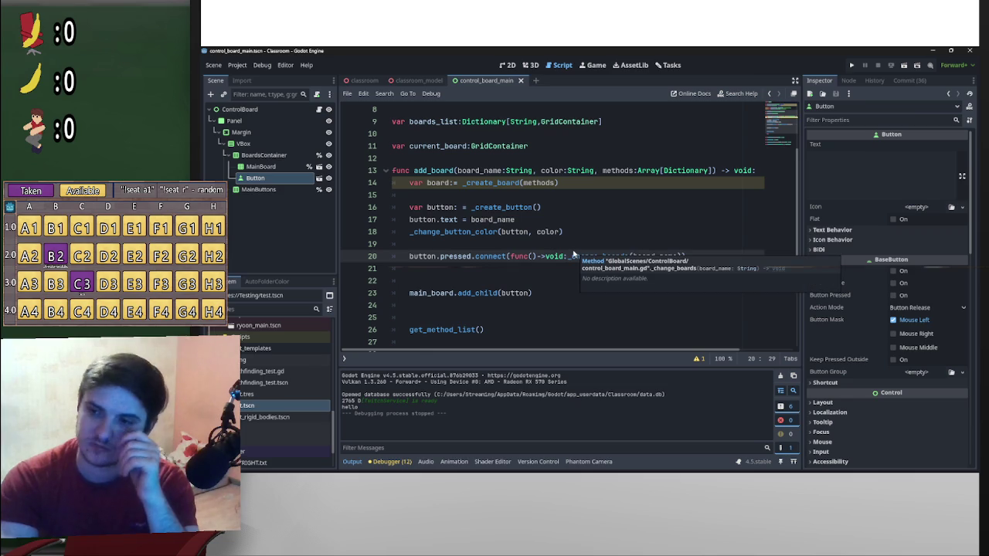
- Open the classroom scene's Functions script and make blank lines after _init
left_click(363, 81)
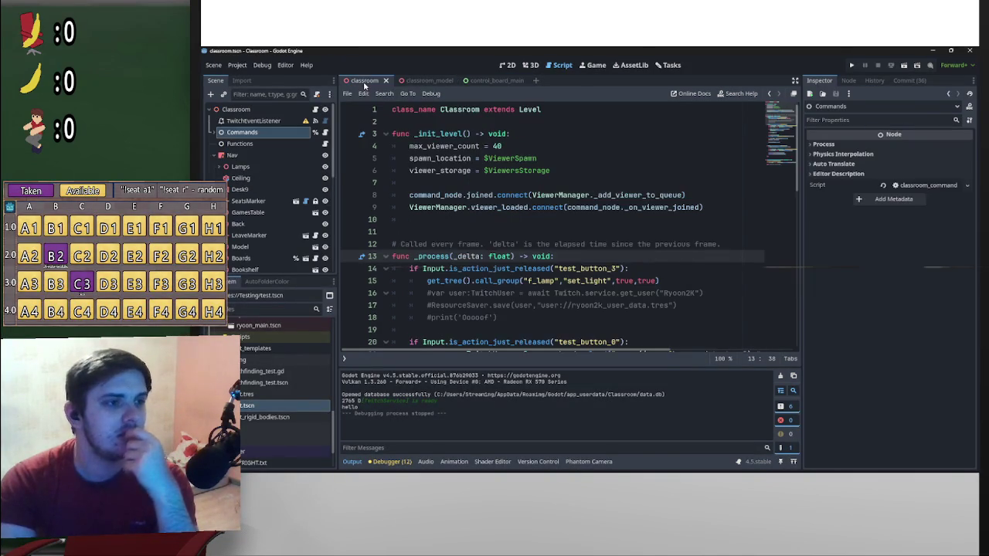
left_click(325, 145)
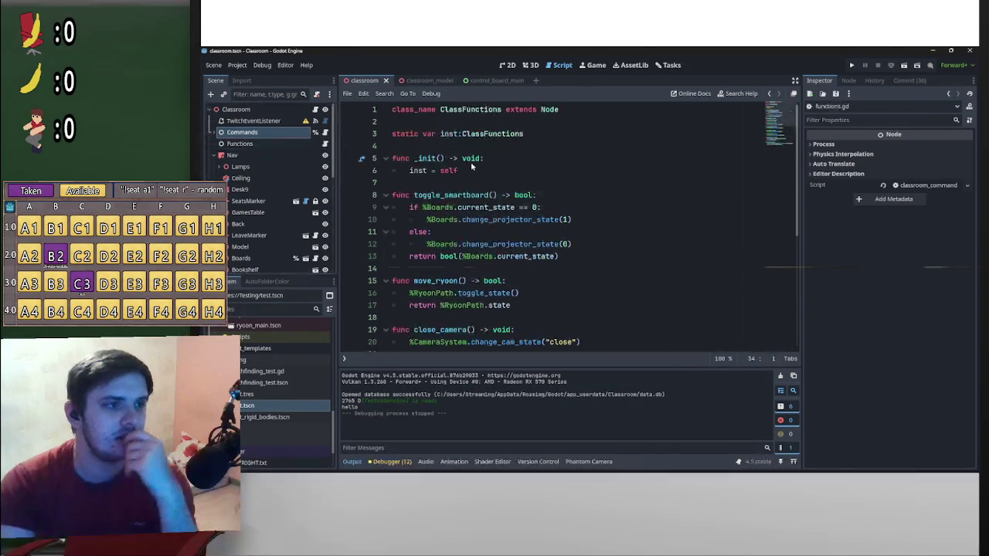
left_click(455, 178)
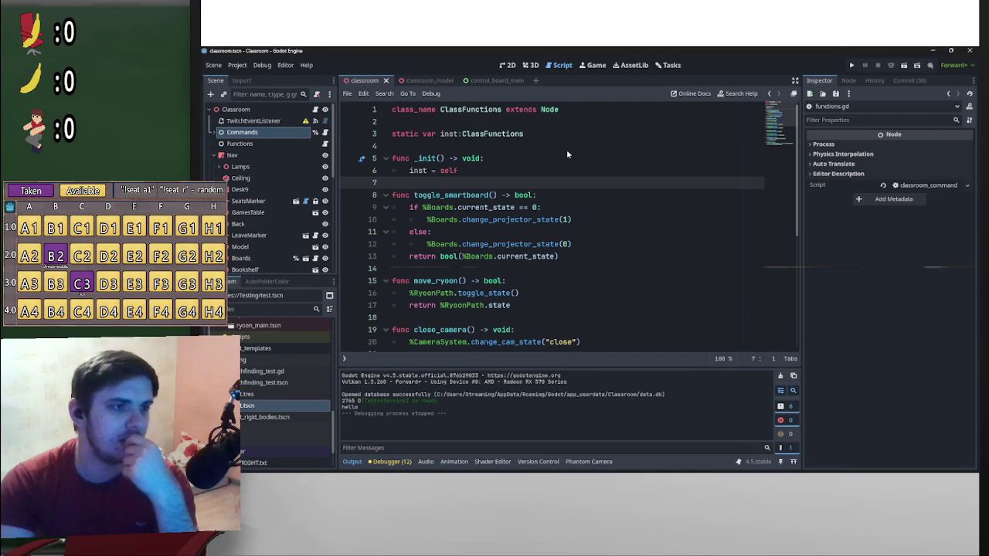
key("Return")
key("Return")
key("Up")
- Add a `func _ready() -> void:` function with a `pass` body
type("f")
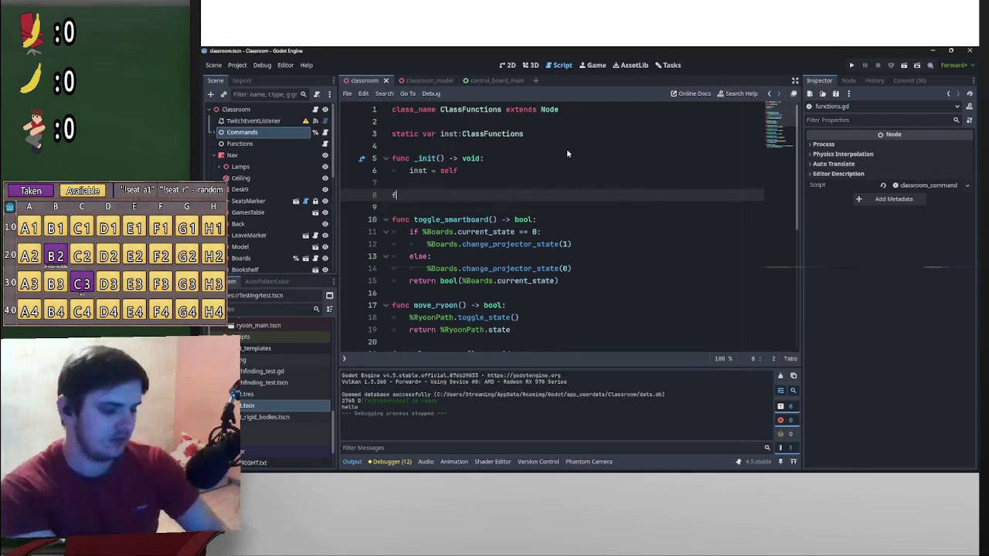
type("unc _re")
key("Return")
key("Return")
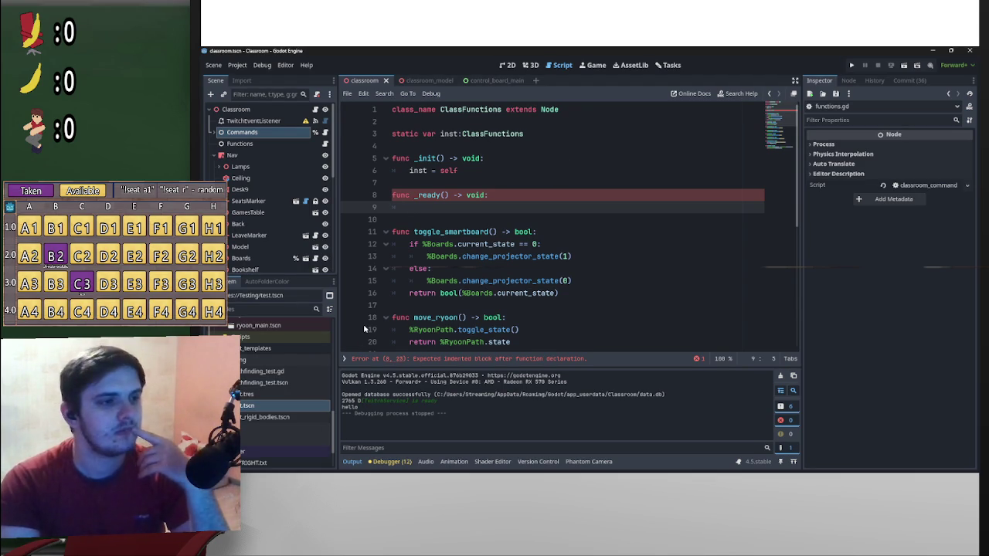
type("pass")
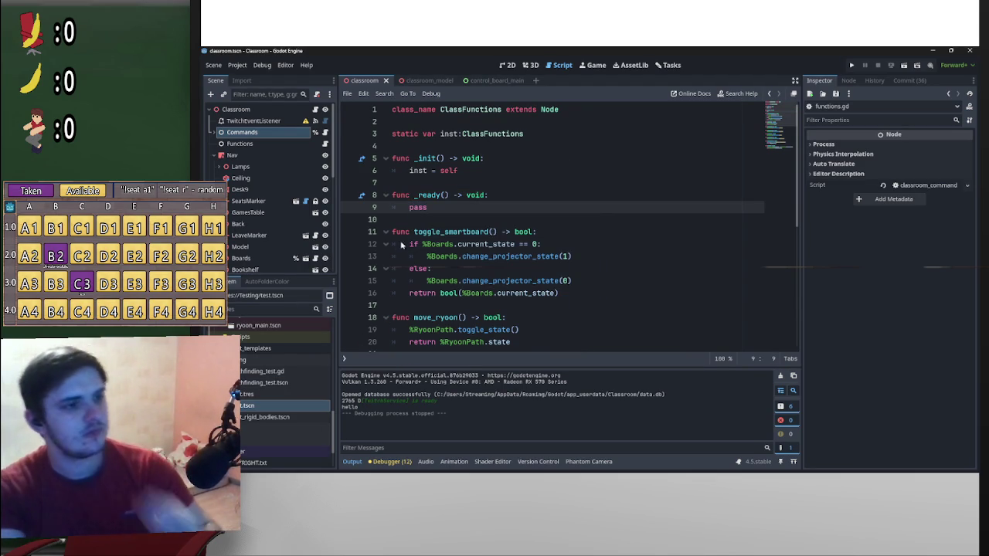
left_click(411, 211)
key("Return")
key("Return")
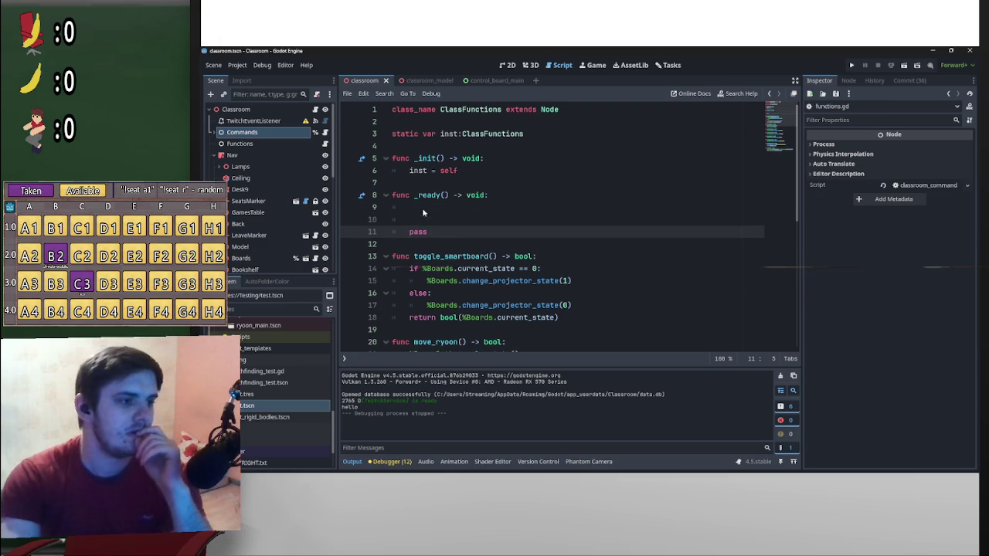
left_click(472, 207)
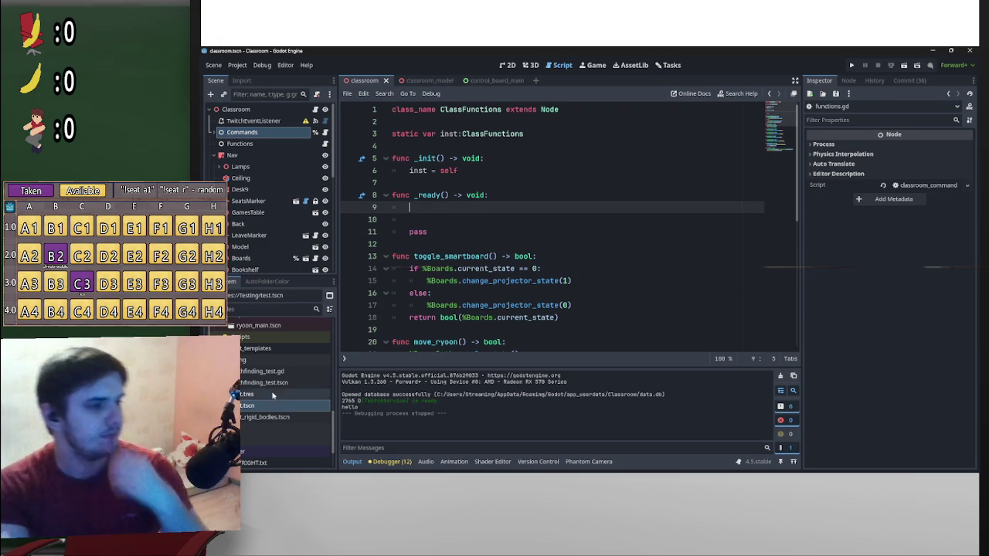
scroll(280, 419, "up", 5)
scroll(279, 420, "up", 5)
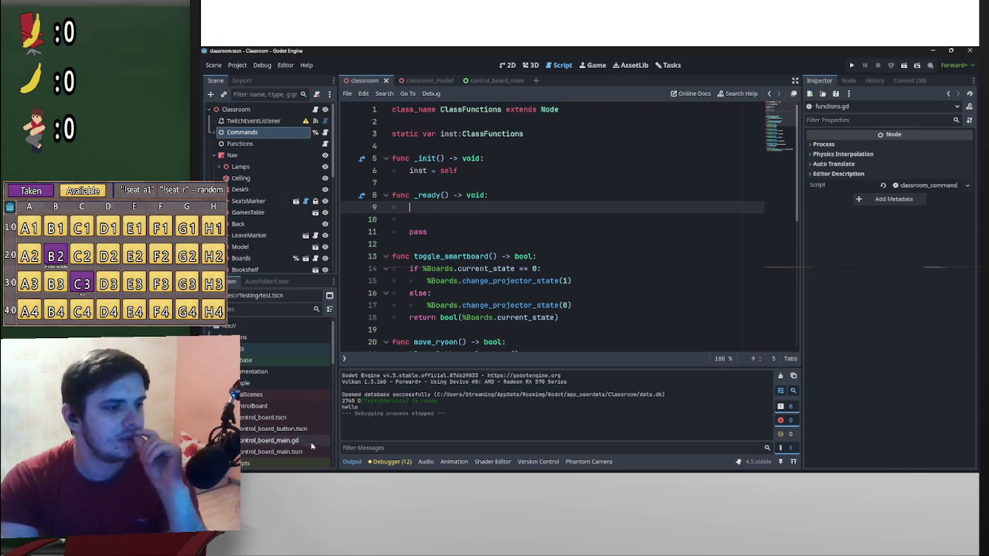
- In Project Settings' Autoload list, pick GlobalScenes/ControlBoard/control_board_main.tscn
right_click(301, 458)
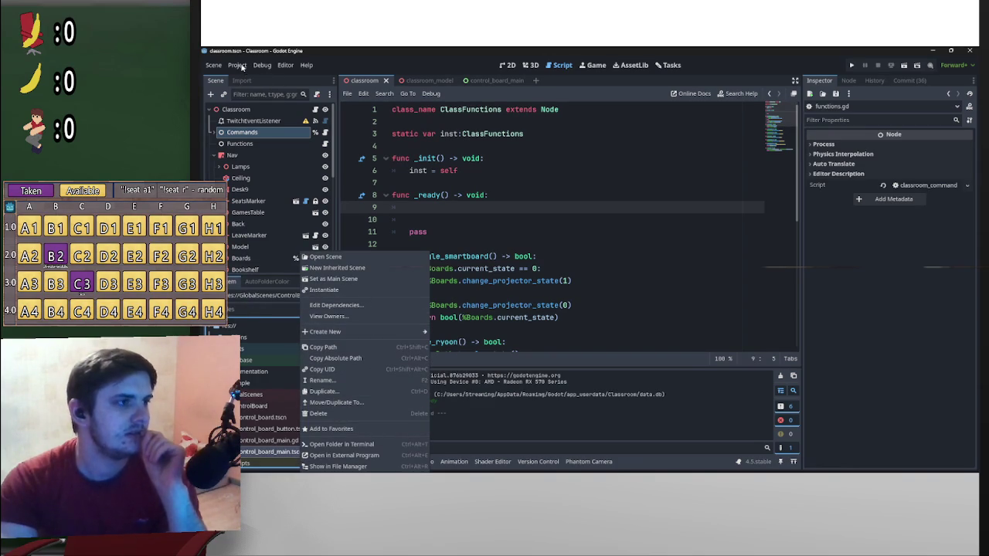
left_click(237, 65)
left_click(255, 78)
left_click(445, 170)
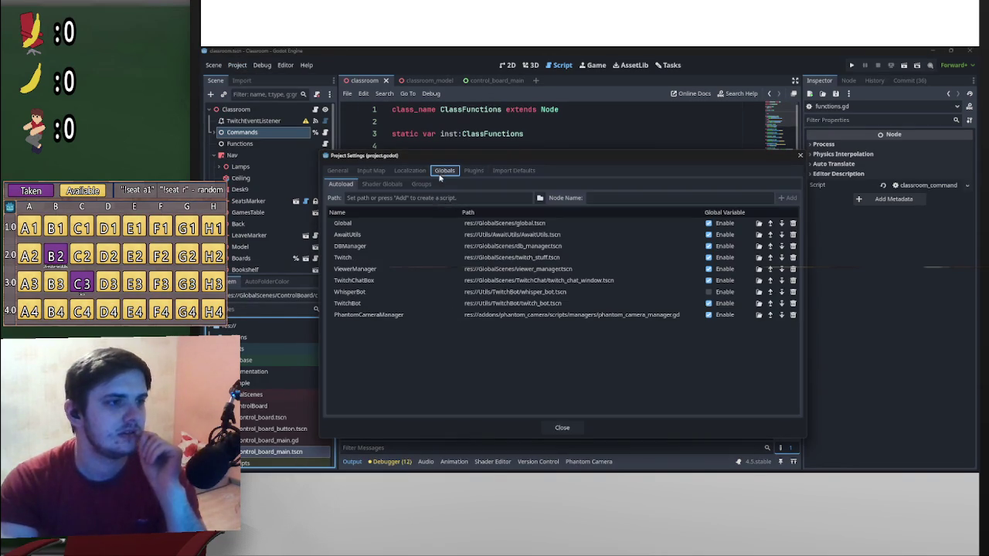
left_click(538, 199)
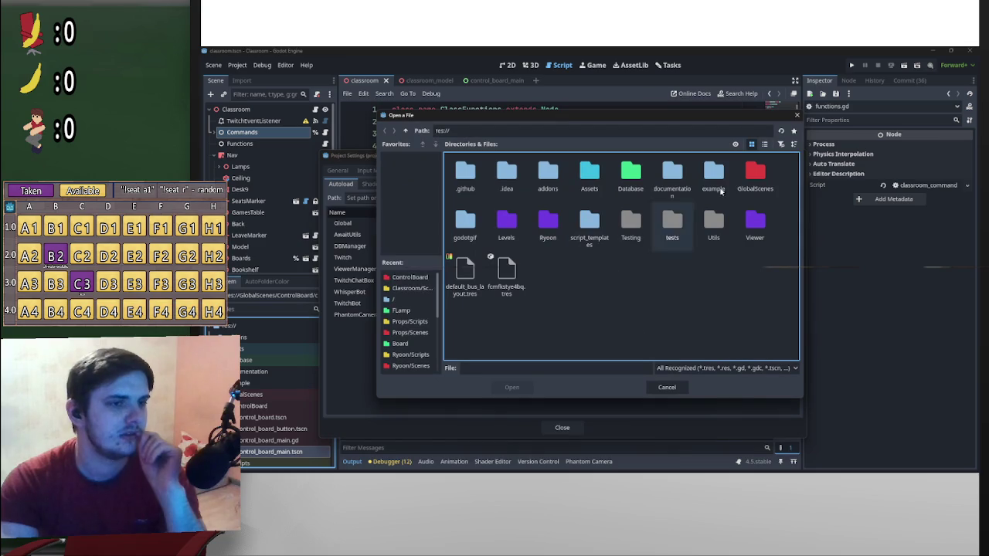
double_click(755, 175)
double_click(473, 179)
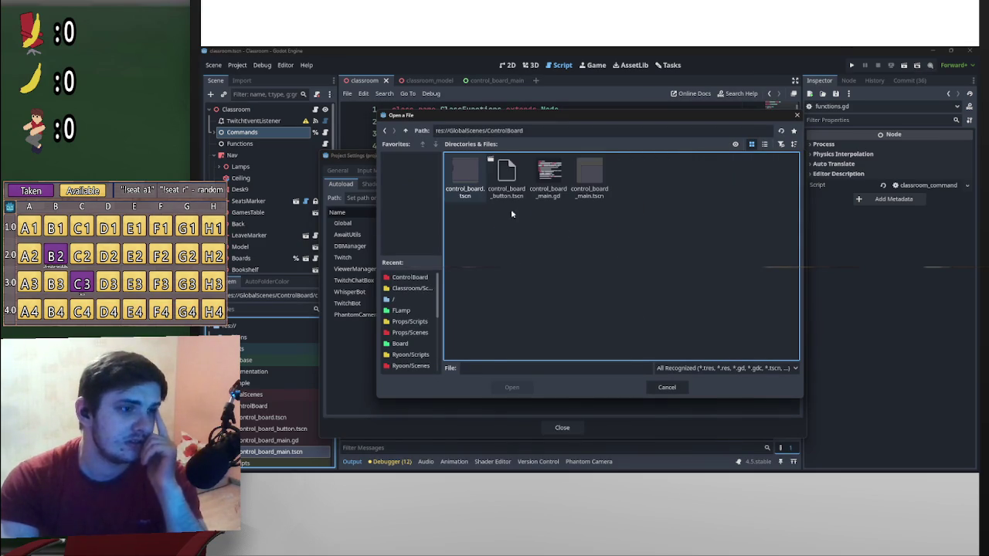
double_click(596, 181)
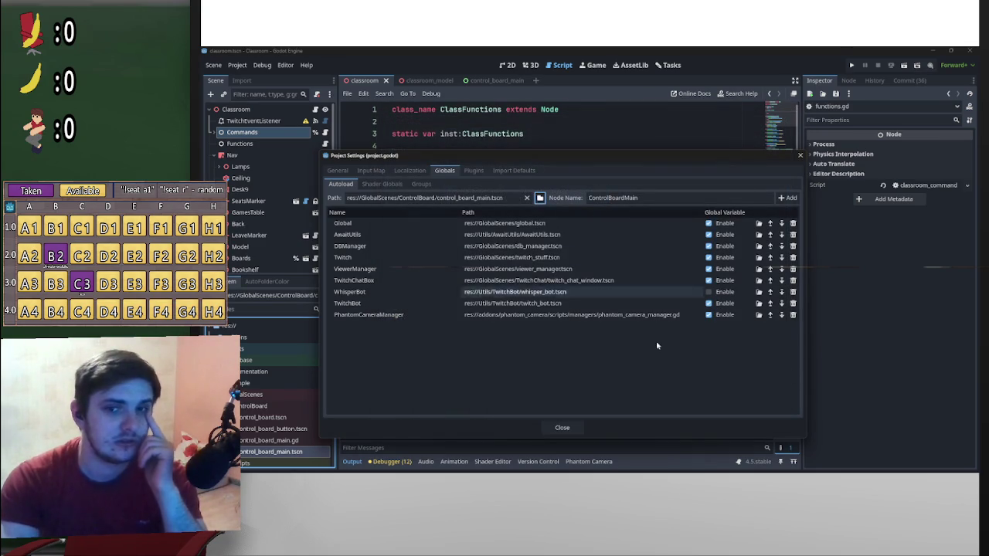
- Name the autoload ControlBoard, add it, and close Project Settings
left_click_drag(640, 198, 624, 199)
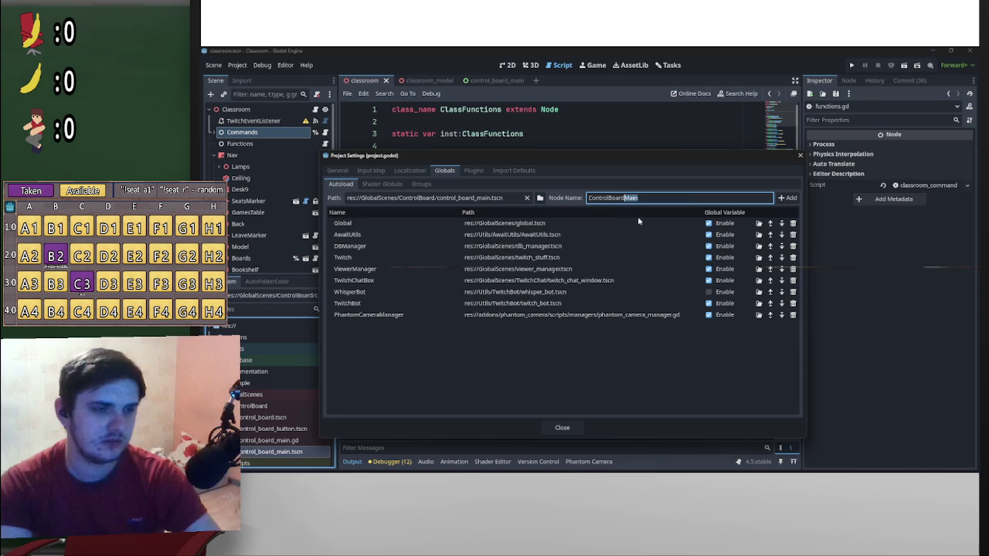
key("BackSpace")
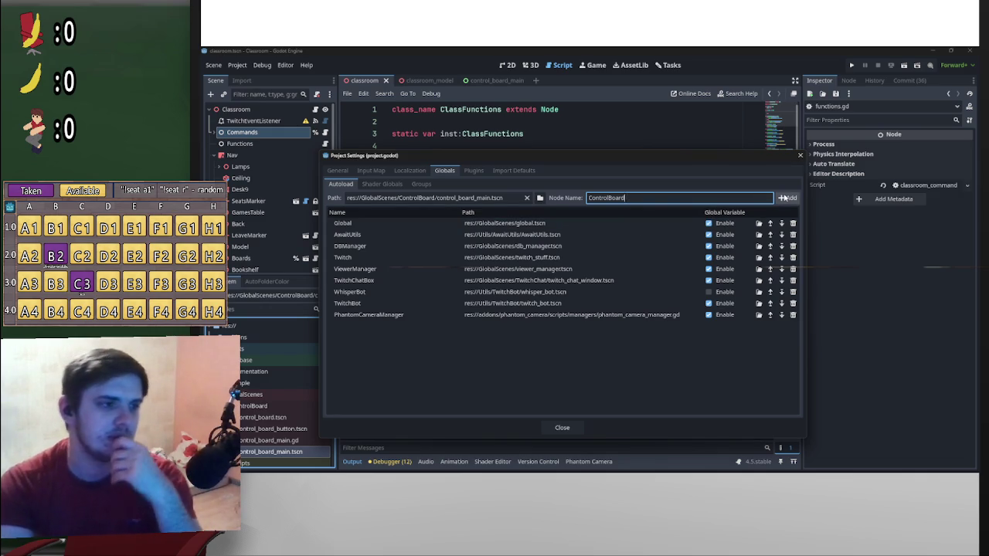
left_click(783, 197)
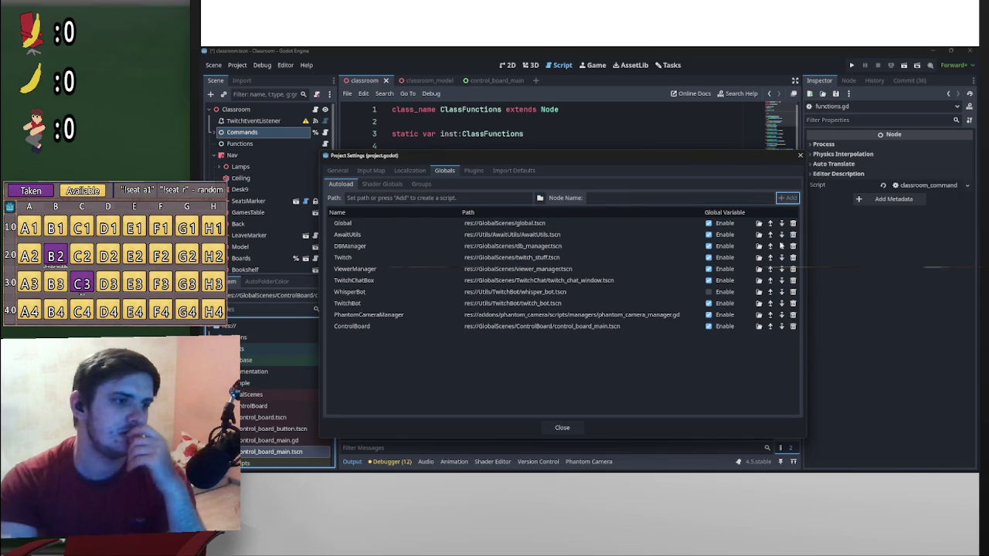
left_click(563, 428)
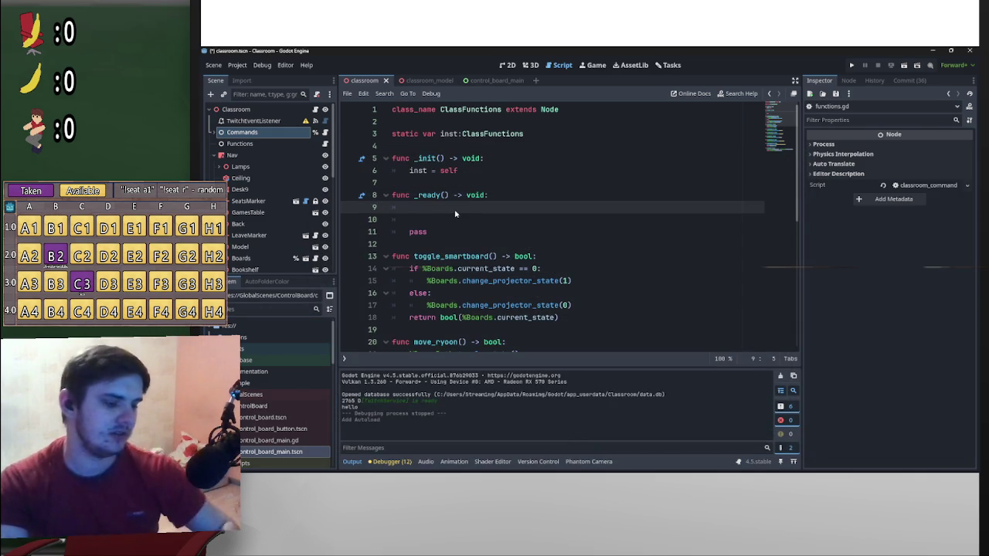
- Type ControlBoard.add_board("Classroom Commands", "DarkGreen" into _ready
type("Contro")
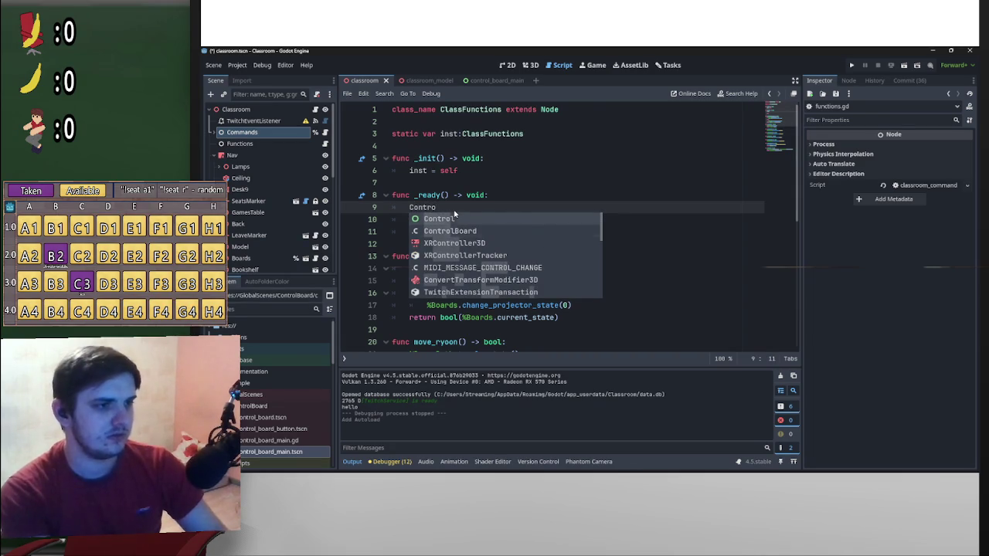
key("Down")
key("Return")
type(".")
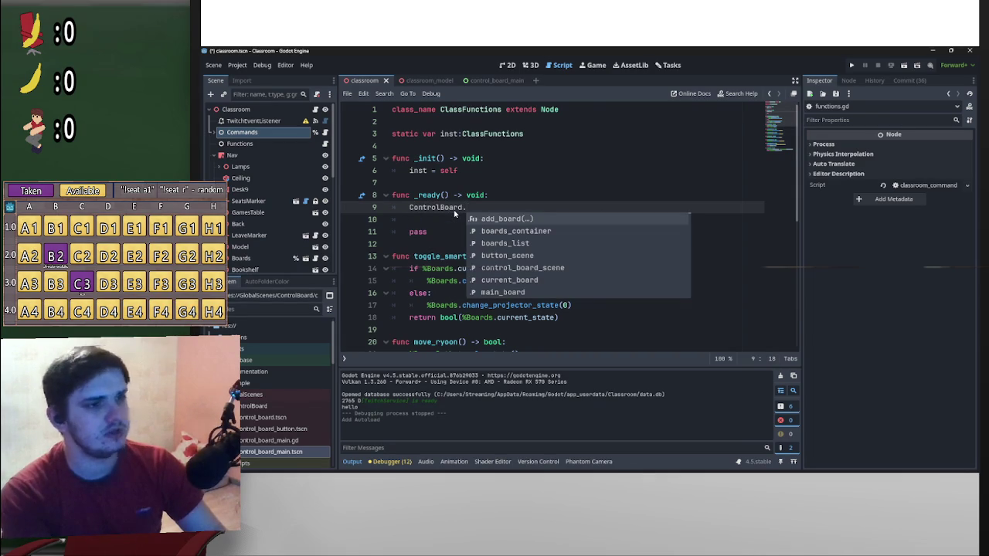
key("Return")
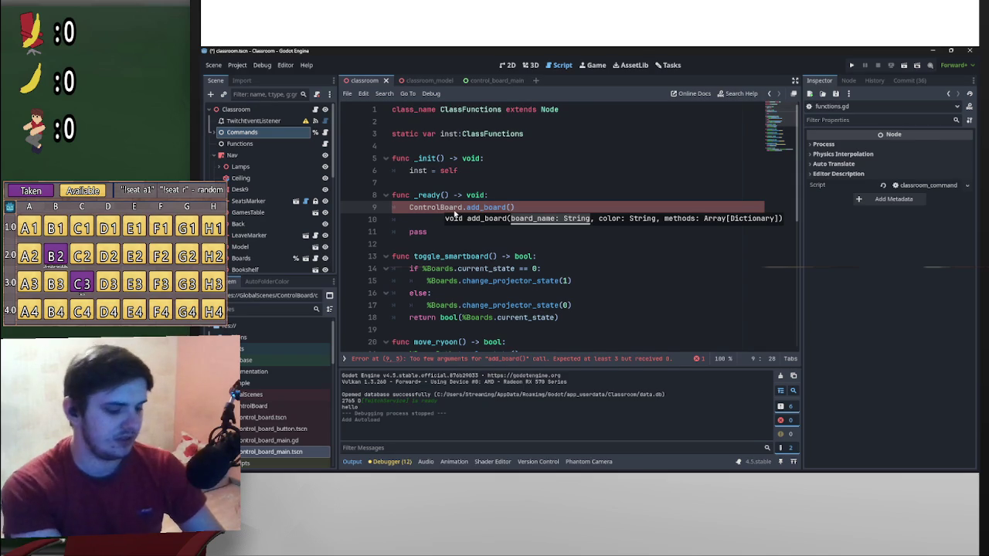
type("ClassRo\"")
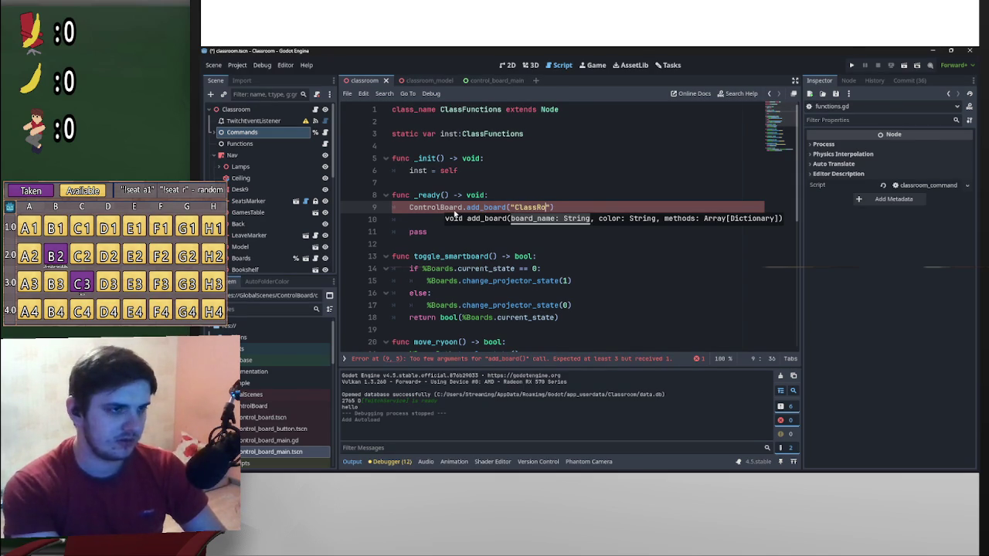
key("BackSpace")
key("BackSpace")
type("room ")
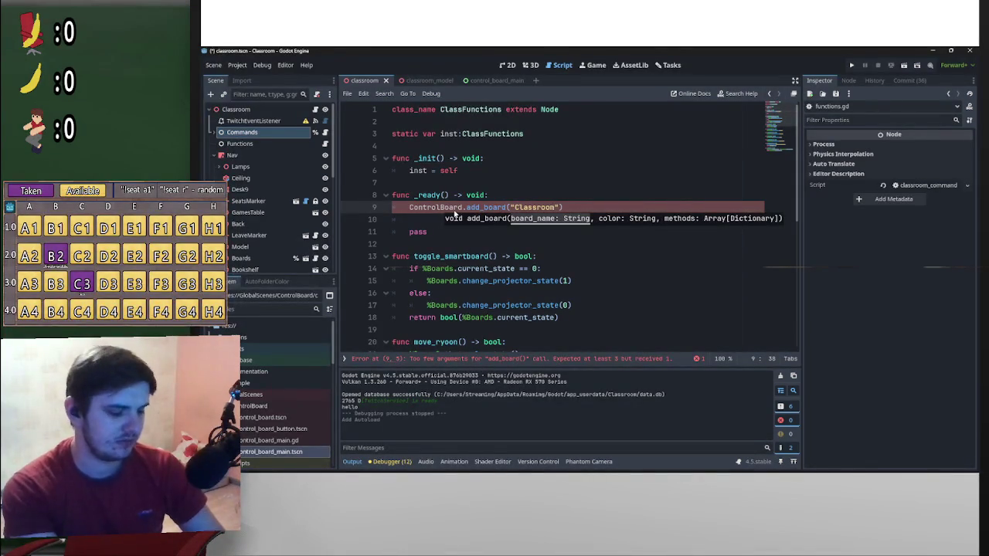
type("Commands\"")
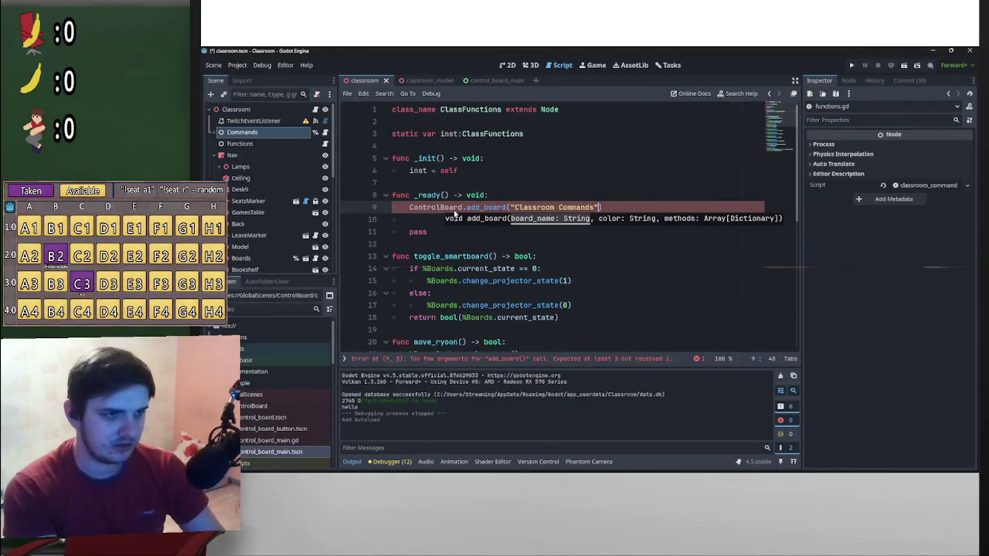
type(", \"")
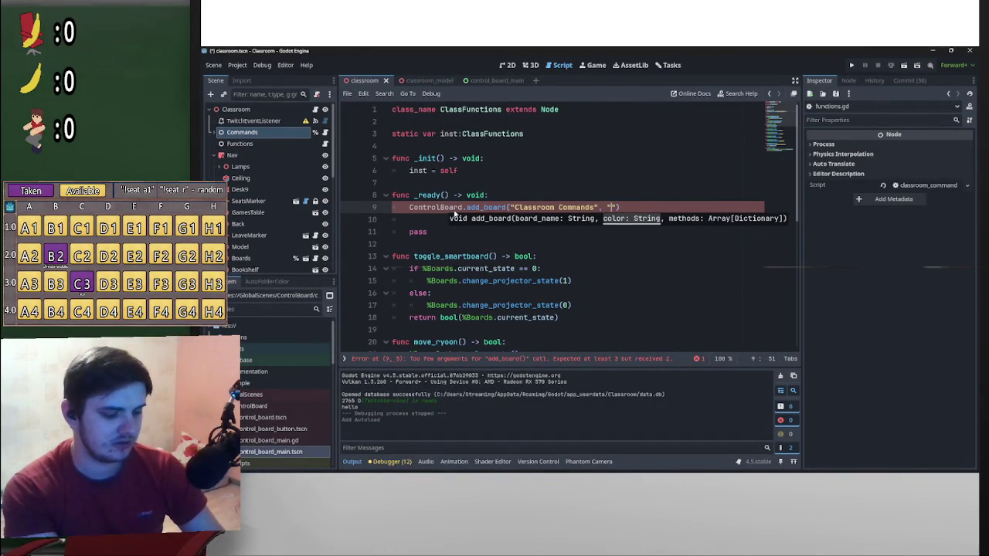
type("Gree")
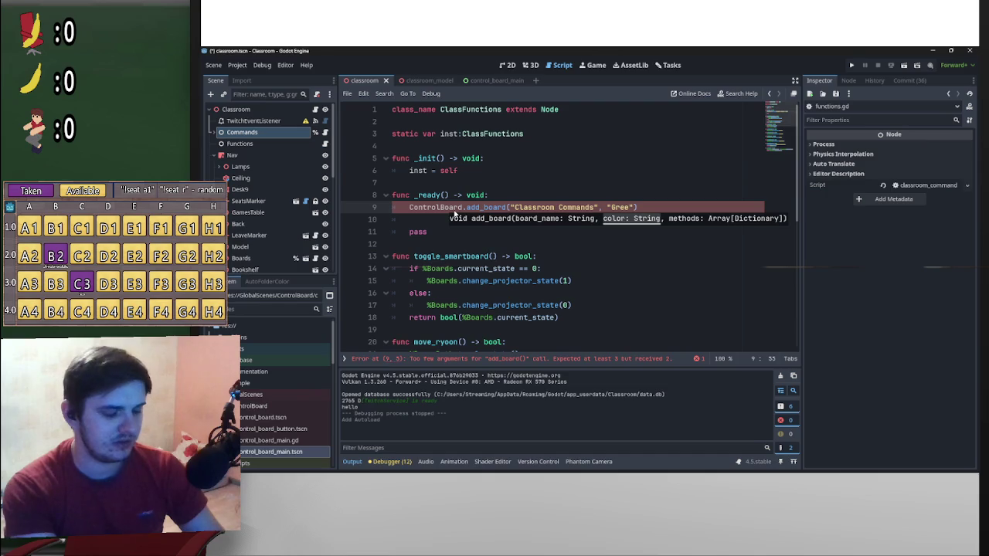
key("BackSpace")
key("BackSpace")
key("BackSpace")
type("Green")
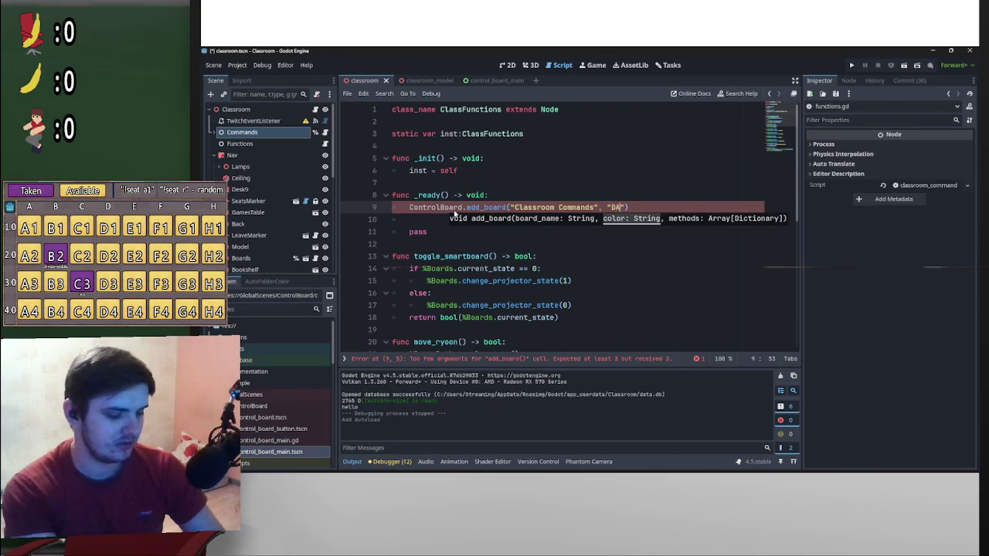
key("BackSpace")
key("BackSpace")
key("BackSpace")
type("DarkGreen")
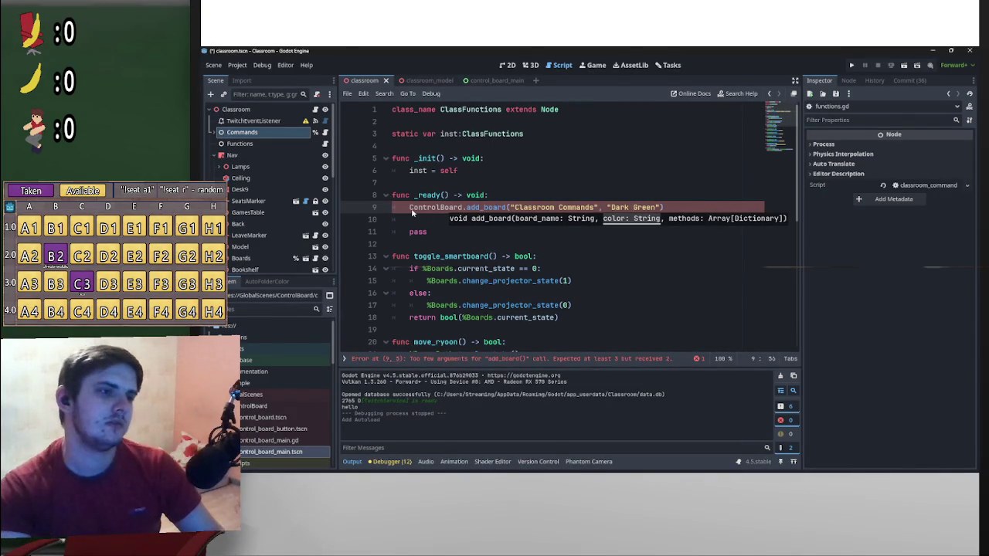
- Comment out the call to try a Color("Dark Green") line, then remove it and uncomment
left_click(411, 209)
type("#")
left_click(434, 221)
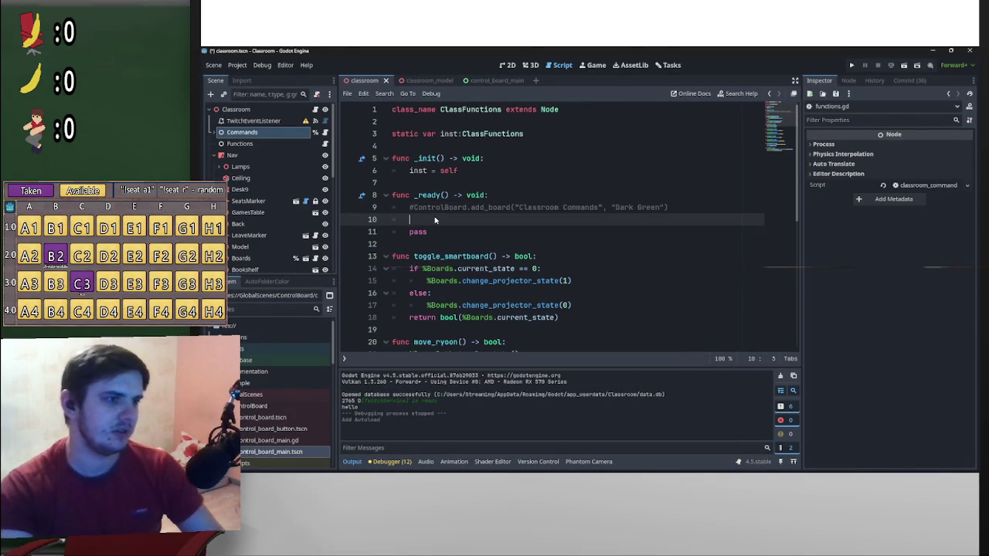
type("Color")
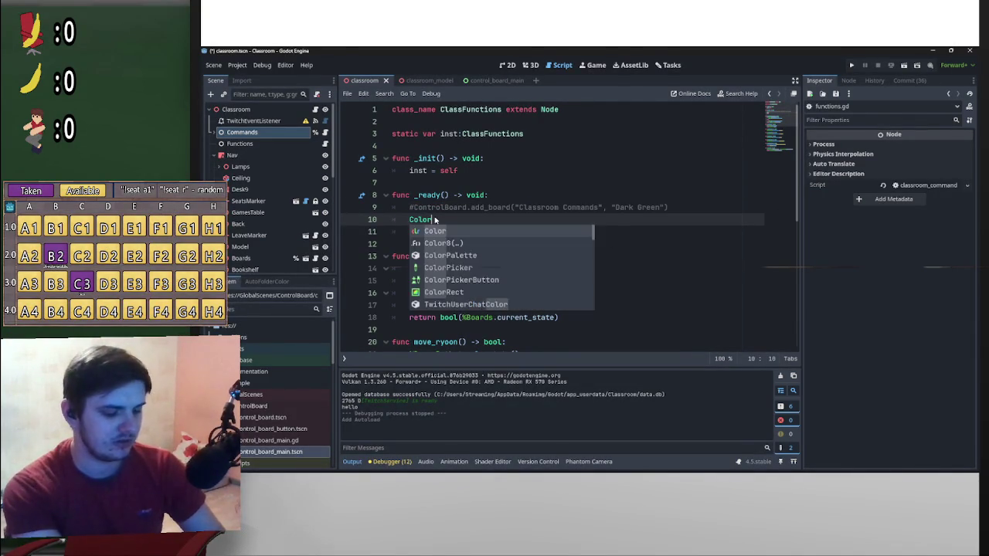
type("(\"Dark G")
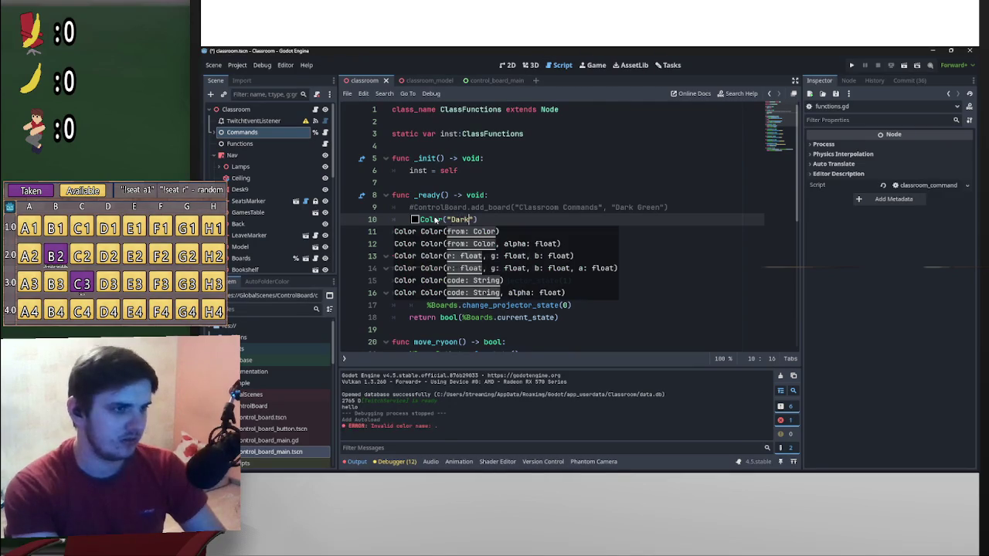
type("reen")
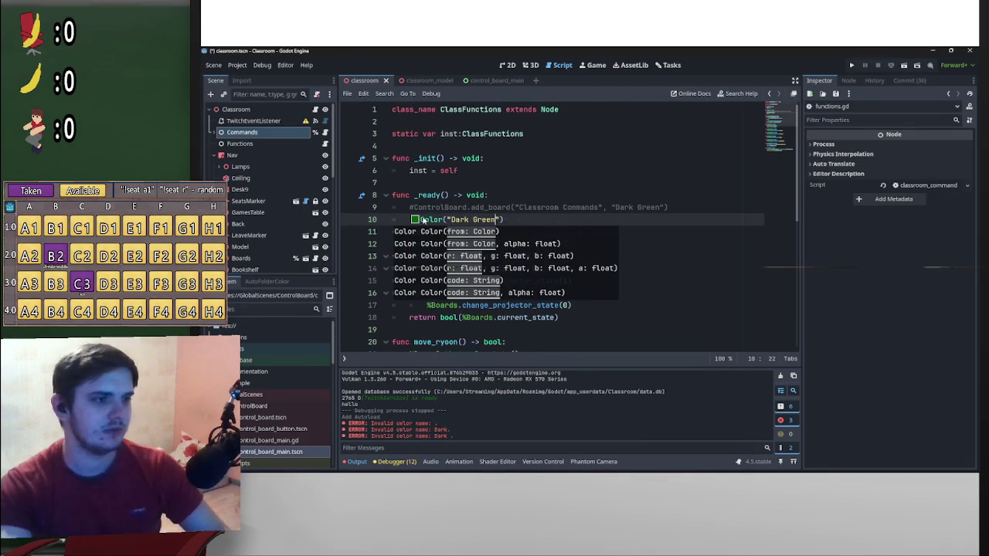
left_click_drag(503, 221, 403, 221)
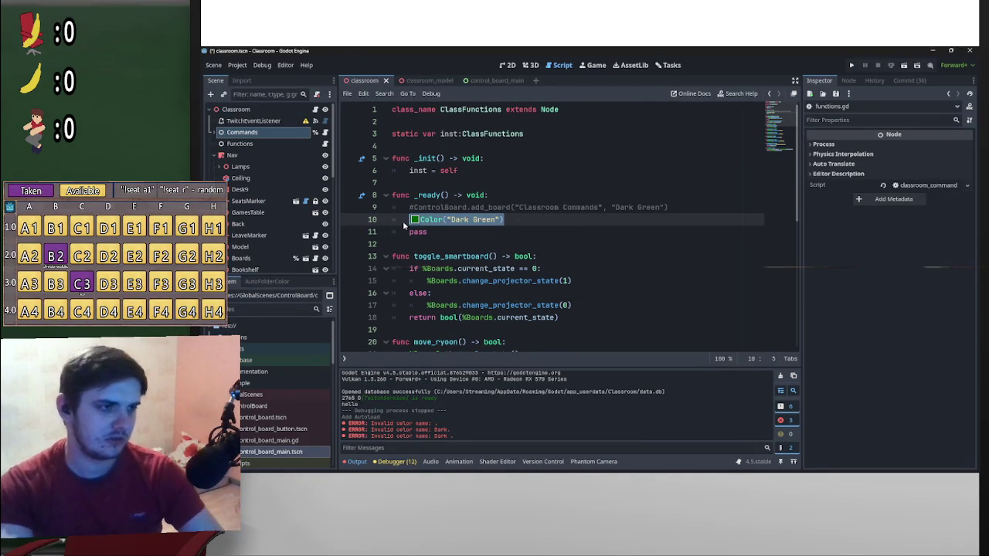
type("\\")
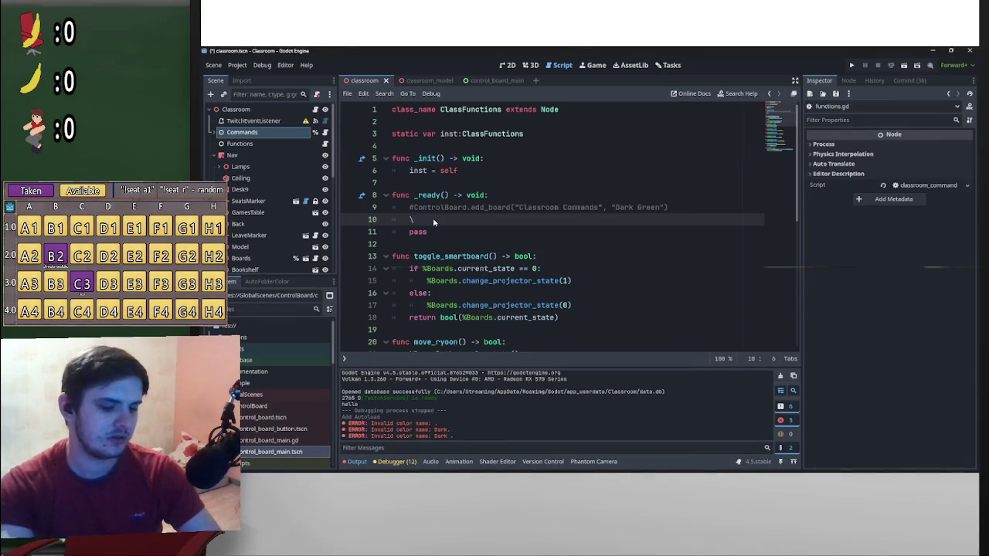
key("BackSpace")
key("Up")
key("ctrl+k")
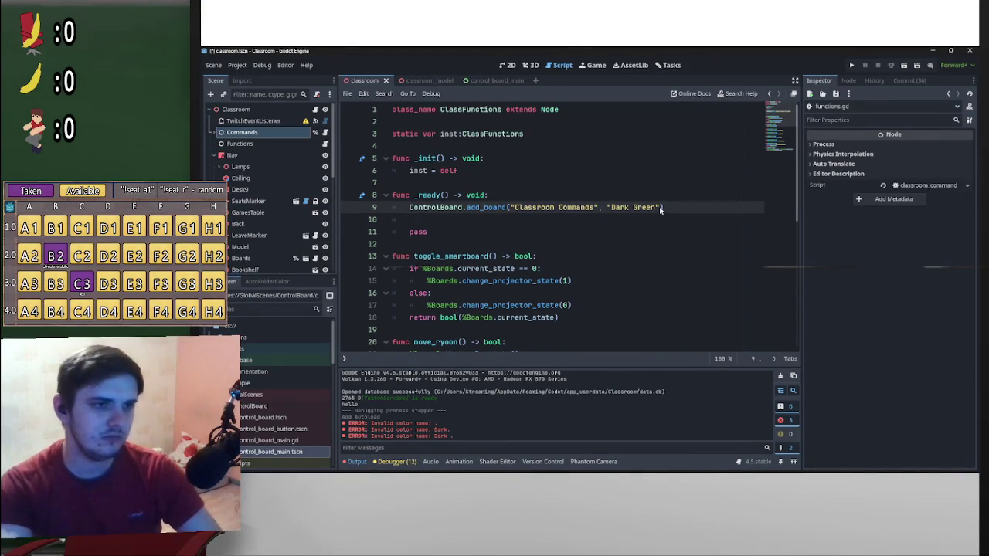
- Pass get_method_list() as the methods argument and delete the leftover pass line
type(",")
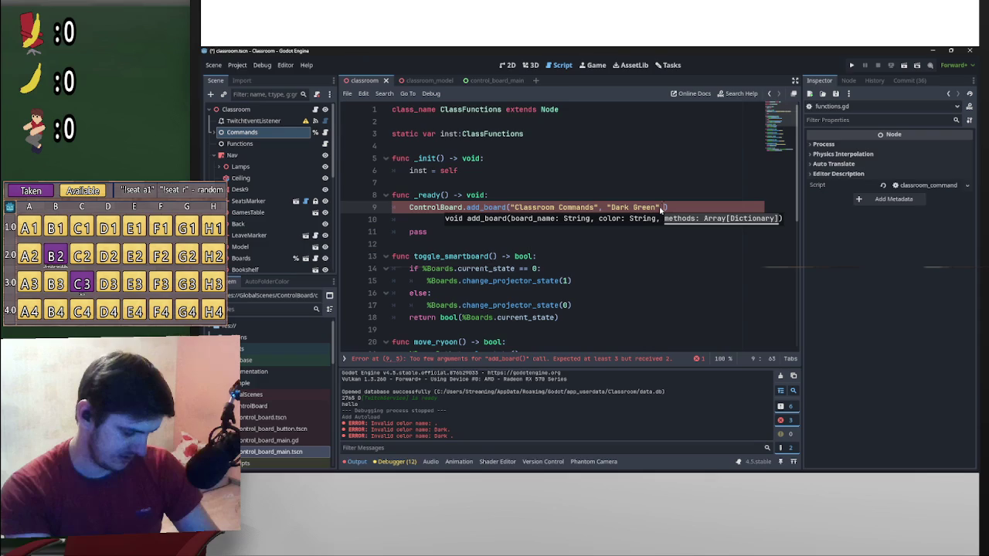
type("get_me")
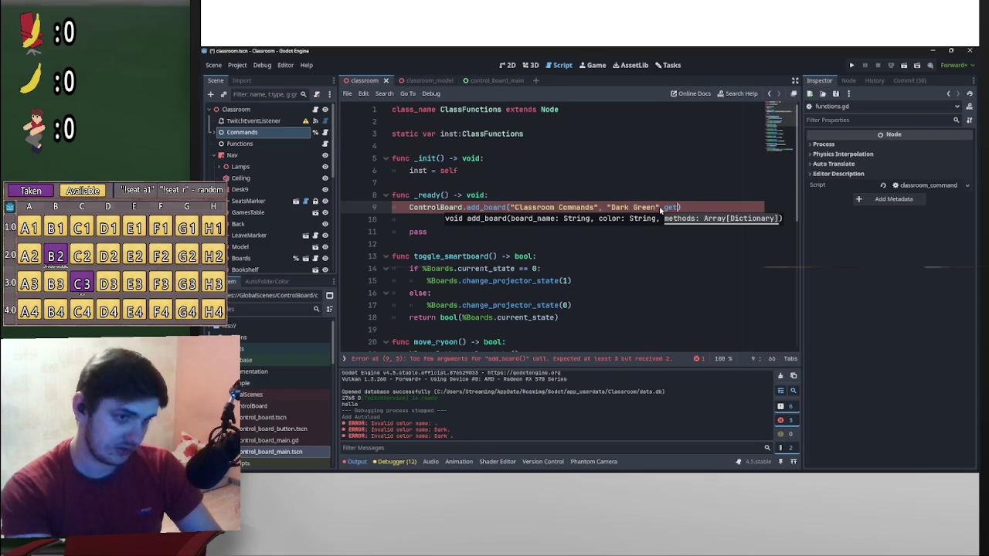
type("th")
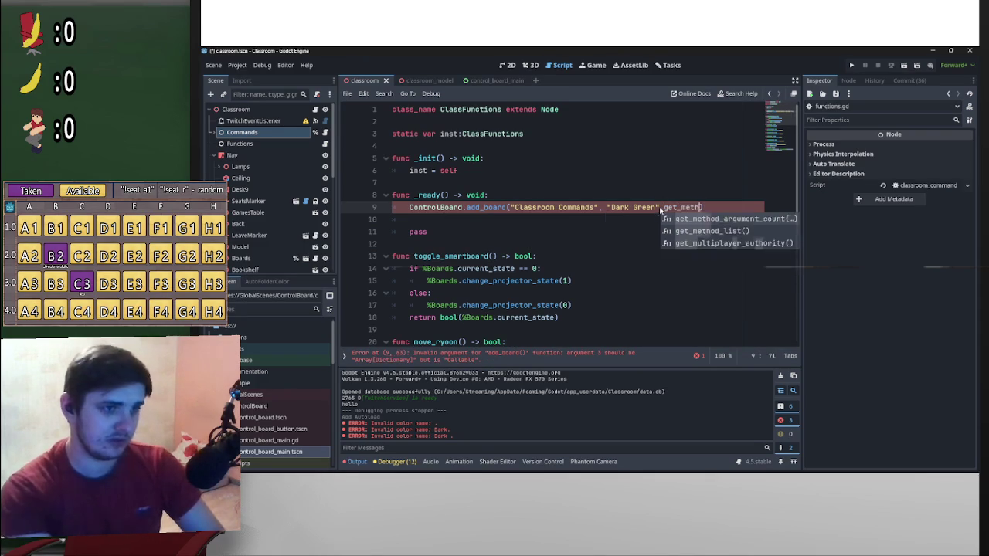
key("Down")
key("Return")
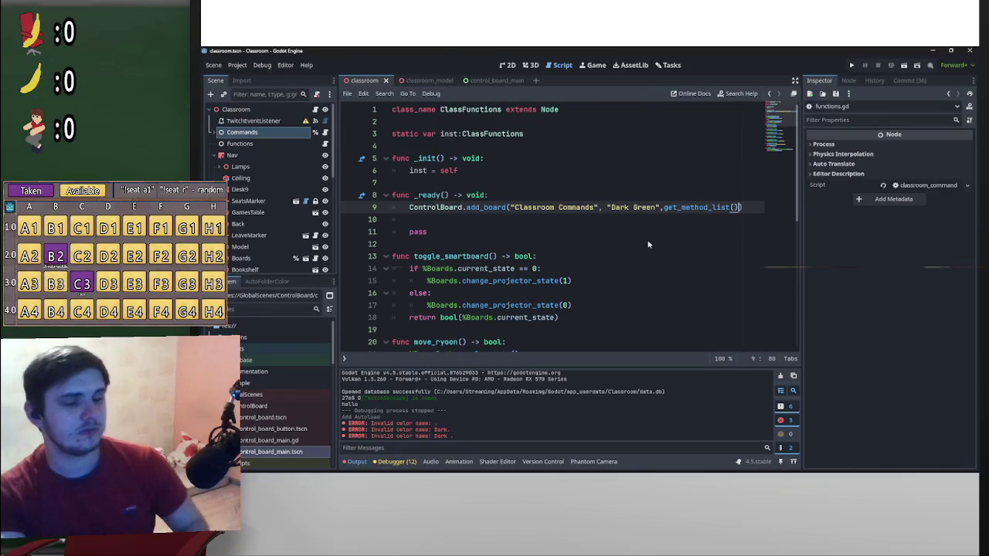
left_click_drag(430, 232, 392, 229)
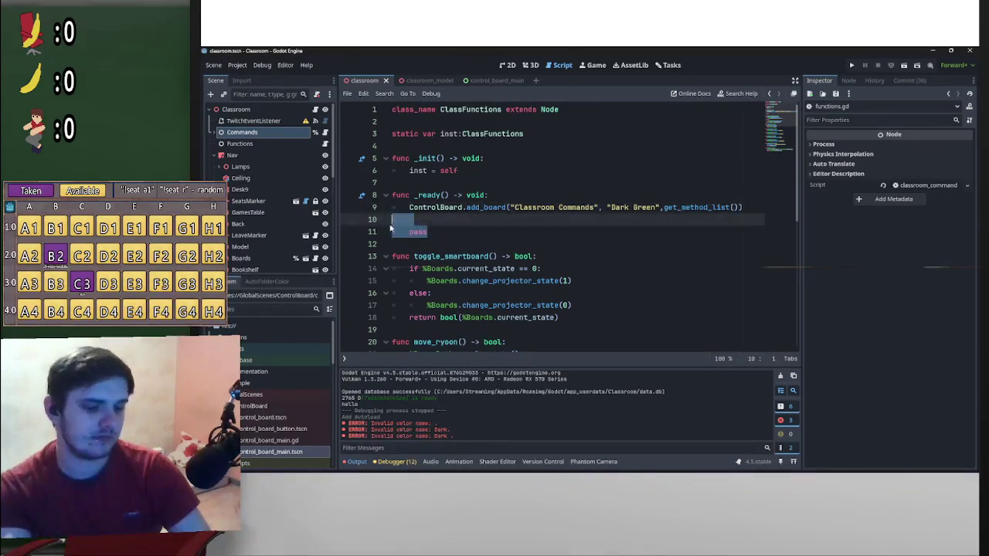
key("BackSpace")
key("BackSpace")
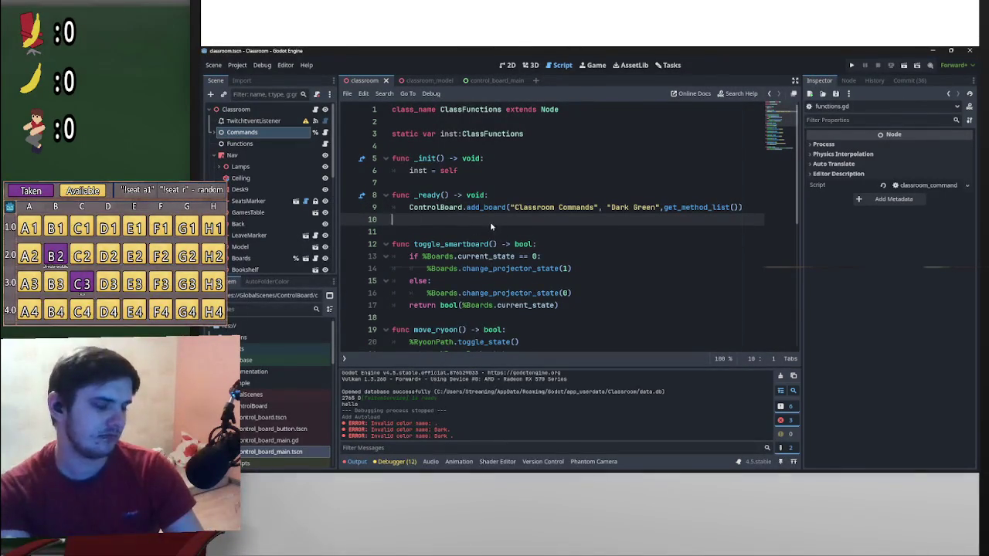
key("Tab")
- Switch to the control_board_main script and select the ControlBoard node in the Scene dock
left_click(494, 80)
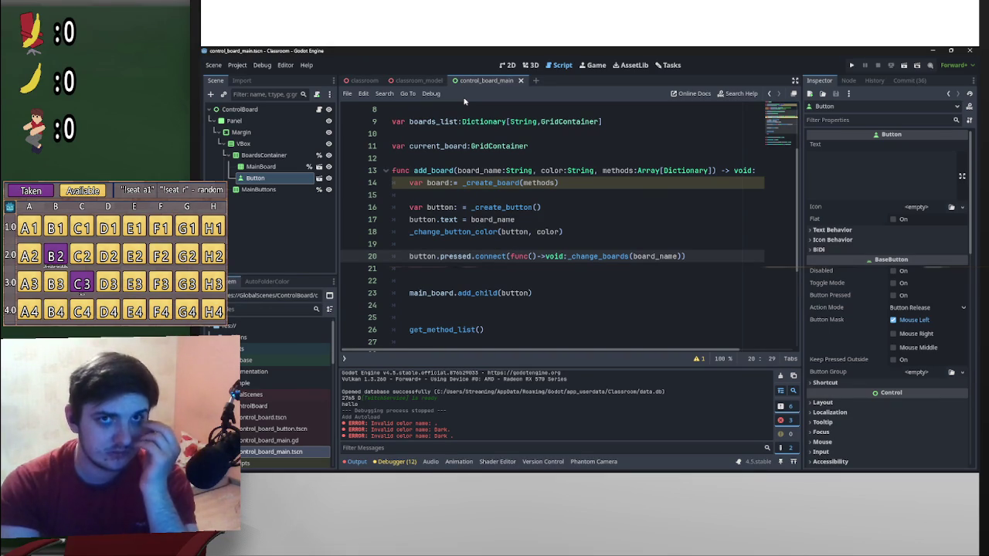
left_click(251, 112)
right_click(252, 113)
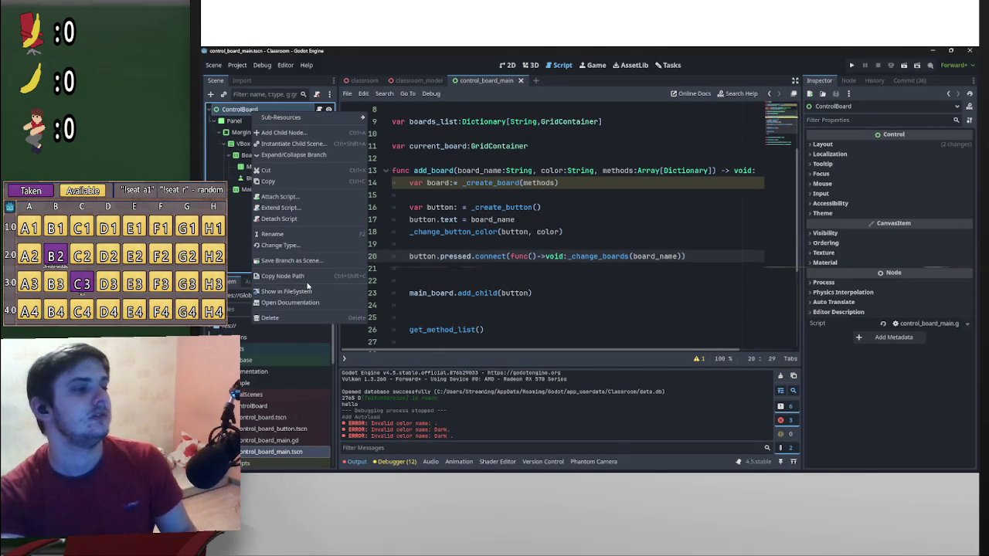
- Add a Window child node under ControlBoard by searching "window" in Create New Node
left_click(283, 132)
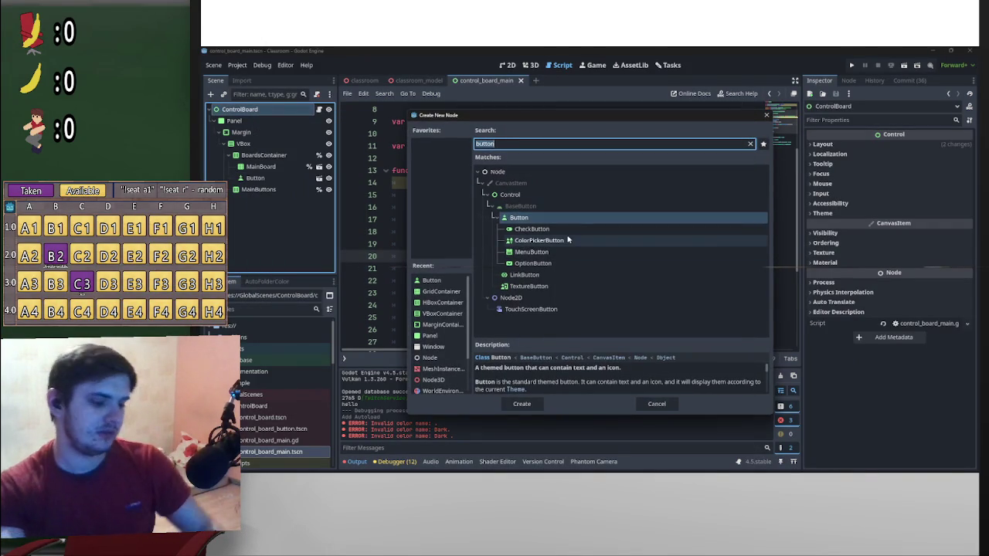
type("widno")
key("BackSpace")
key("BackSpace")
key("BackSpace")
type("nd")
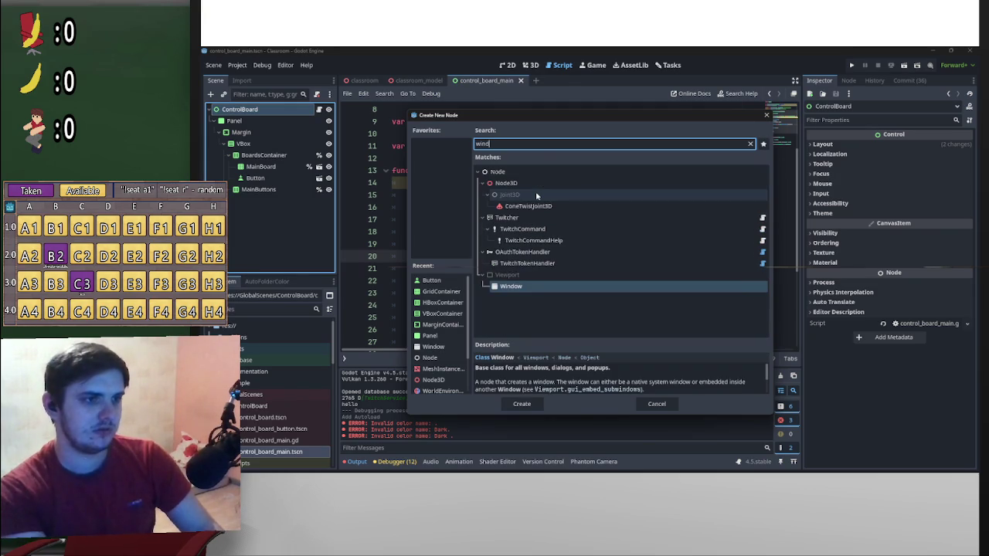
left_click(523, 288)
double_click(524, 288)
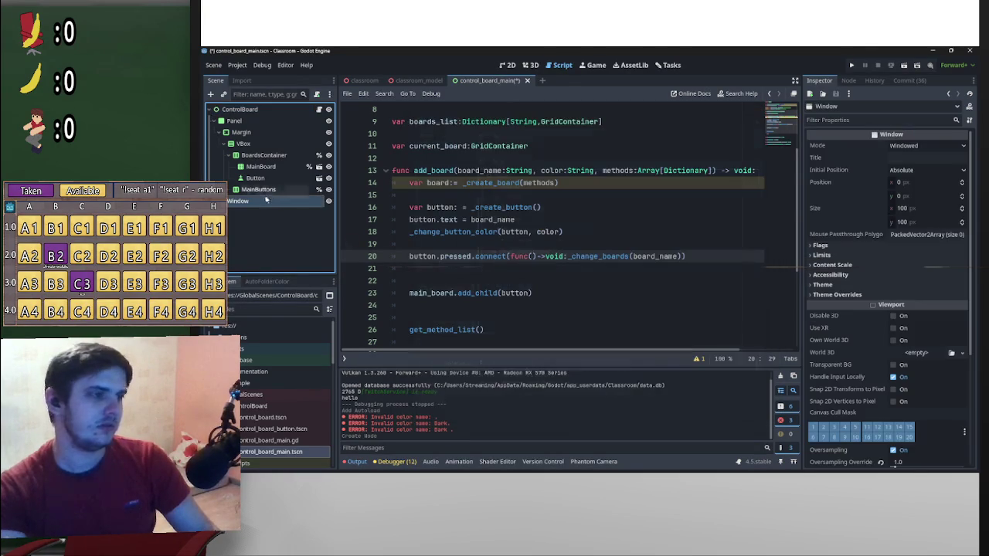
right_click(263, 202)
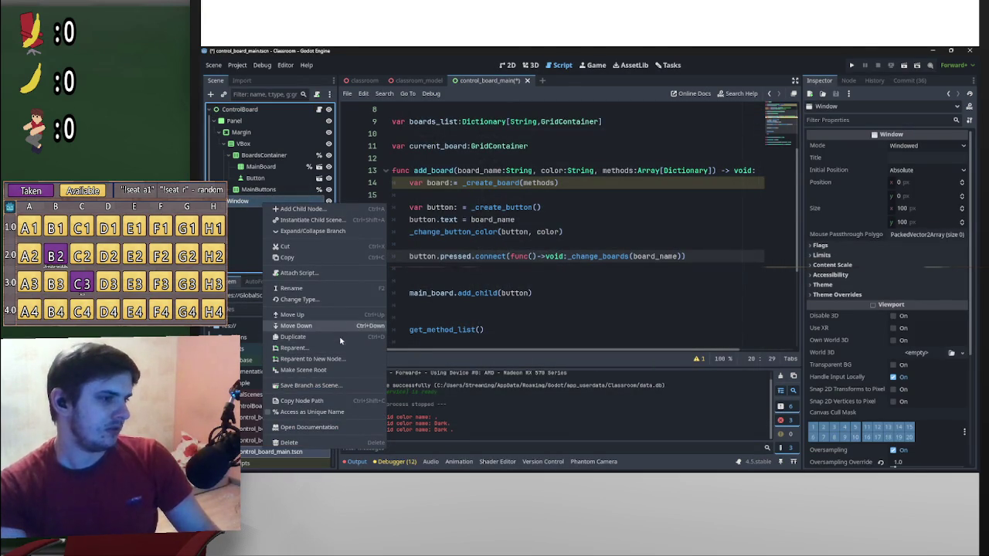
- Make the Window node the scene root above ControlBoard, keeping its name Window
left_click(317, 372)
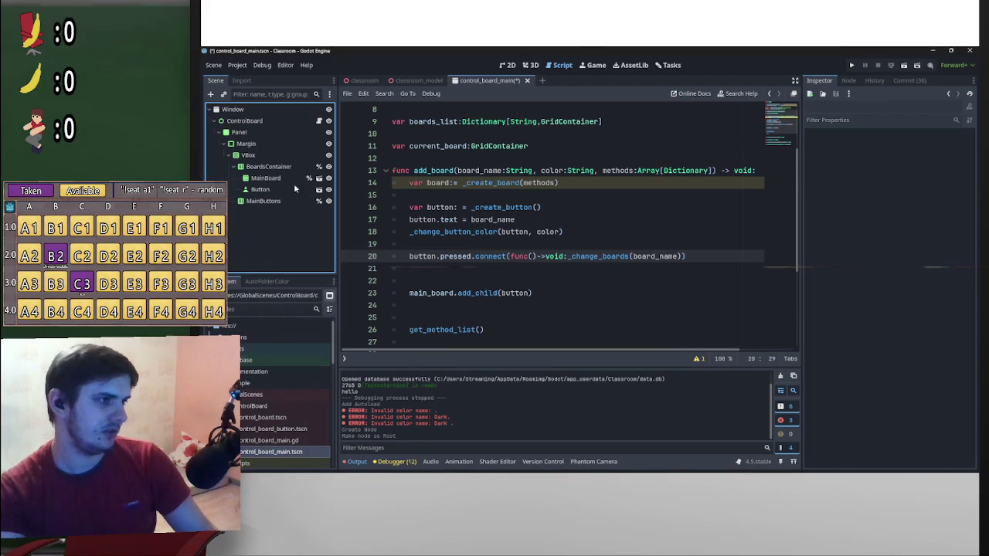
double_click(263, 122)
key("ctrl+c")
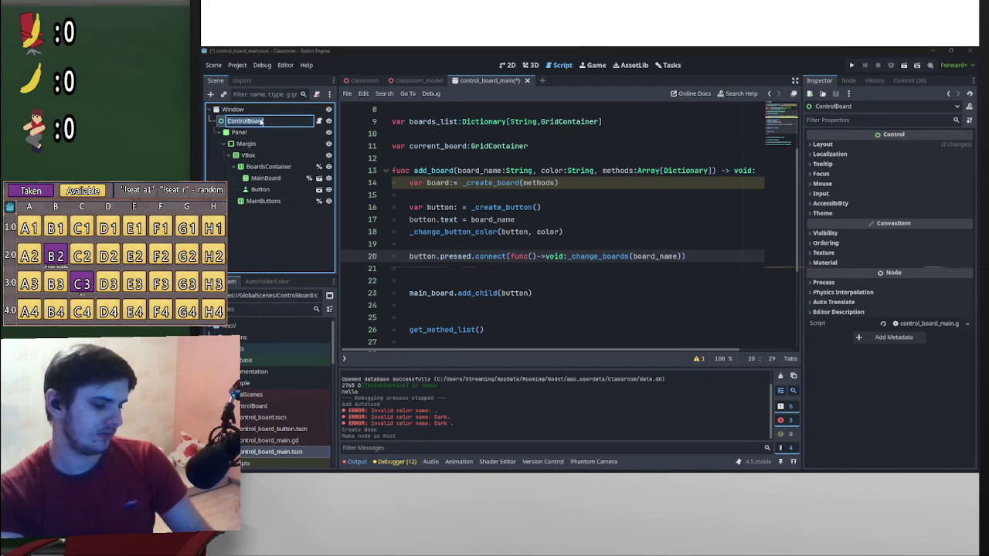
left_click(246, 111)
double_click(246, 110)
key("ctrl+v")
key("Return")
double_click(268, 121)
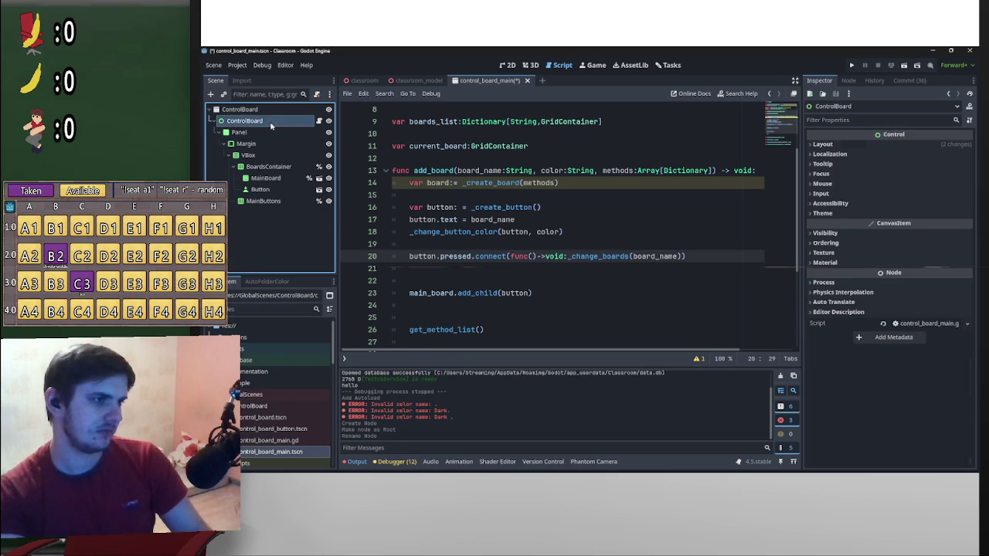
key("Return")
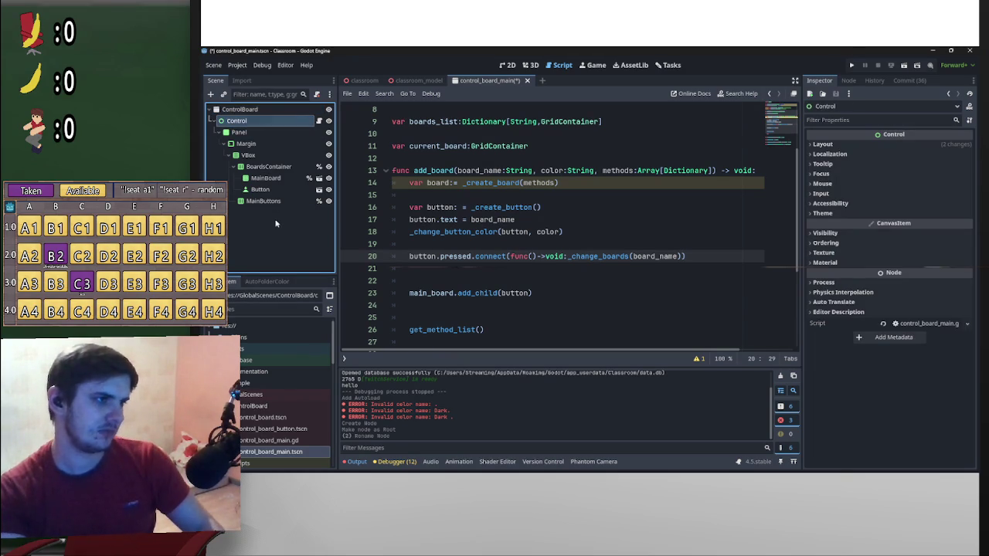
key("ctrl+z")
key("ctrl+z")
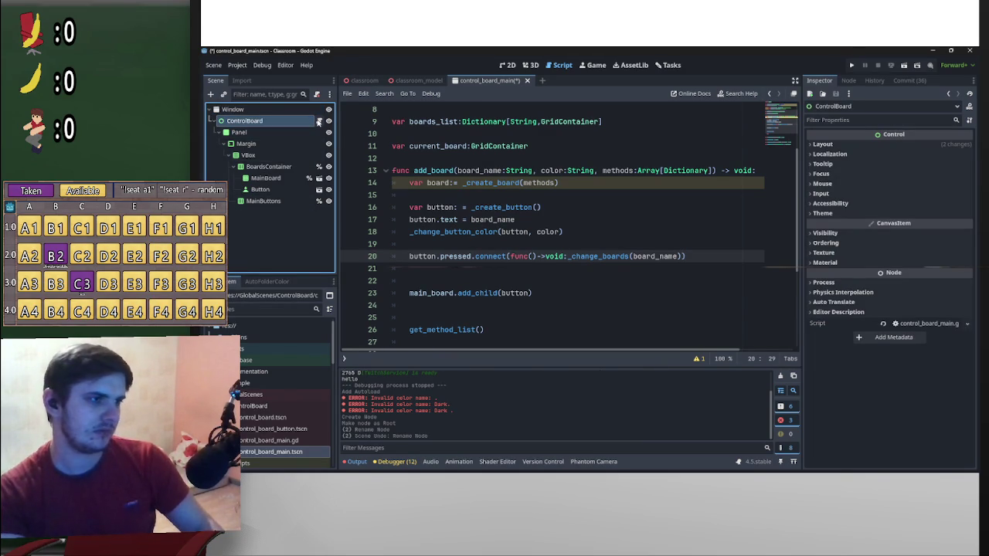
- Change control_board_main.gd to "extends Window" and save the script
left_click(319, 121)
scroll(586, 256, "up", 3)
left_click_drag(458, 110, 429, 110)
type("Window")
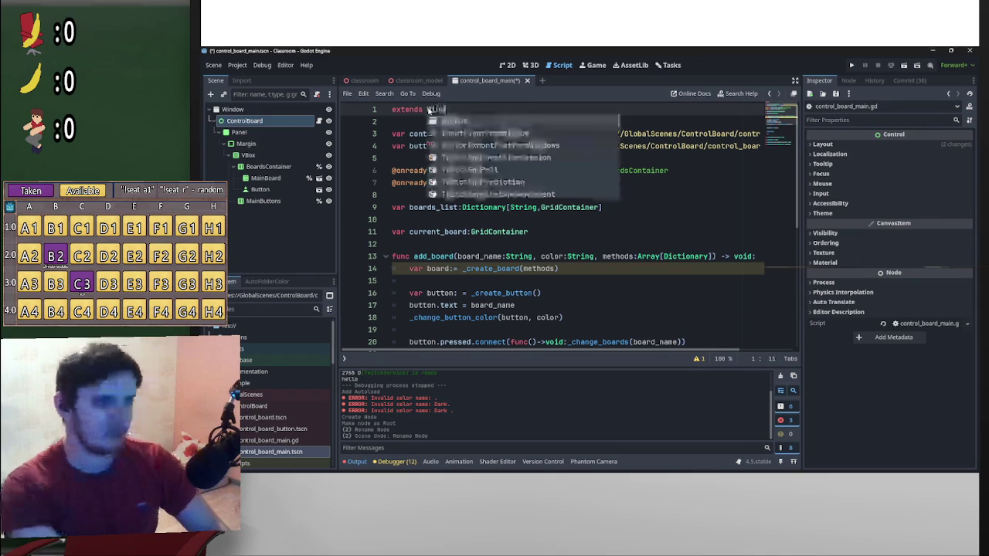
left_click(635, 163)
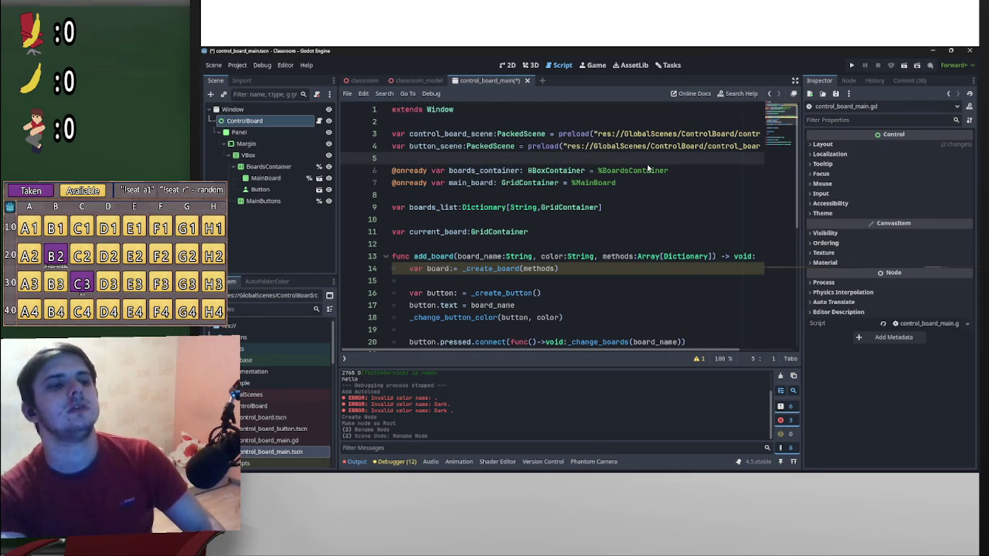
key("ctrl+s")
scroll(582, 250, "down", 5)
scroll(583, 250, "up", 5)
scroll(402, 170, "down", 7)
left_click(232, 109)
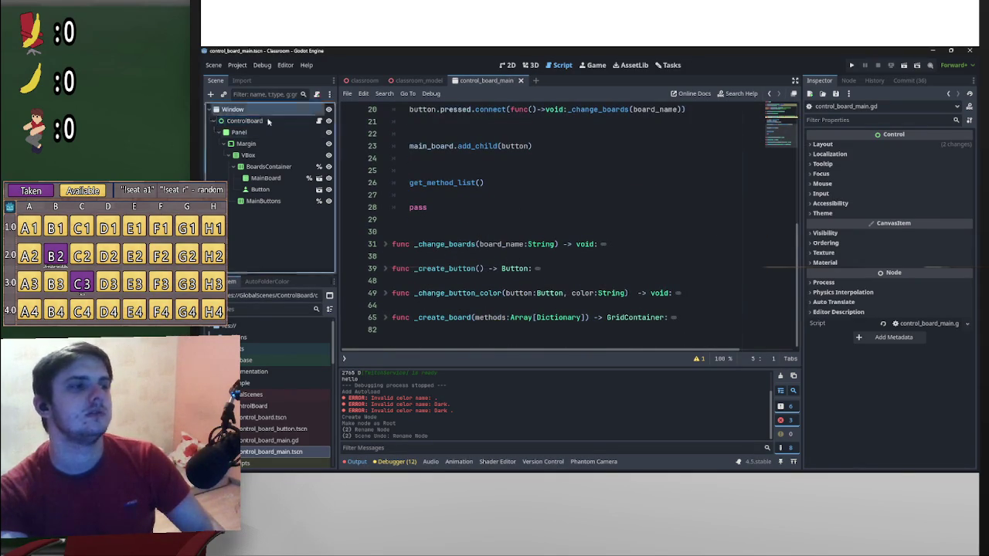
- Set the root Window's Size to 900 × 600 and save the scene
left_click(913, 209)
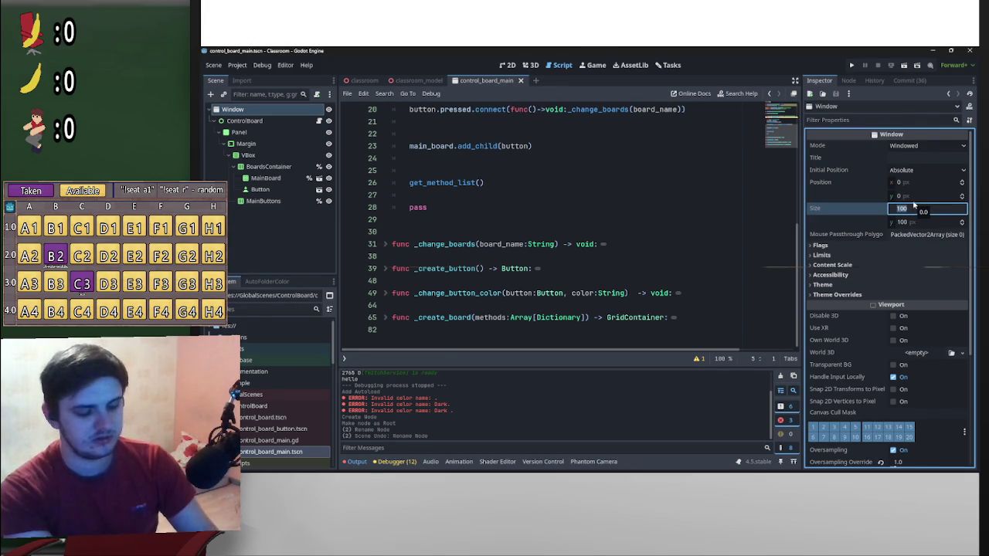
type("900")
left_click(909, 222)
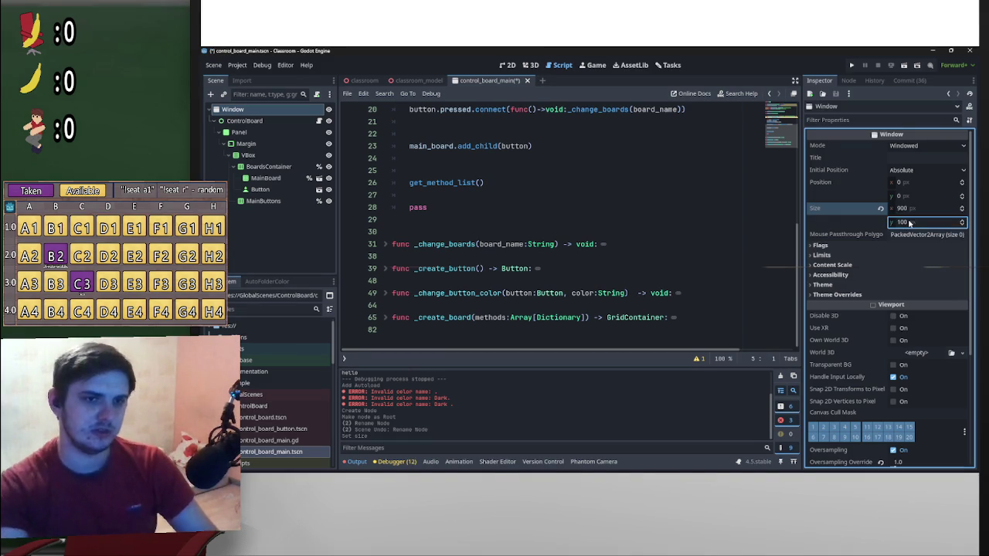
type("600")
key("Return")
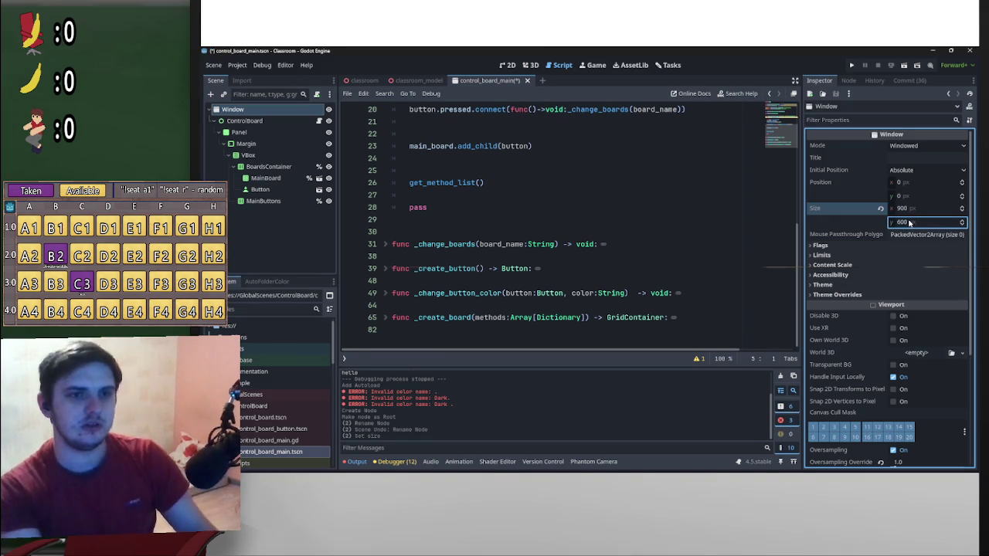
key("ctrl+s")
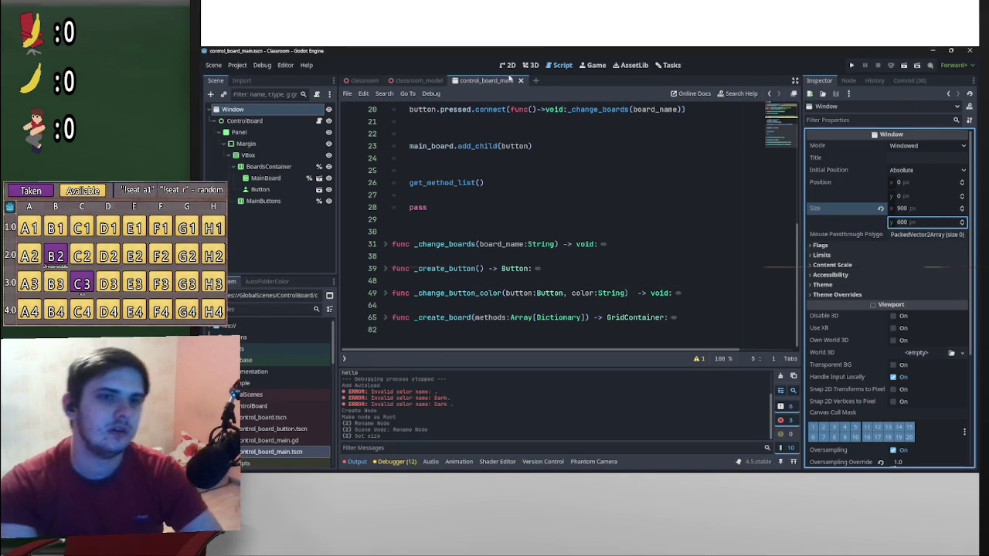
left_click(420, 82)
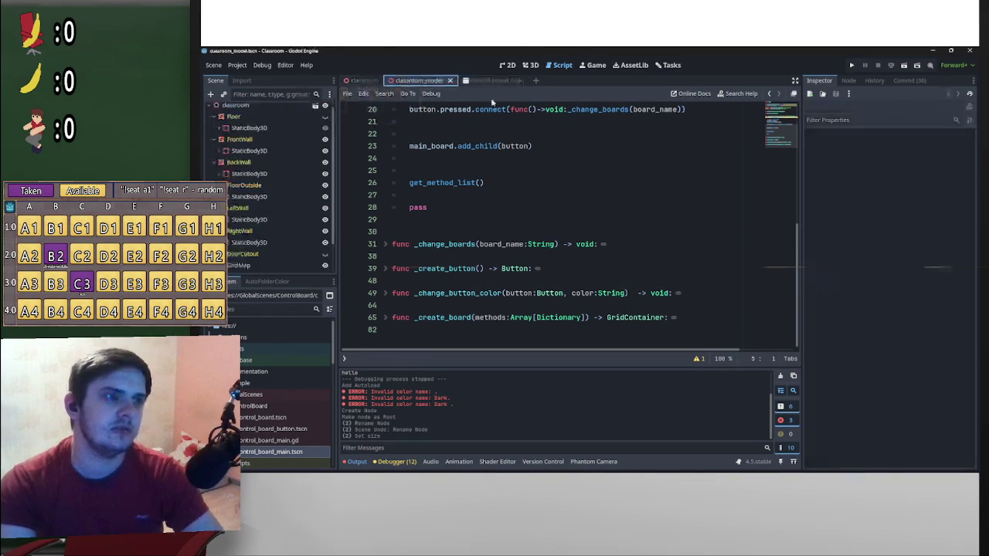
- Test-run the classroom_model scene, then the control_board_main scene, stopping each run
left_click(361, 82)
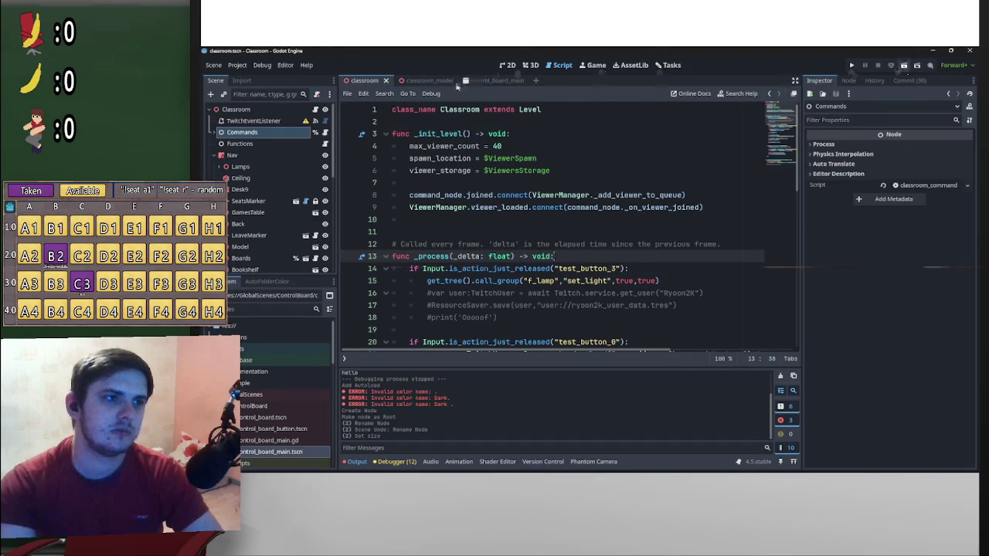
left_click(421, 81)
left_click(904, 66)
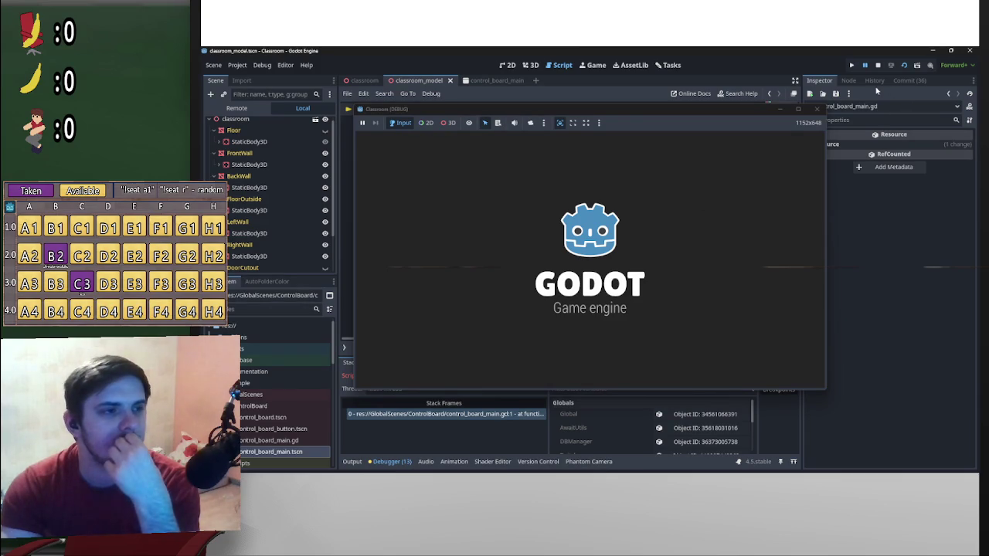
left_click(878, 67)
scroll(572, 234, "down", 4)
scroll(572, 234, "up", 4)
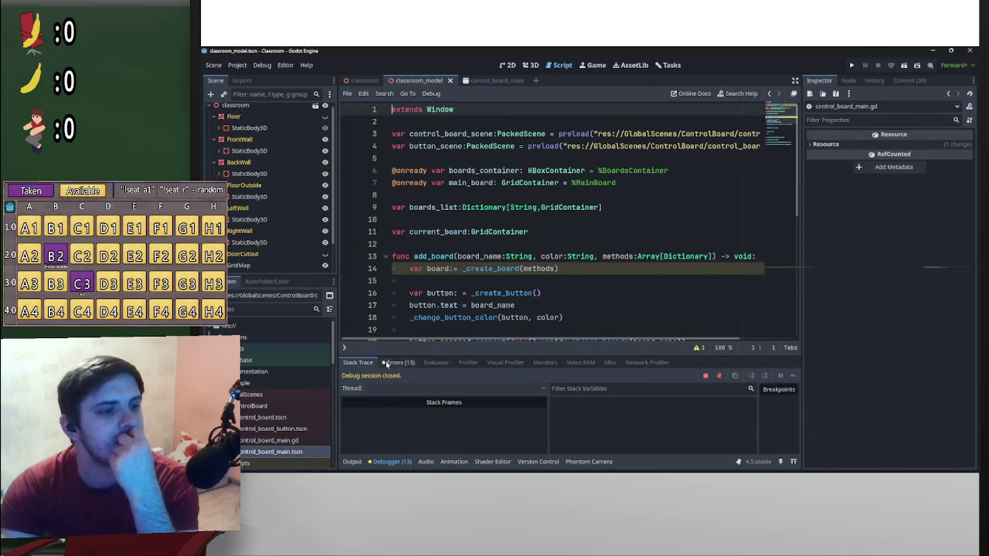
left_click(494, 81)
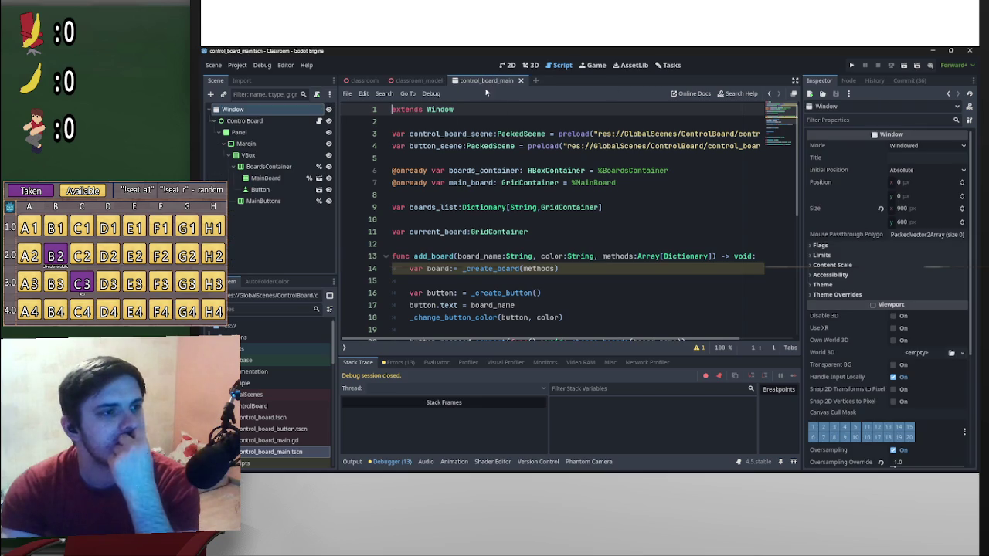
left_click(903, 68)
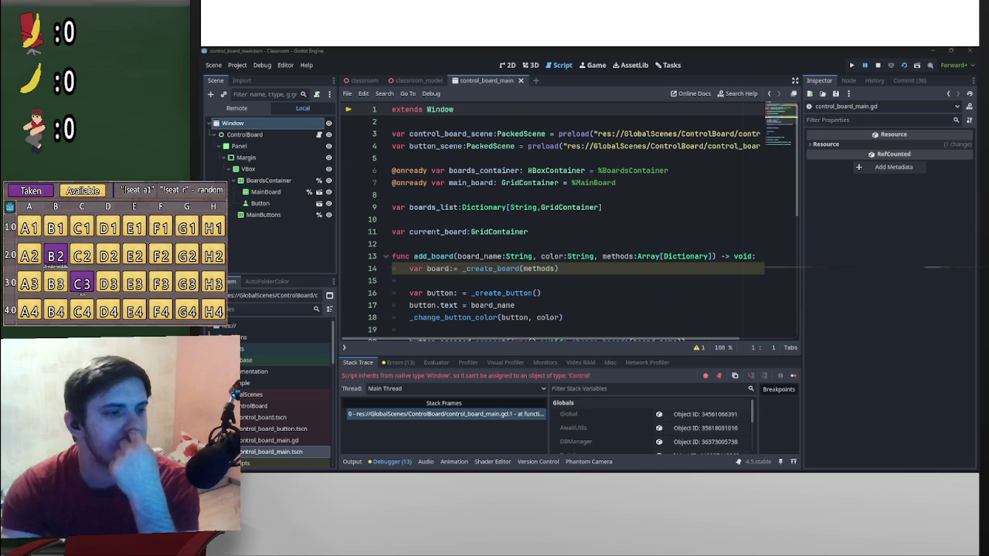
key("F6")
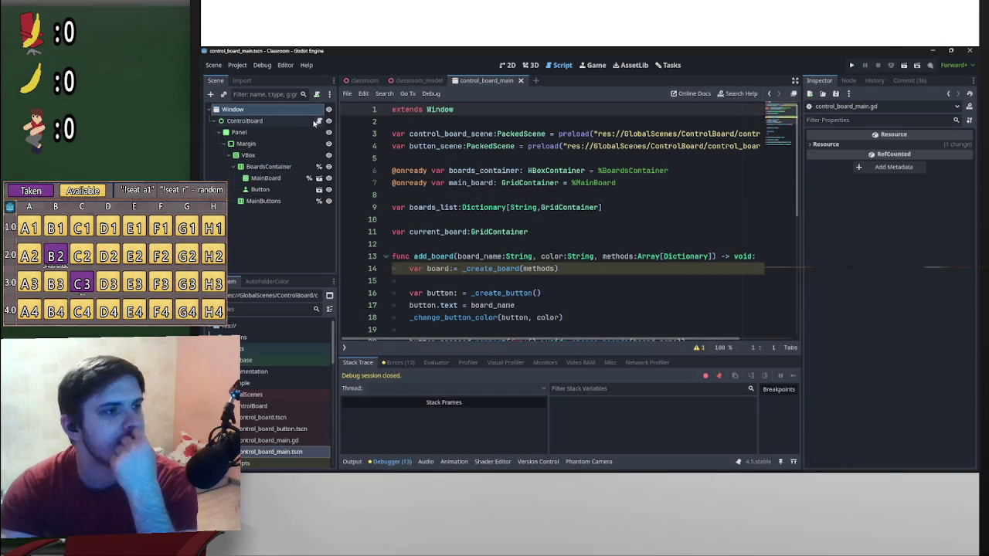
- Detach ControlBoard's script, attach control_board_main.gd to the Window node, and test-run the scene
left_click(309, 121)
left_click(316, 94)
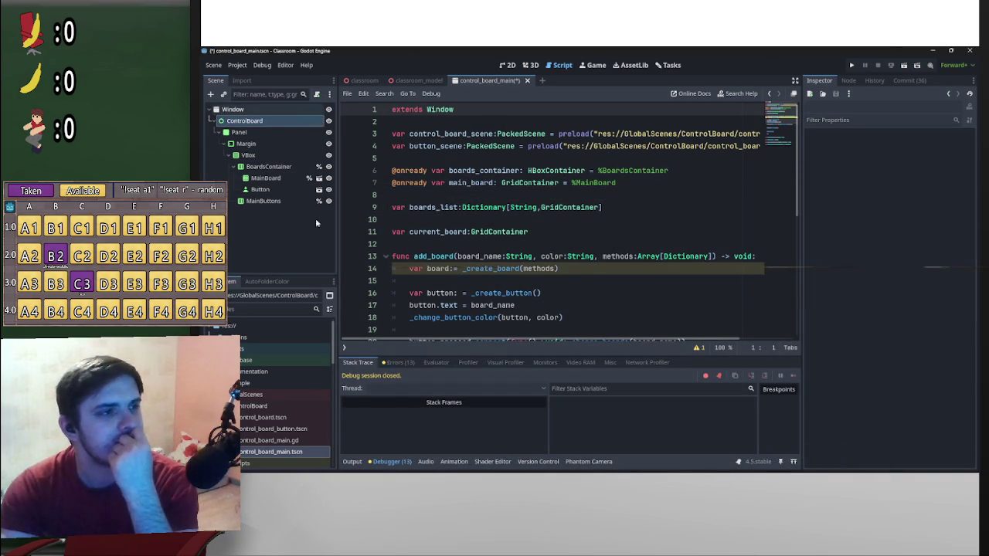
left_click(272, 441)
left_click_drag(275, 110, 274, 109)
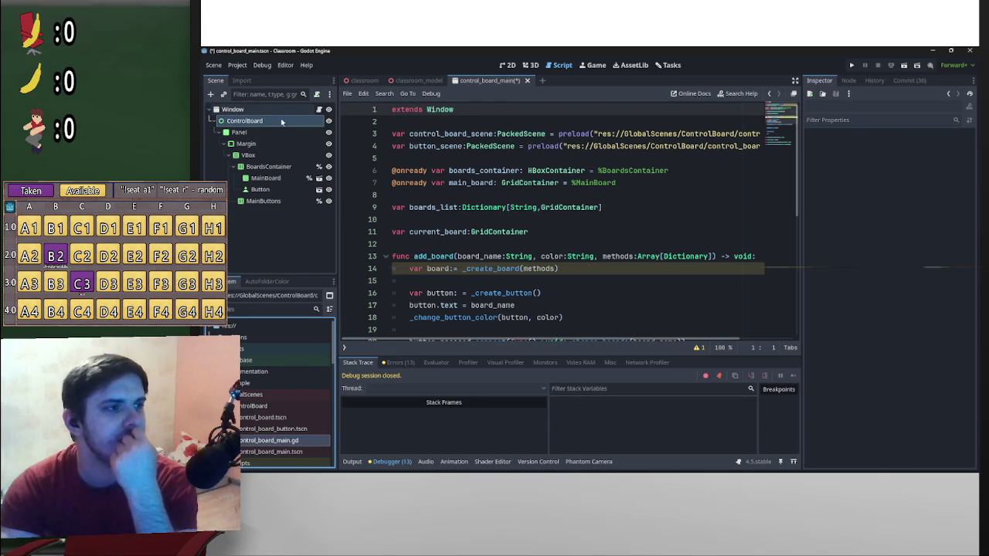
left_click(904, 65)
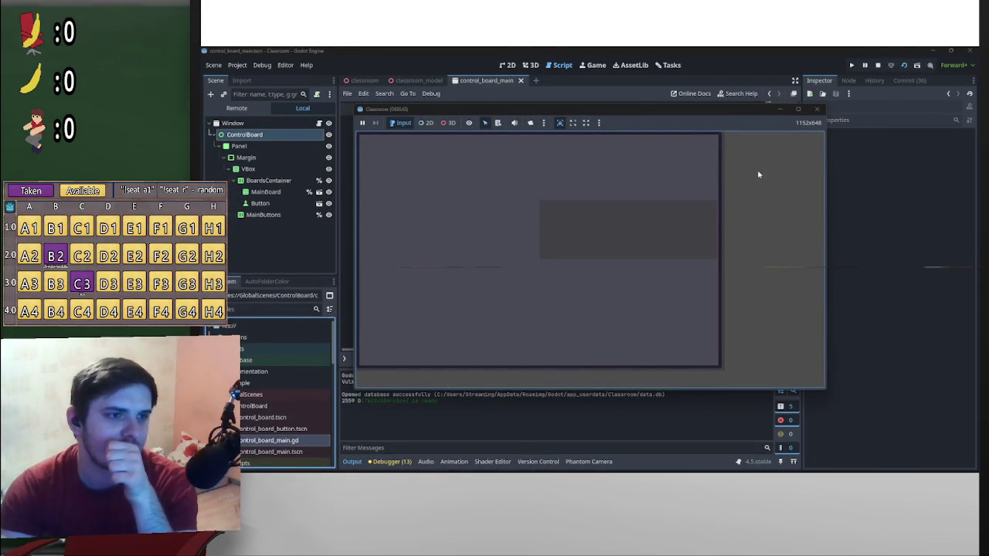
left_click(878, 65)
- Delete the Button node from BoardsContainer, leaving only MainBoard
left_click(259, 190)
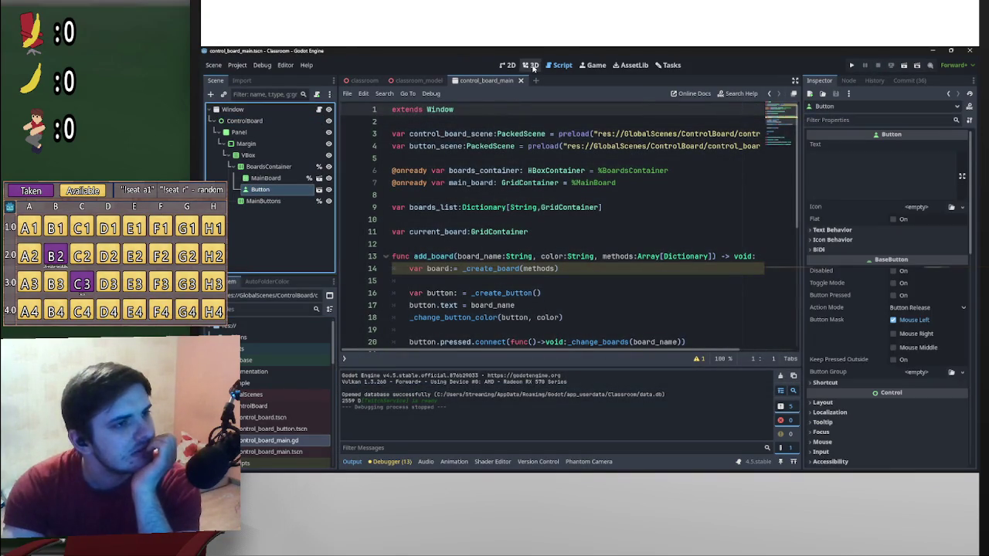
left_click(507, 65)
left_click(265, 178)
left_click(265, 189)
key("Delete")
key("Return")
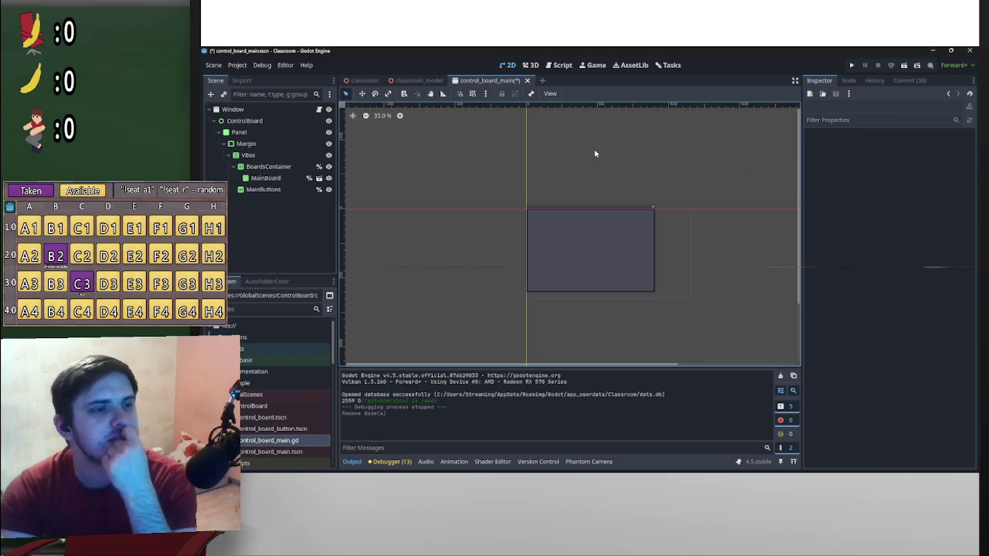
- Save the control board scene, run the classroom scene and press its Classroom Commands button
key("ctrl+s")
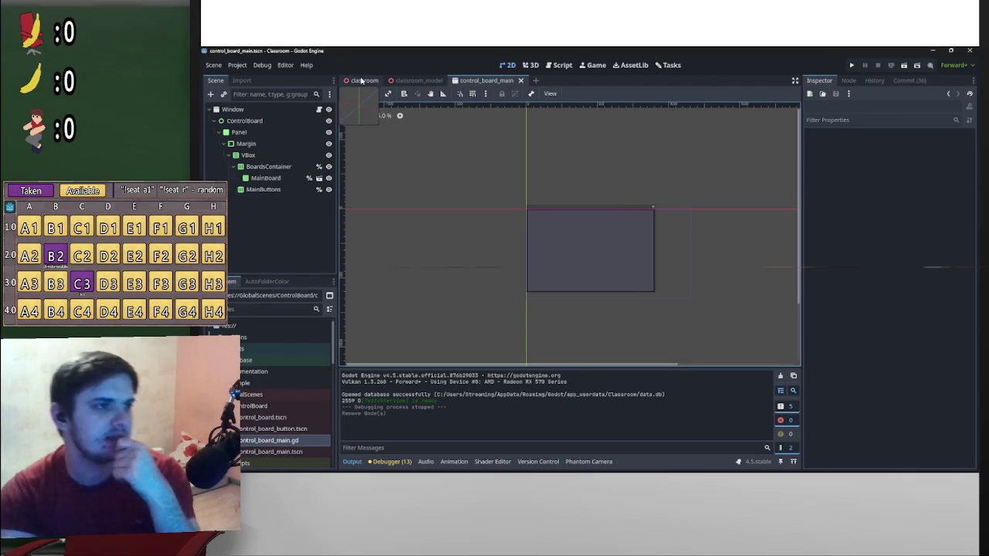
left_click(361, 80)
left_click(904, 66)
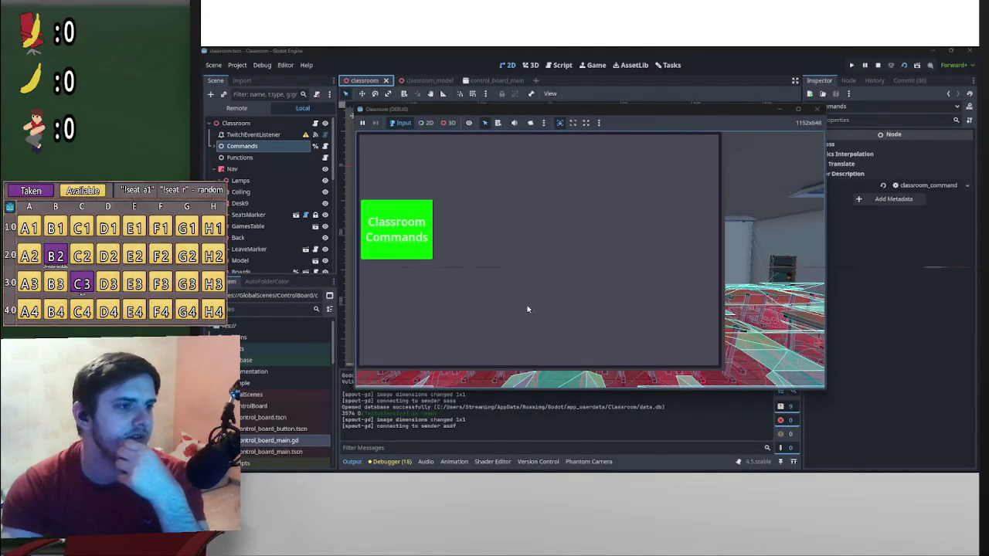
left_click(410, 249)
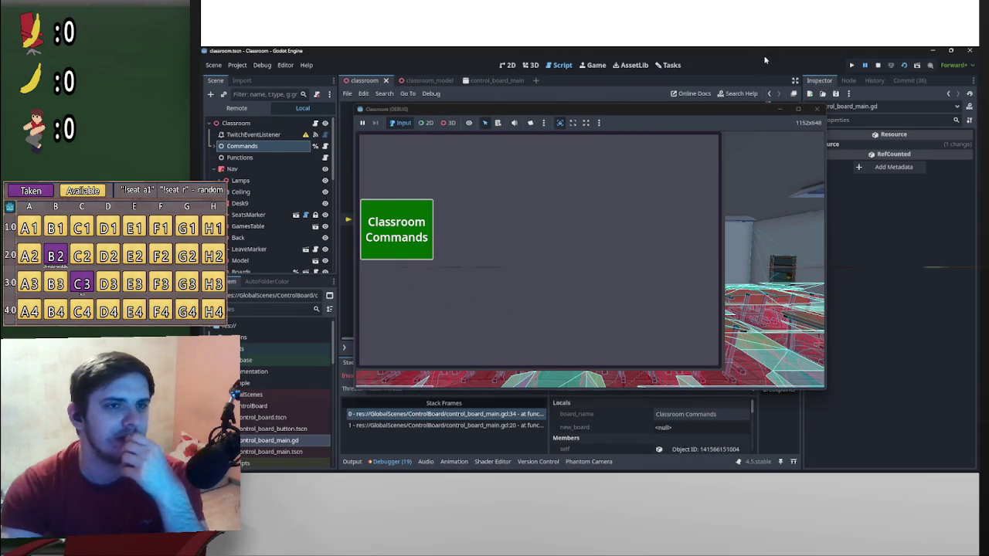
- Stop the paused game and add a blank line after add_child in _create_board
left_click(878, 65)
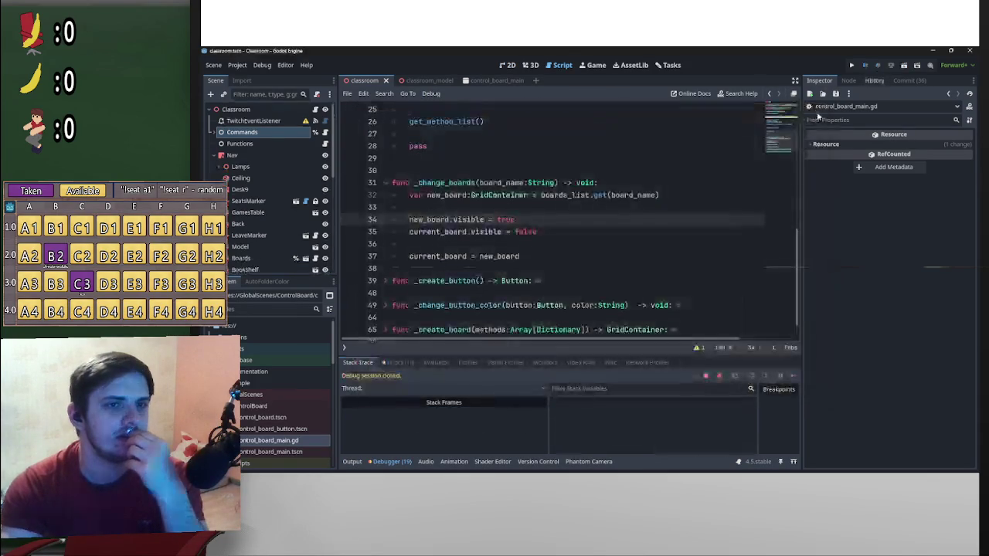
scroll(453, 305, "down", 1)
left_click(386, 306)
scroll(402, 301, "down", 2)
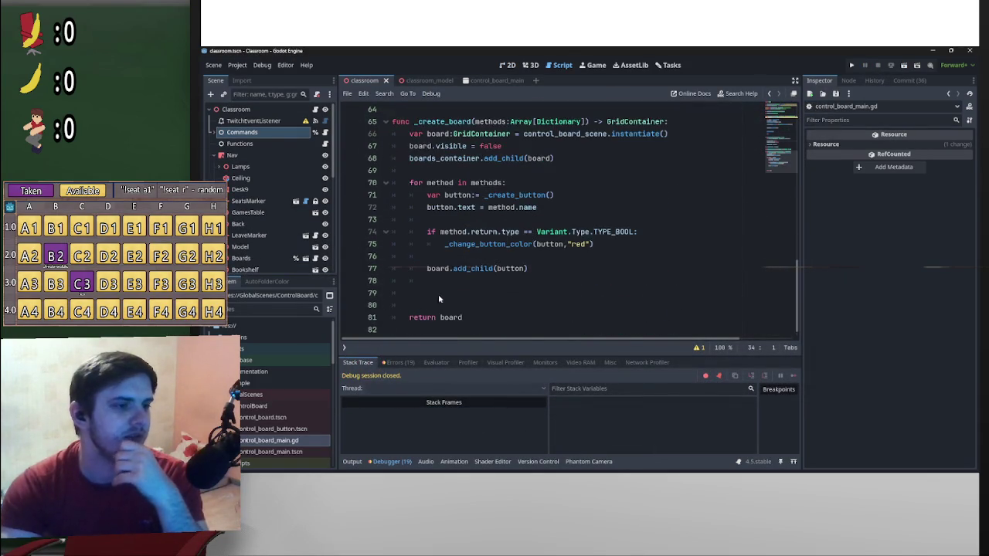
scroll(455, 282, "down", 3)
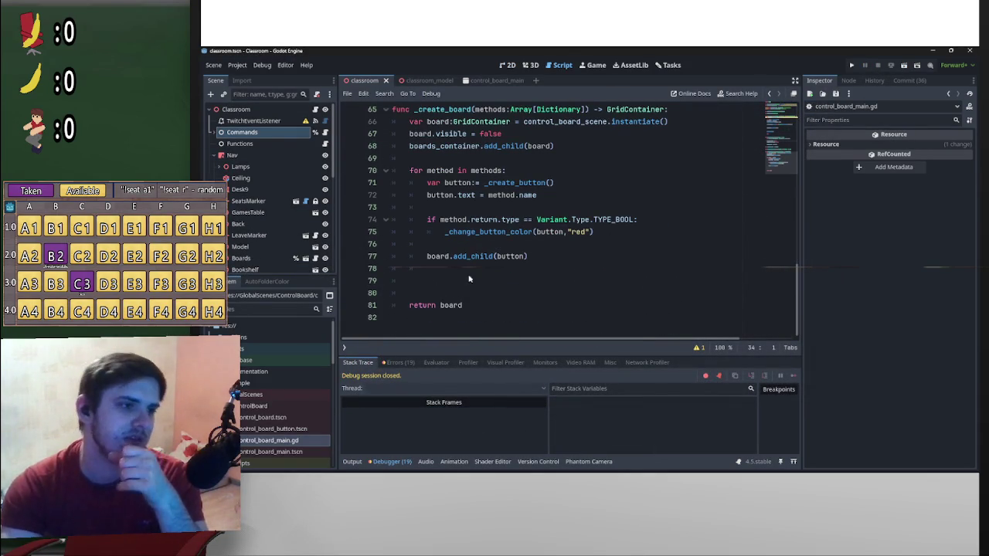
left_click(470, 283)
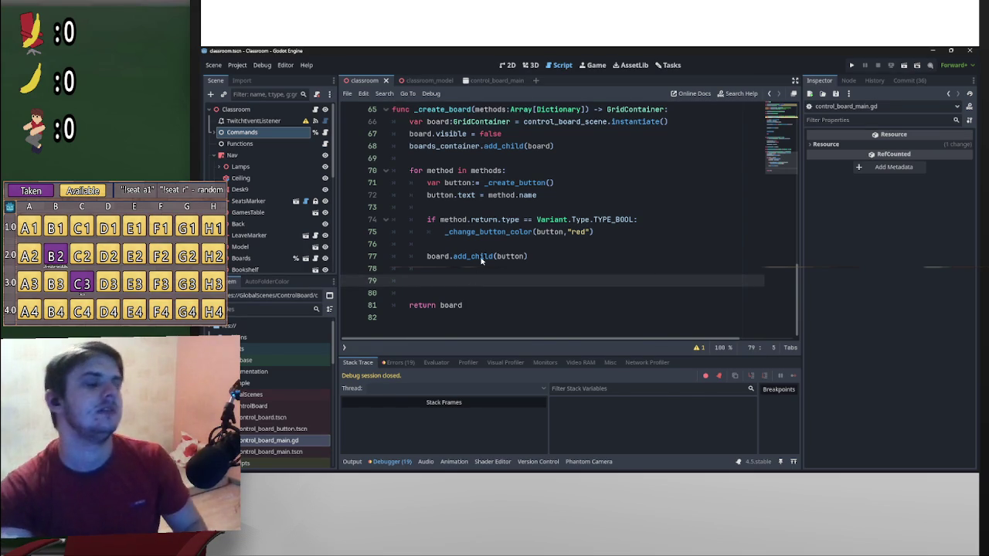
mouse_move(487, 261)
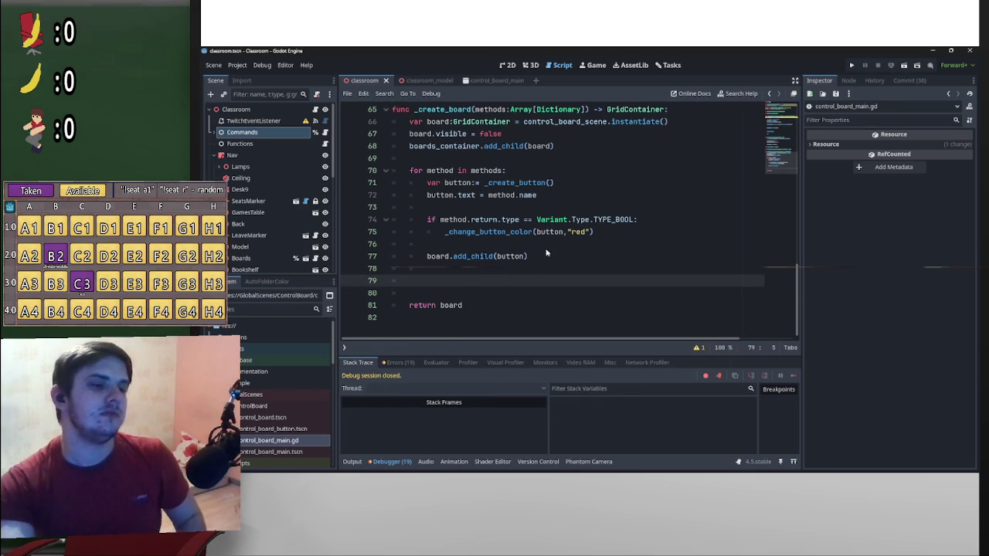
key("Return")
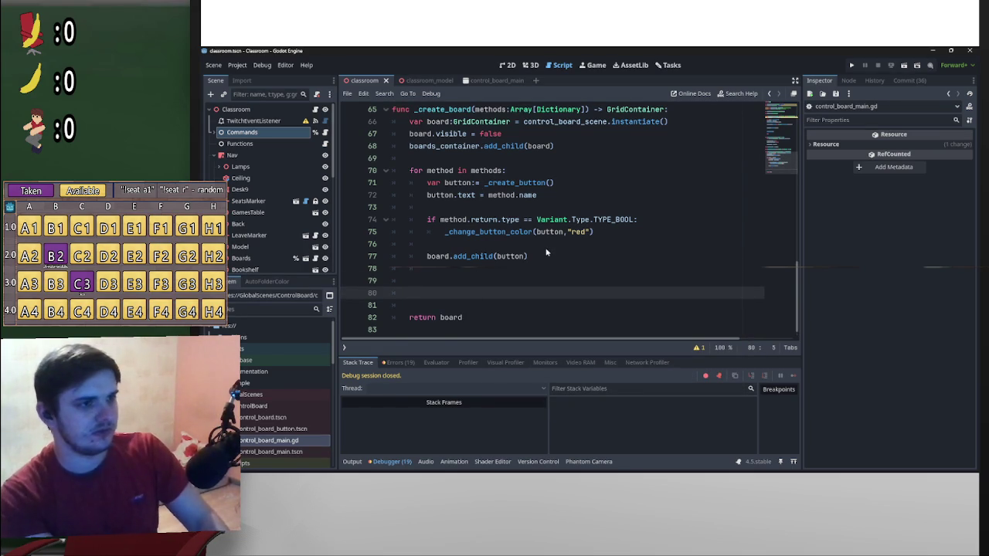
- Fold the _create_board function and scroll up to add_board
scroll(495, 244, "up", 3)
scroll(504, 292, "down", 3)
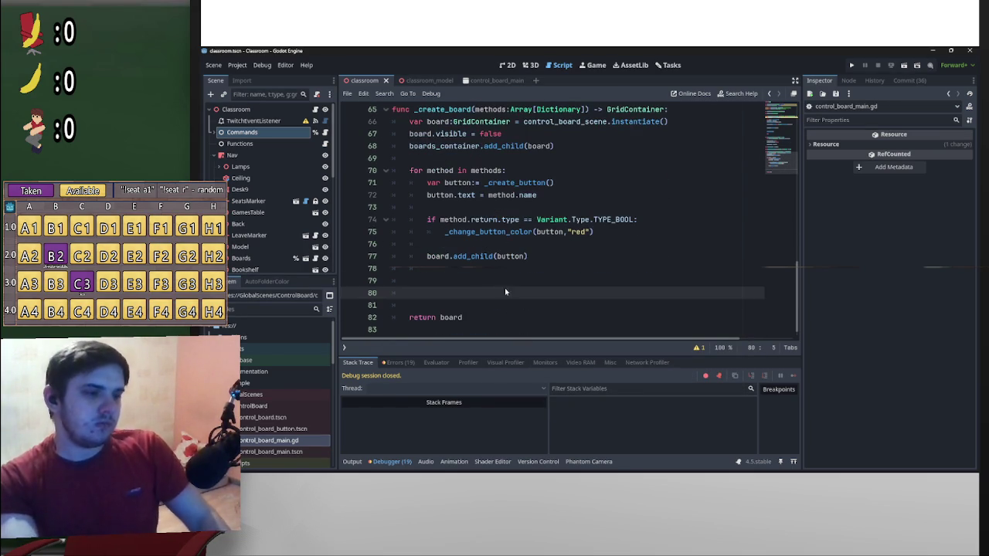
left_click(538, 278)
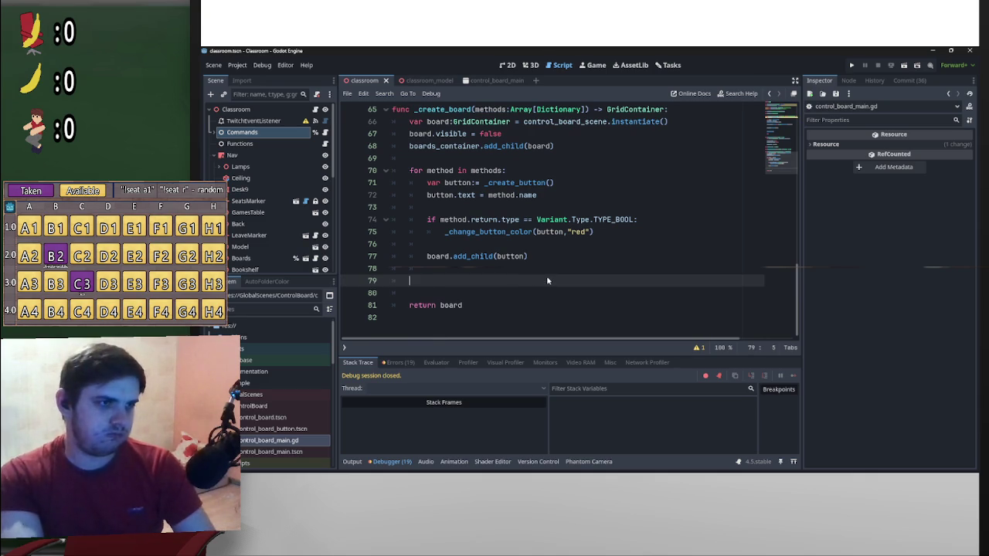
scroll(433, 232, "up", 2)
scroll(401, 203, "up", 3)
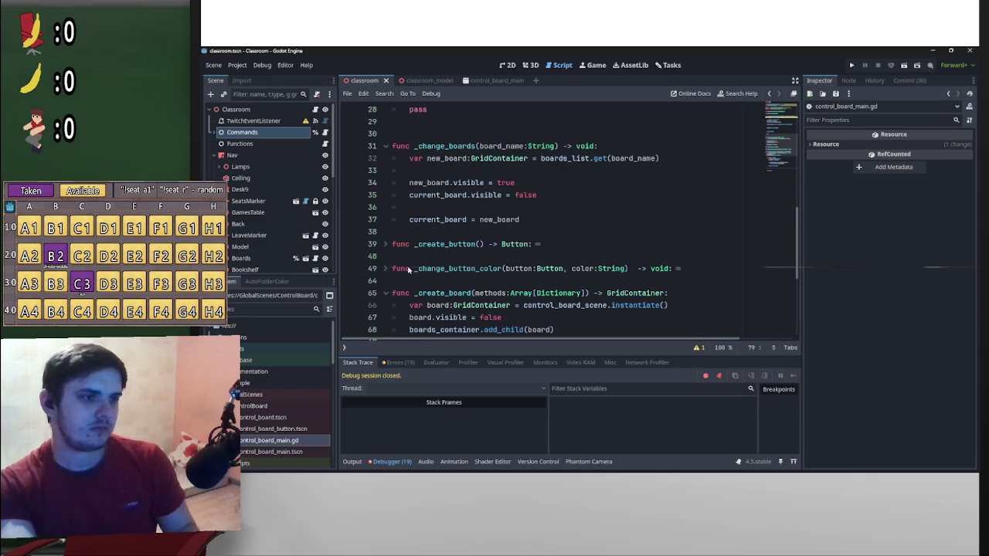
left_click(387, 293)
scroll(447, 179, "up", 6)
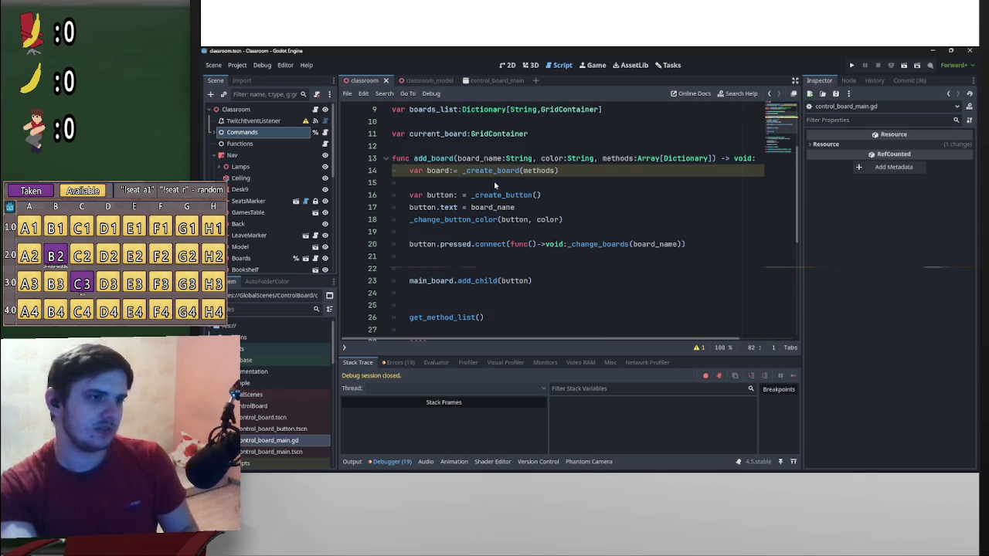
- Insert a new line after var board in add_board and start typing boards_list
left_click(491, 183)
key("Return")
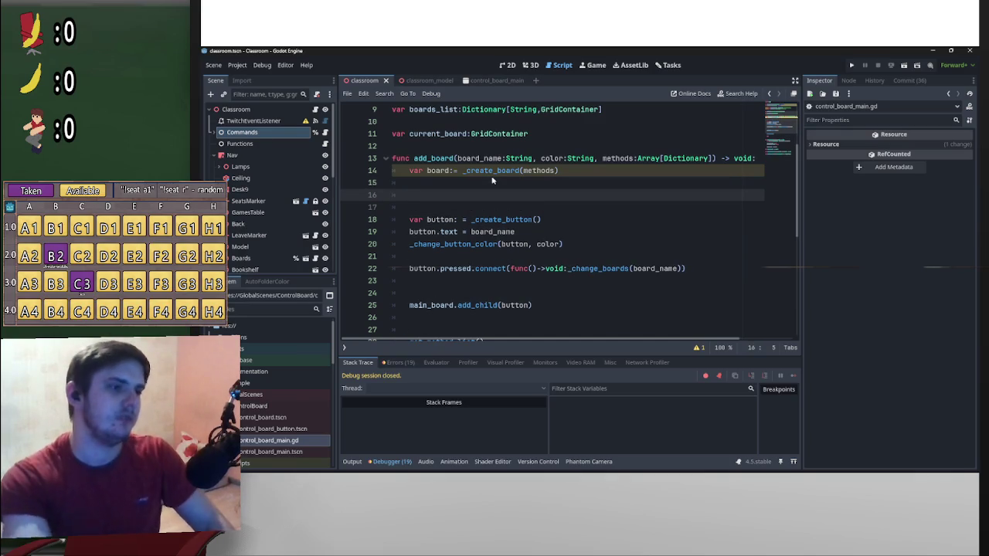
scroll(491, 180, "up", 3)
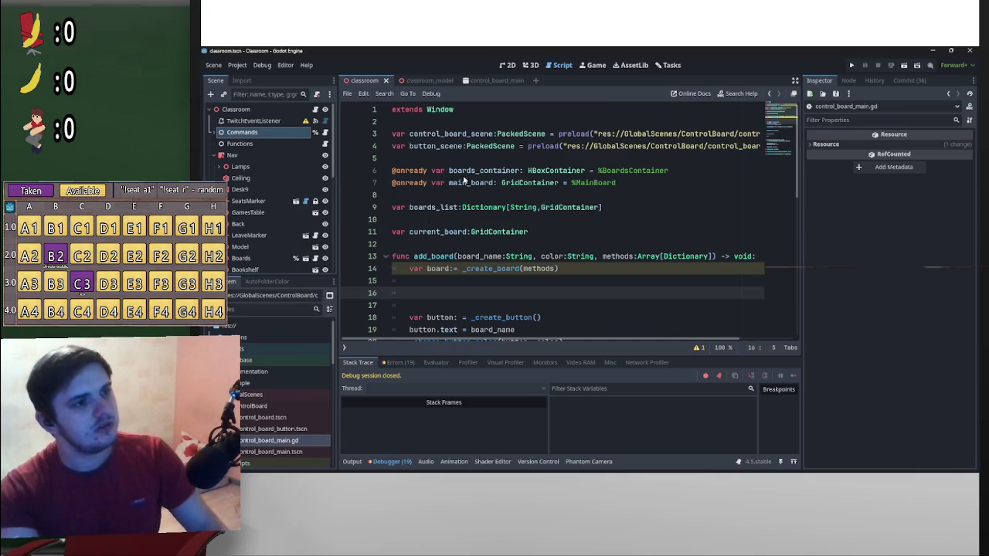
type("var")
key("BackSpace")
key("BackSpace")
key("BackSpace")
mouse_move(554, 183)
type("board")
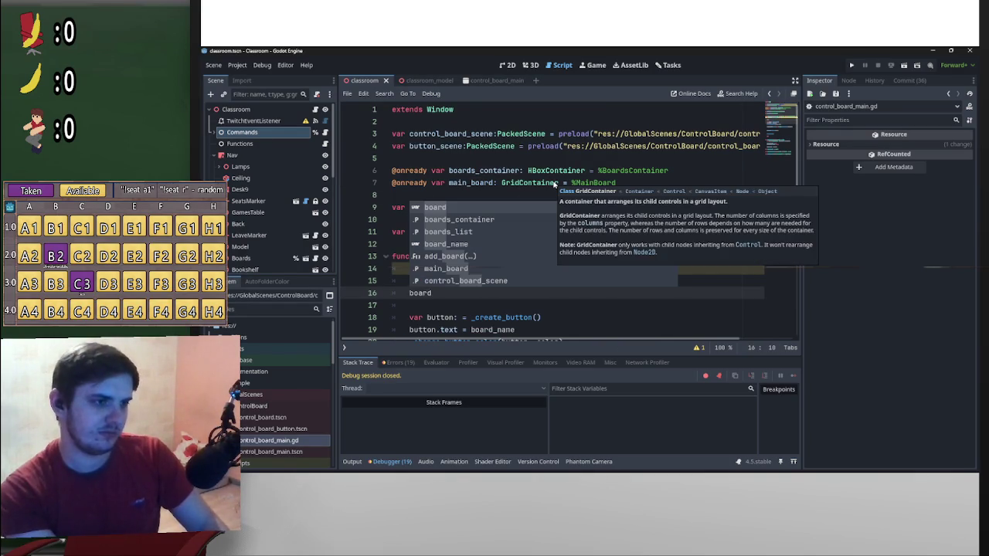
key("Down")
key("Down")
key("Return")
- Complete the line as boards_list[board_name] = board
type(".add")
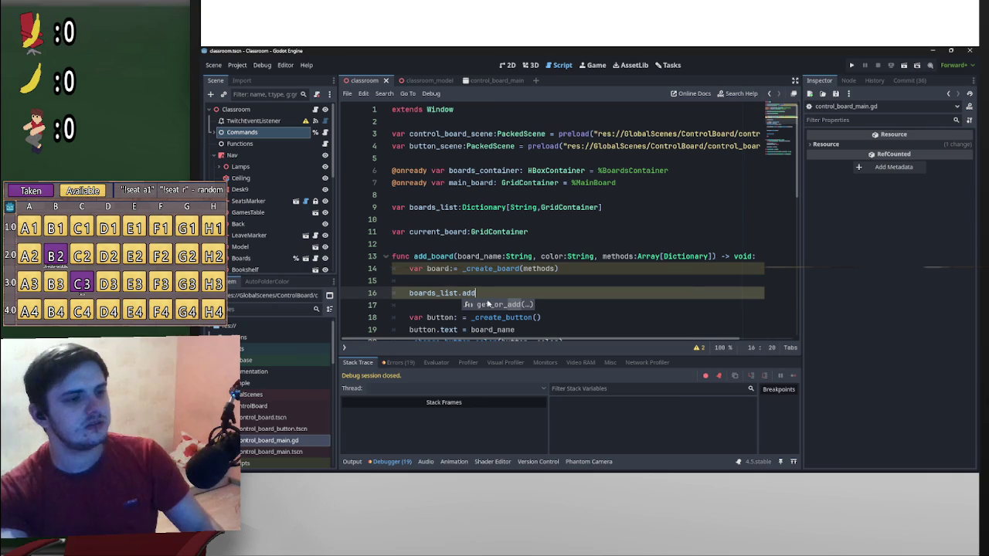
double_click(498, 307)
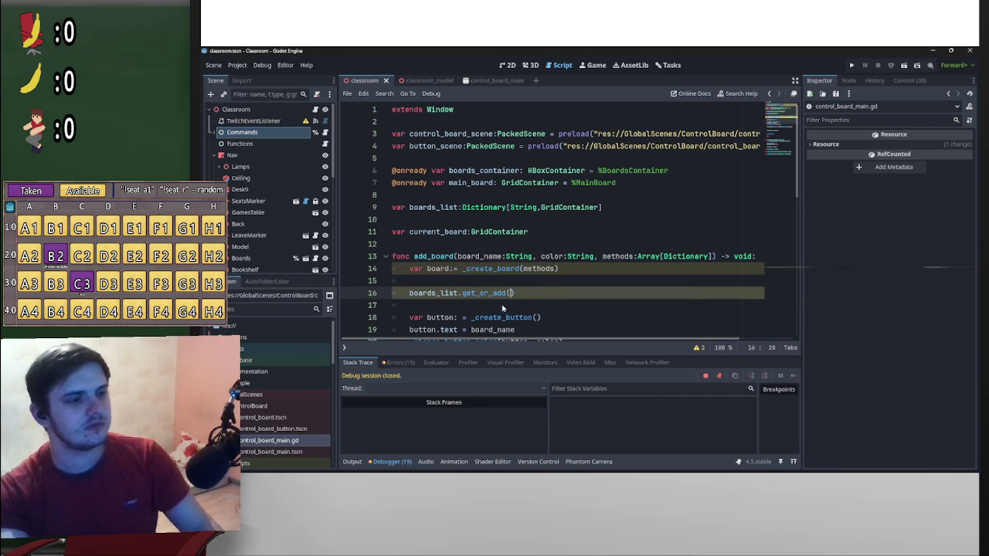
left_click_drag(516, 293, 459, 297)
type("[")
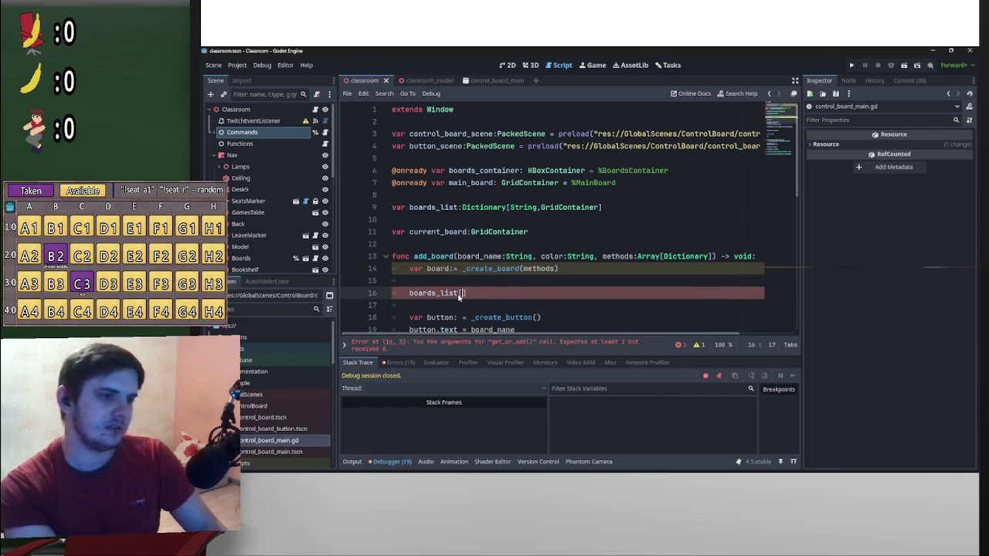
double_click(479, 256)
left_click_drag(479, 257, 461, 294)
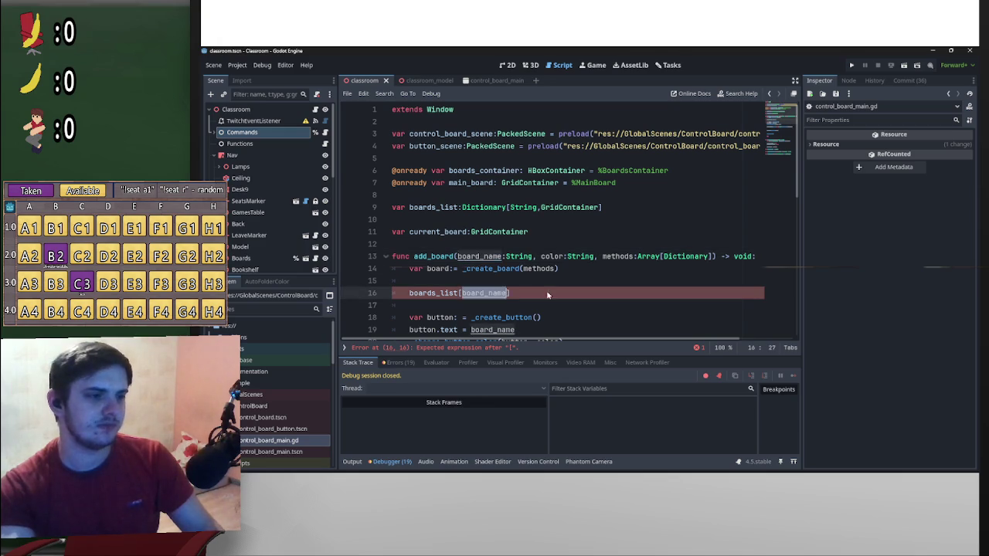
type("] = board")
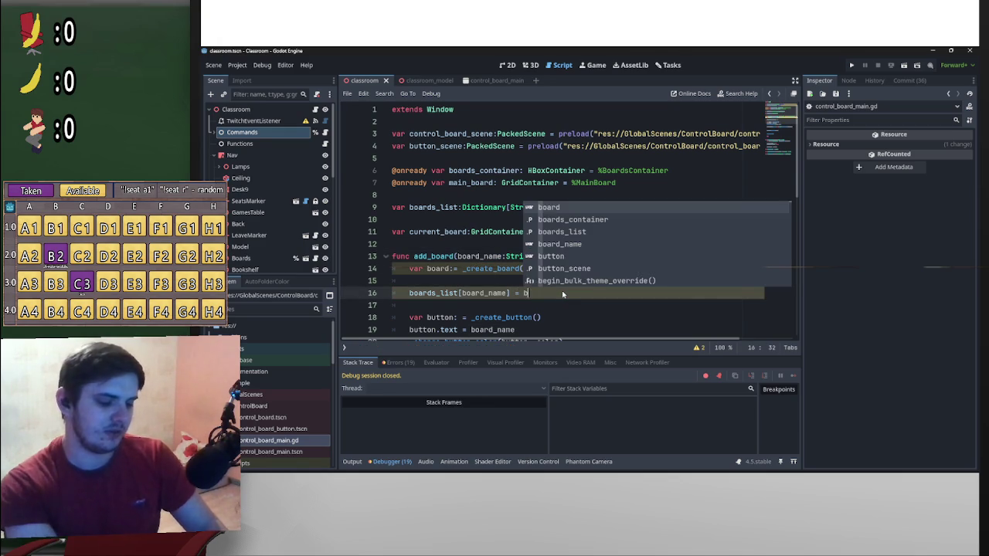
left_click(528, 282)
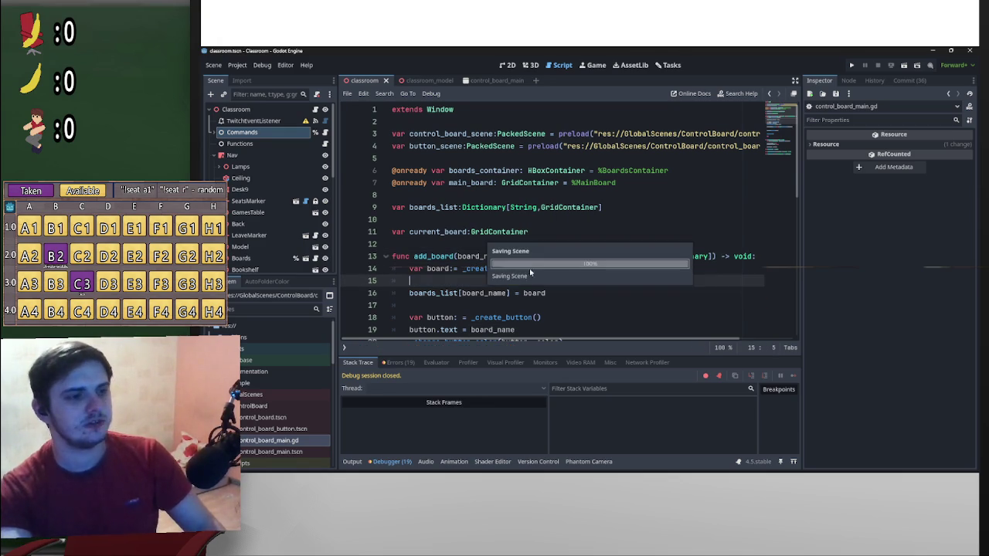
left_click(904, 66)
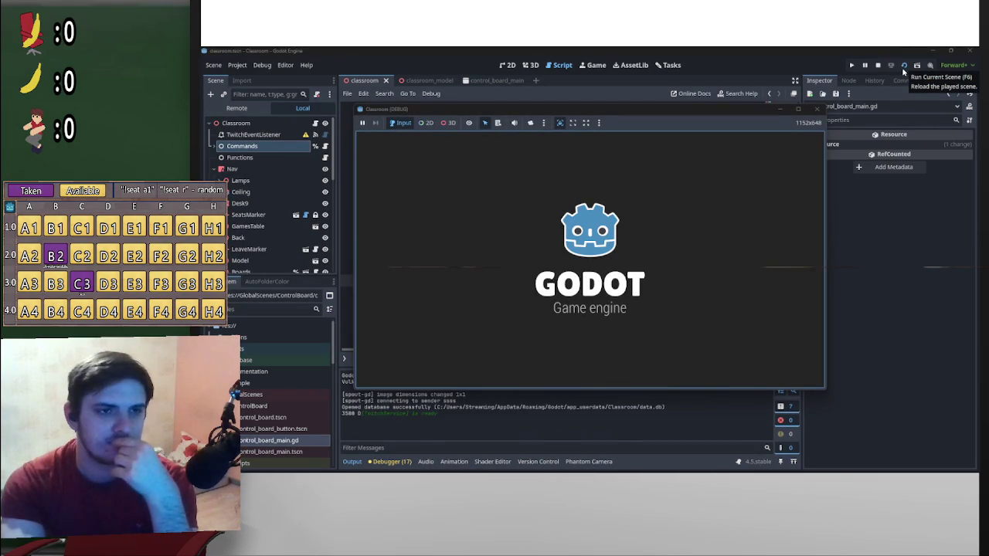
left_click(424, 249)
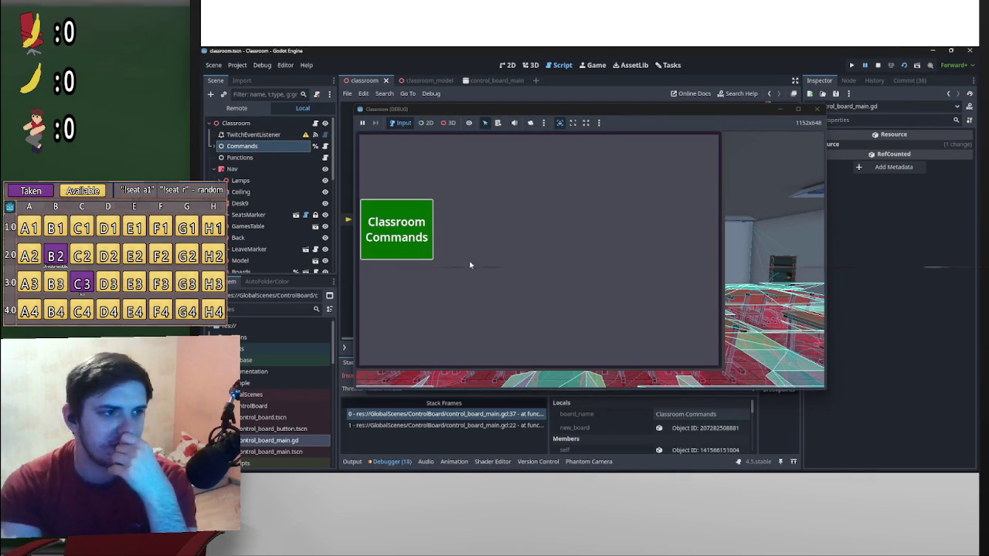
left_click(884, 283)
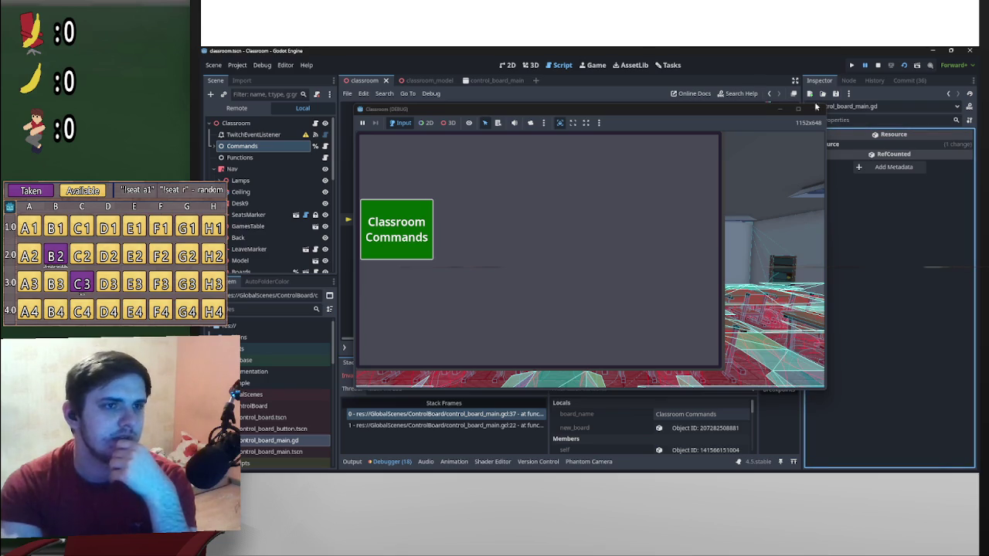
mouse_move(754, 110)
left_mouse_down()
mouse_move(843, 337)
mouse_move(825, 342)
left_mouse_up()
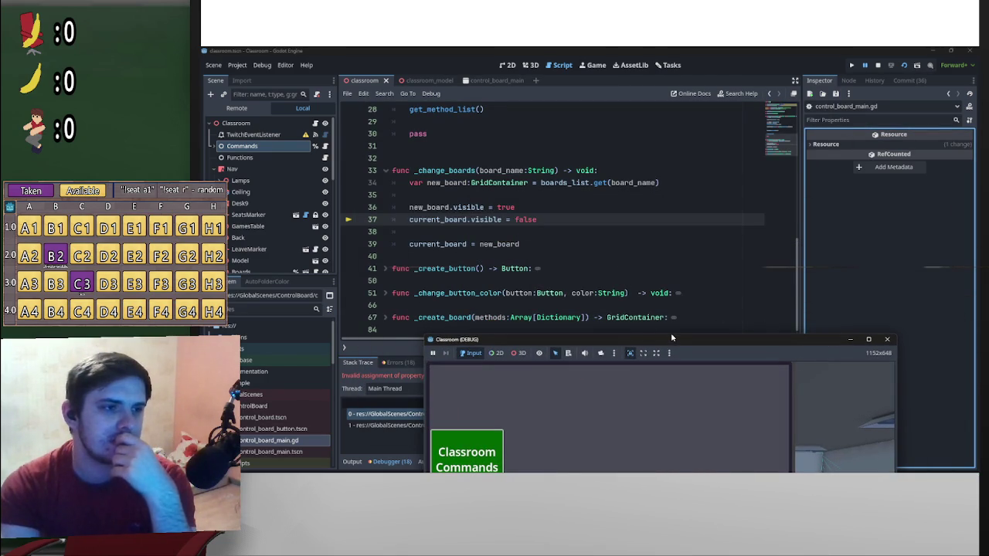
left_click(878, 65)
scroll(579, 218, "up", 7)
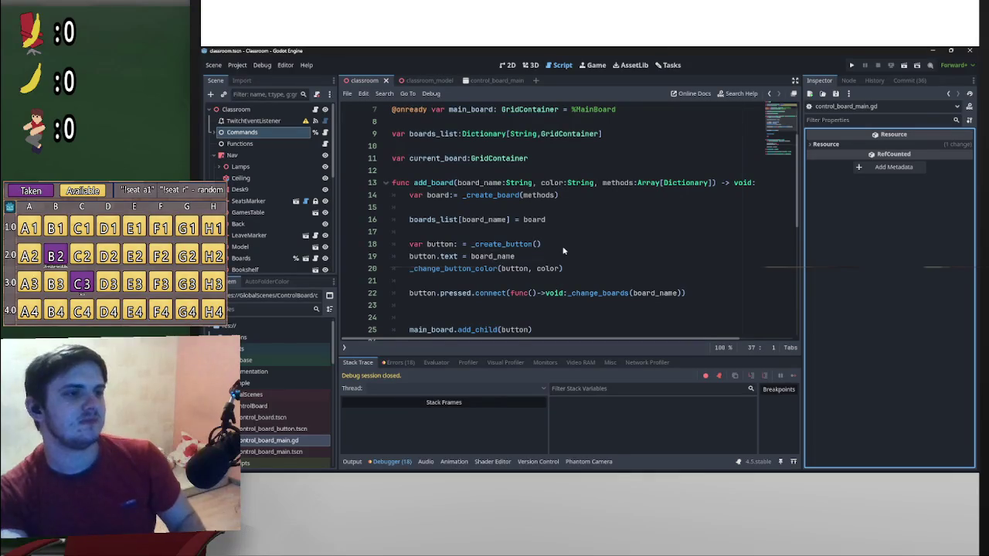
- Append '= main_board' to the current_board declaration on line 11, then go to the classroom scene
scroll(563, 251, "up", 2)
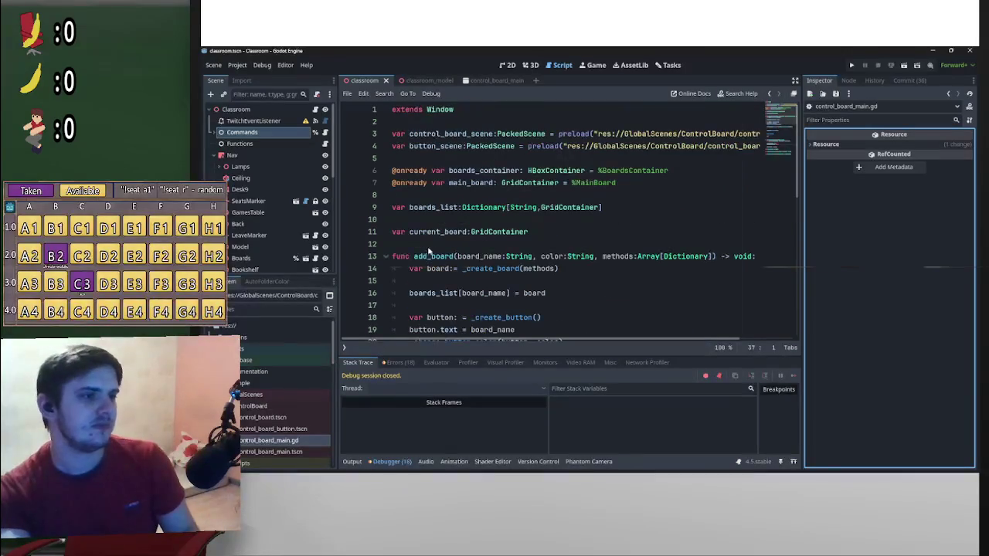
left_click(485, 80)
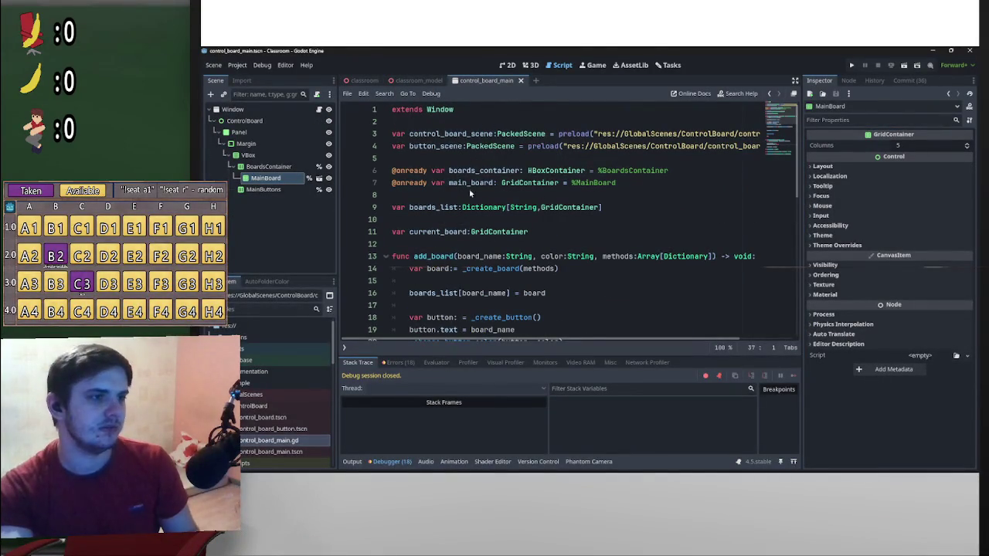
left_click_drag(492, 183, 449, 184)
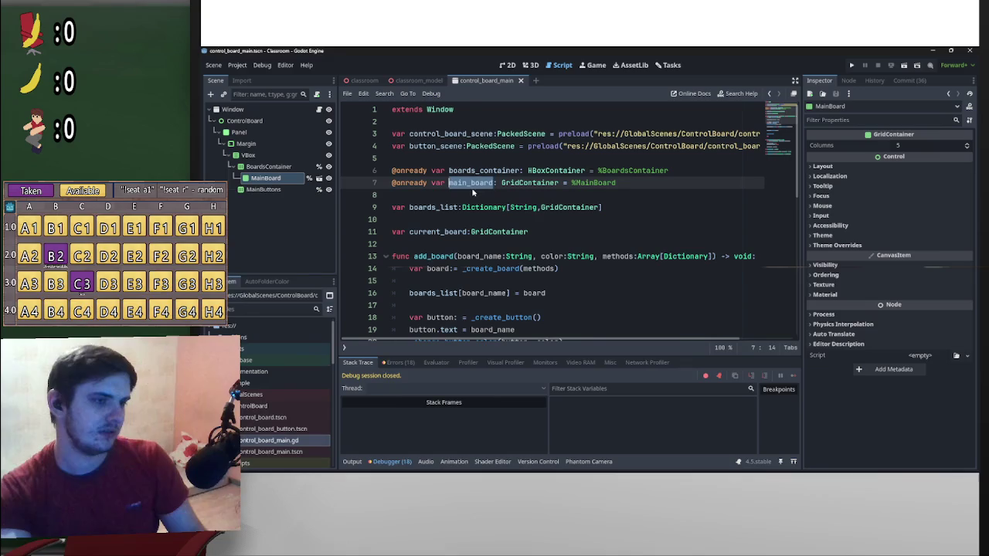
left_click(565, 232)
type("= main_board")
key("Up")
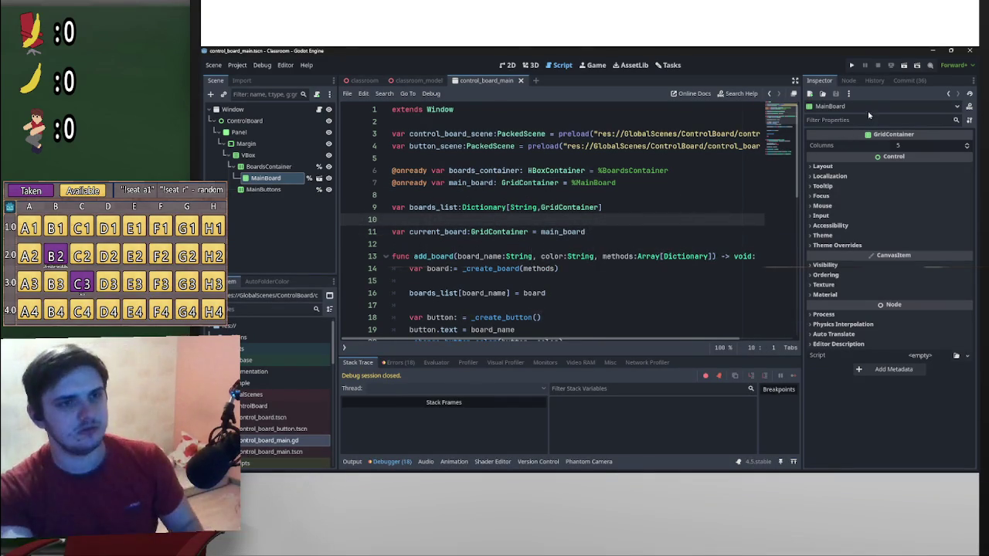
left_click(641, 232)
key("ctrl+BackSpace")
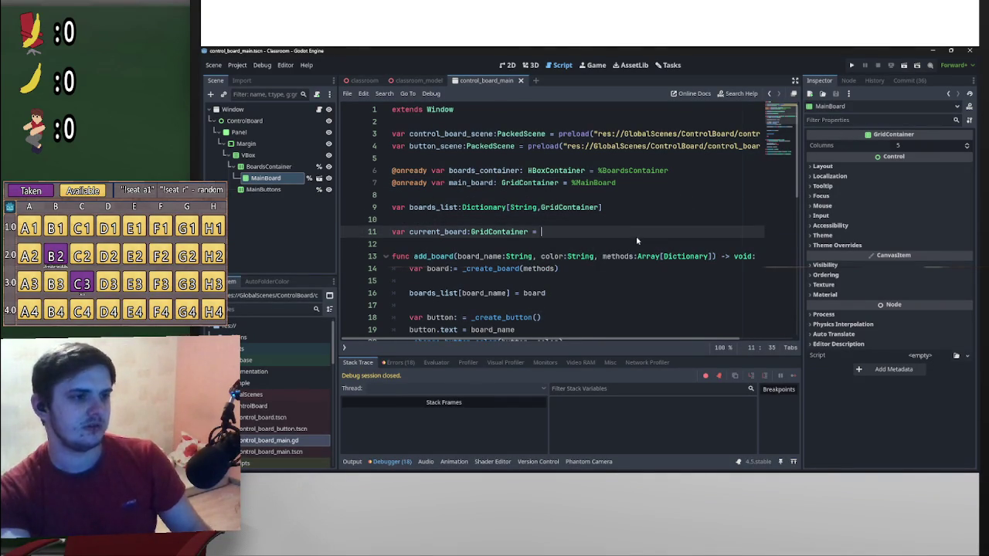
key("BackSpace")
key("BackSpace")
key("BackSpace")
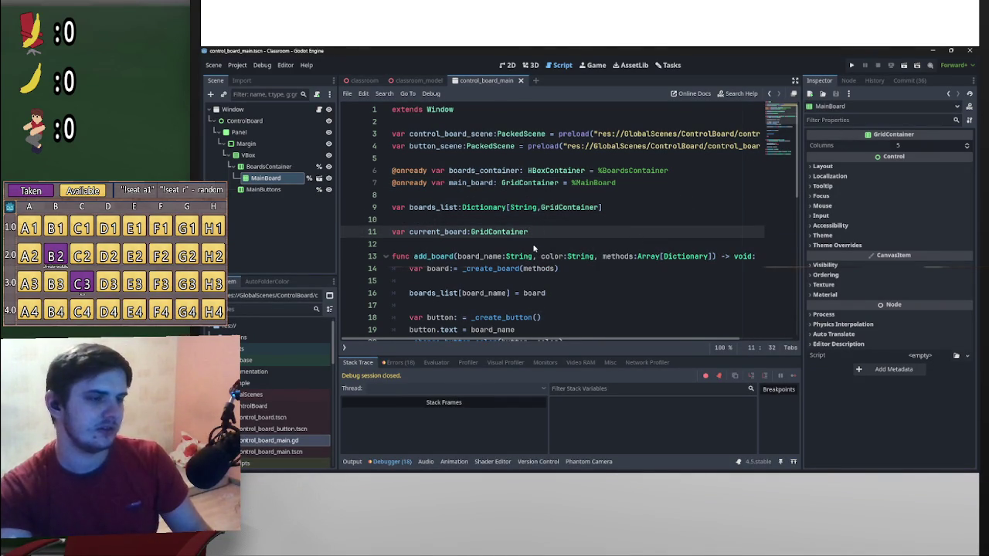
type(" = main_board")
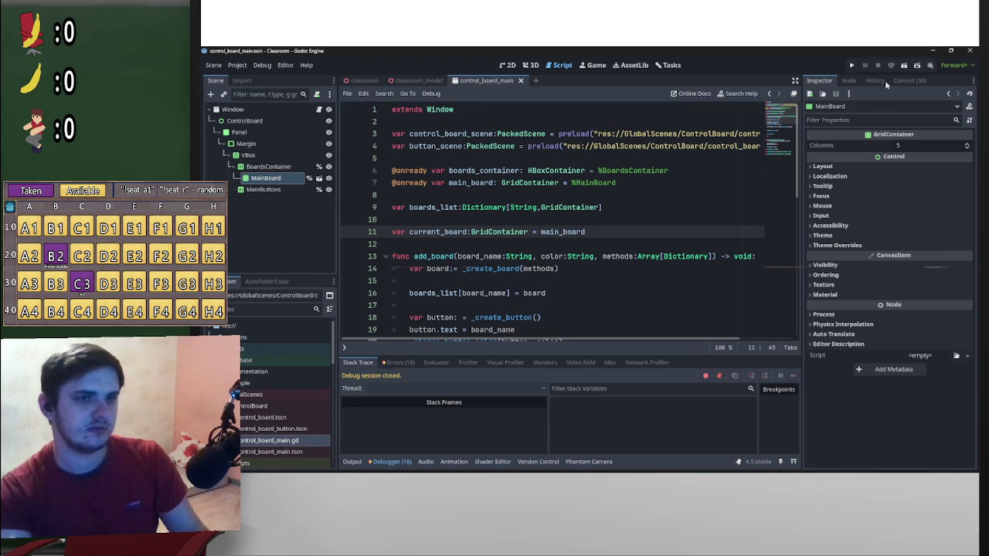
left_click(363, 81)
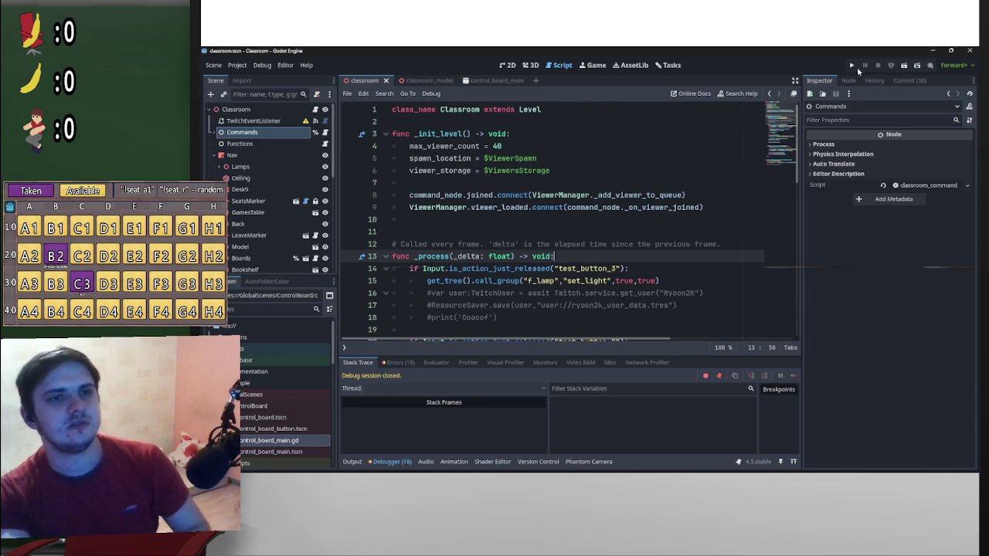
- Run the classroom scene, inspect the invalid assignment error at line 37, and stop the game
left_click(851, 66)
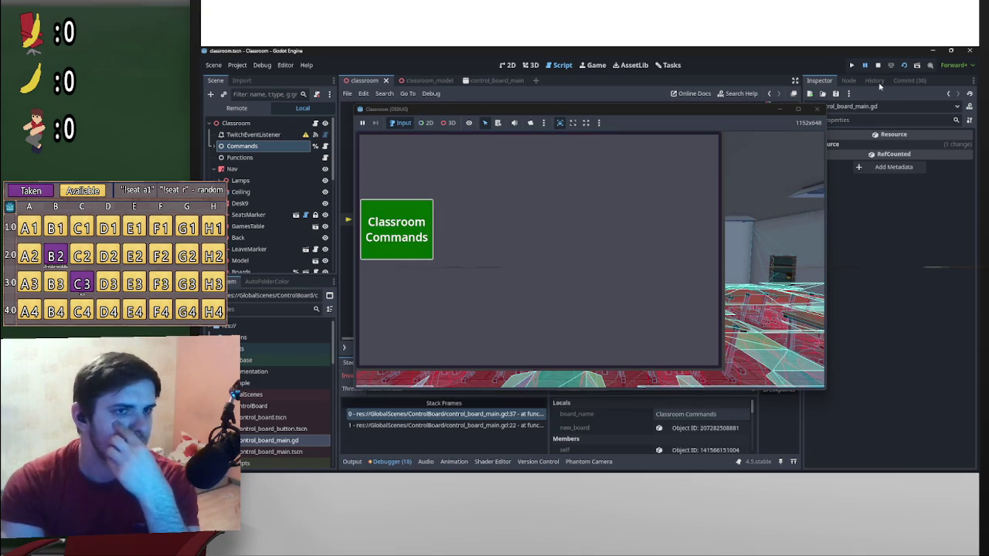
mouse_move(744, 110)
left_mouse_down()
mouse_move(848, 349)
mouse_move(749, 286)
mouse_move(889, 369)
left_mouse_up()
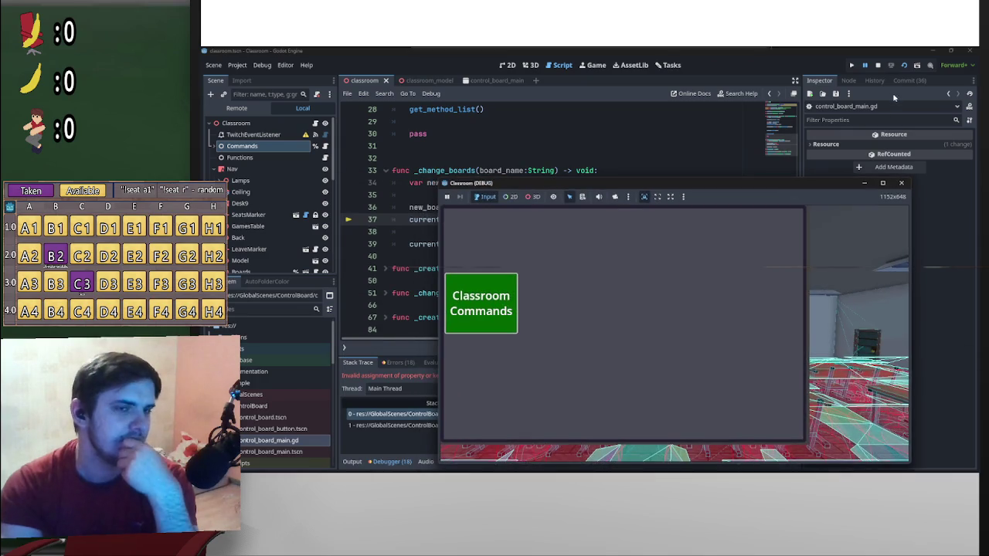
left_click(878, 65)
scroll(633, 253, "up", 9)
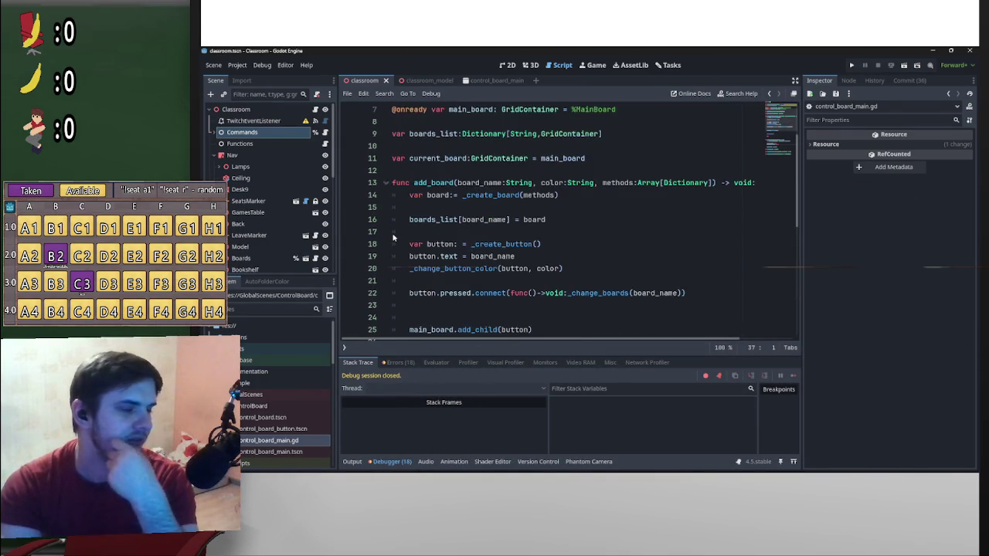
- Add a new 'func _ready() -> void:' above add_board
scroll(391, 233, "down", 2)
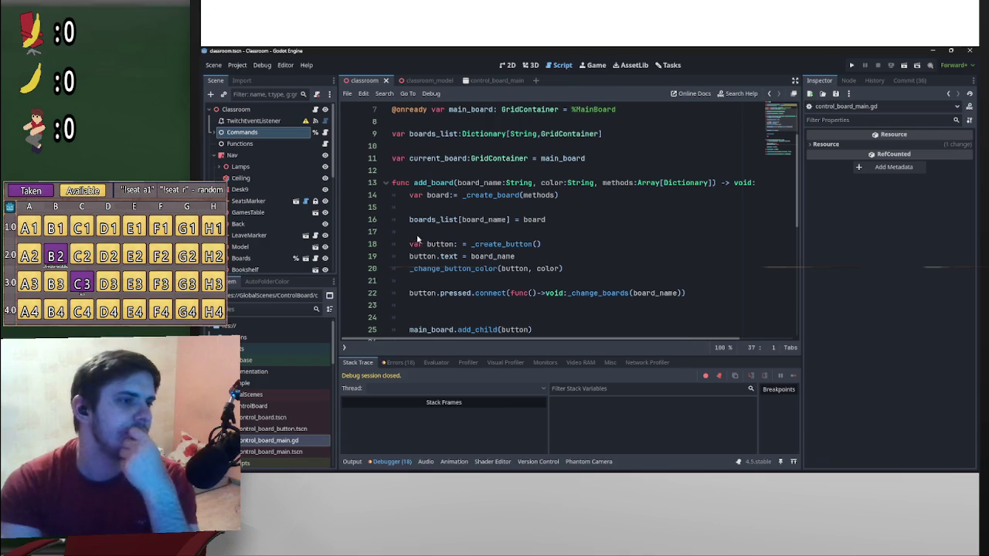
left_click(432, 175)
key("Return")
key("Return")
key("Return")
key("Up")
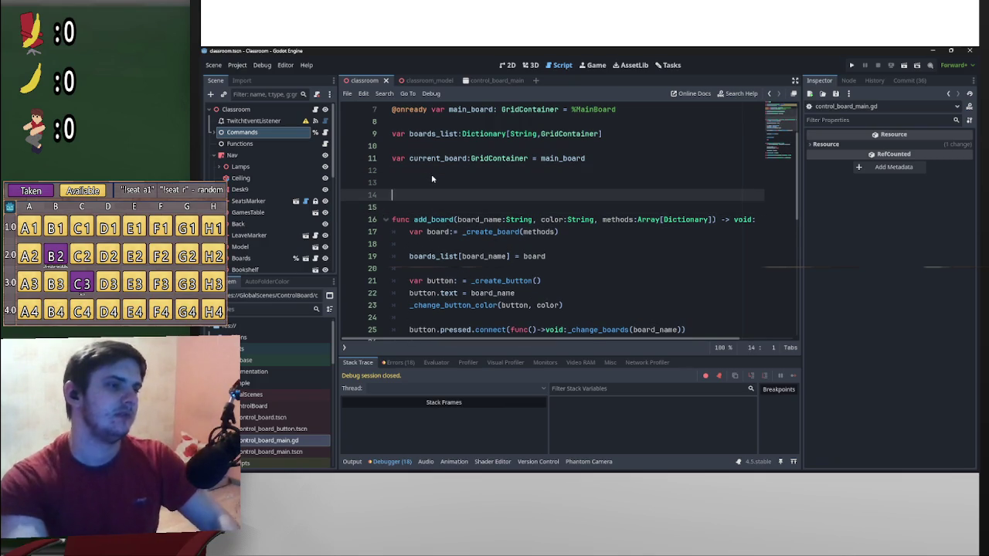
type("func _read")
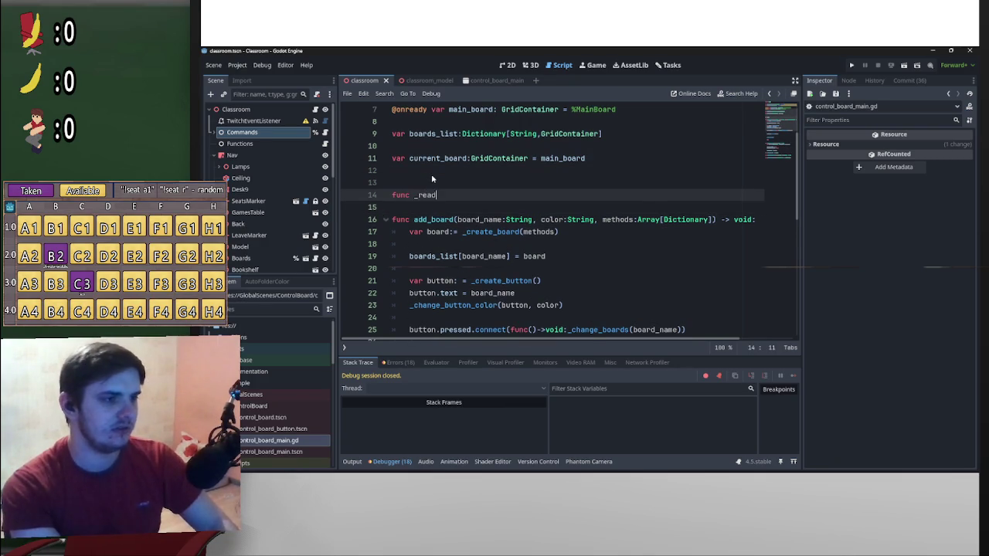
key("Return")
key("Return")
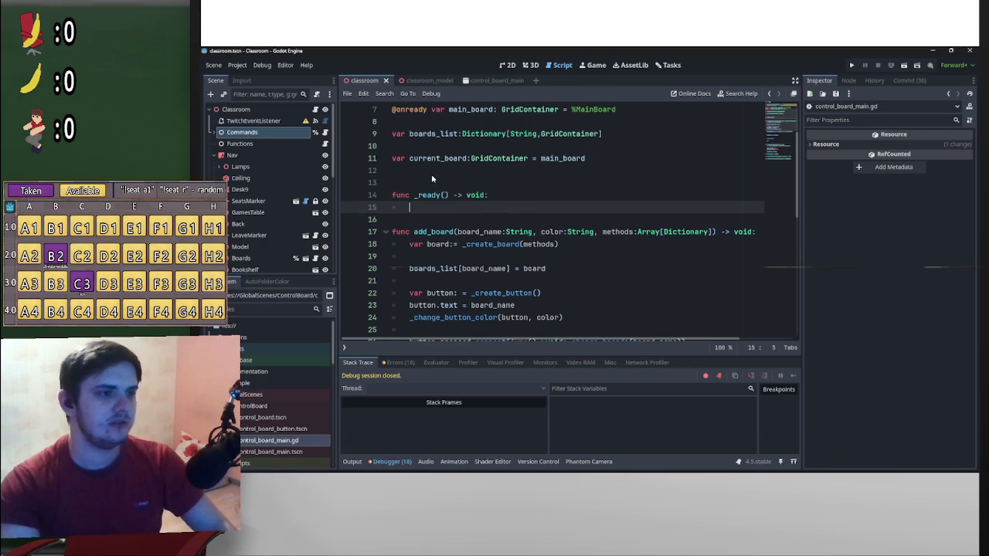
- Copy the current_board assignment into _ready, dropping its type there and '= main_board' from line 11
left_click_drag(410, 159, 586, 159)
left_click_drag(463, 158, 410, 208)
left_click_drag(585, 158, 529, 158)
key("BackSpace")
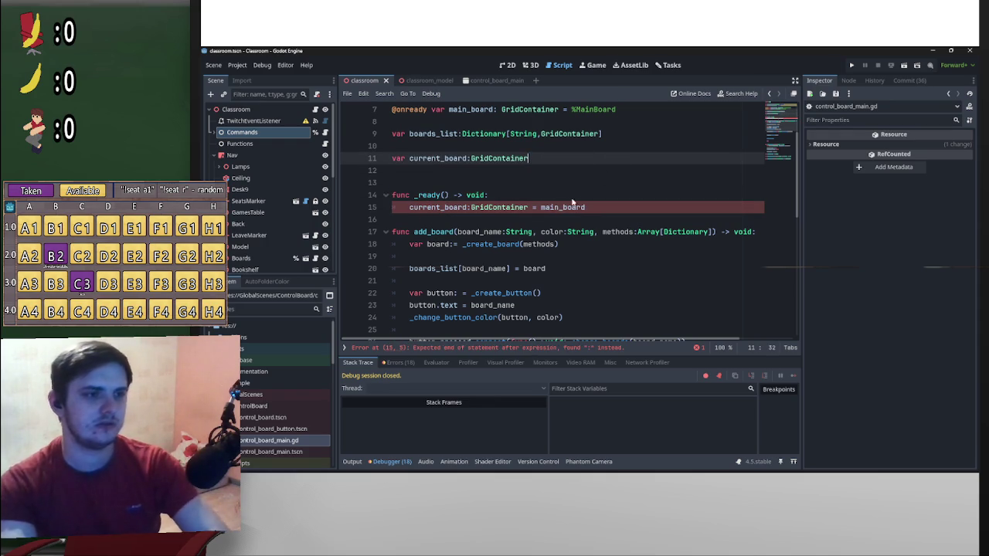
left_click_drag(531, 207, 470, 207)
key("BackSpace")
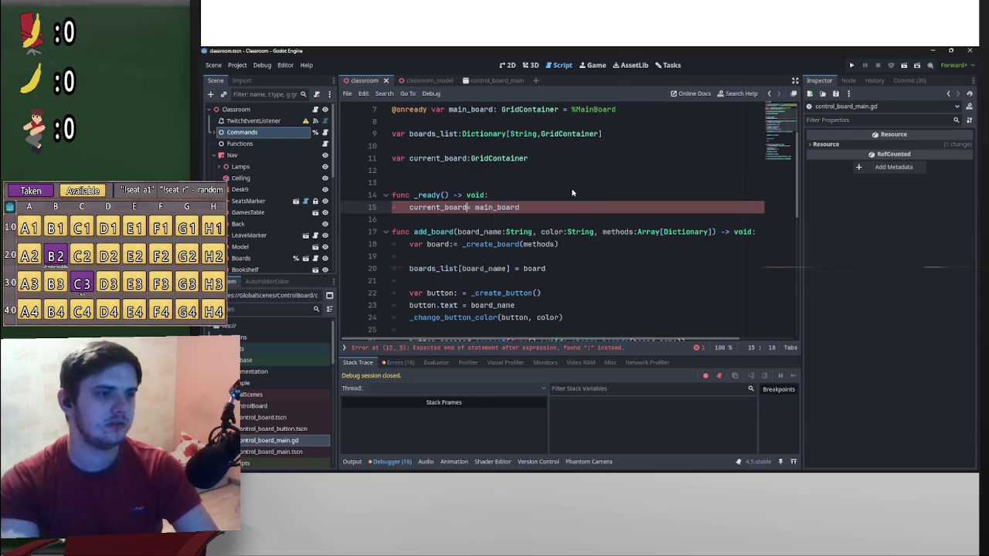
left_click(568, 193)
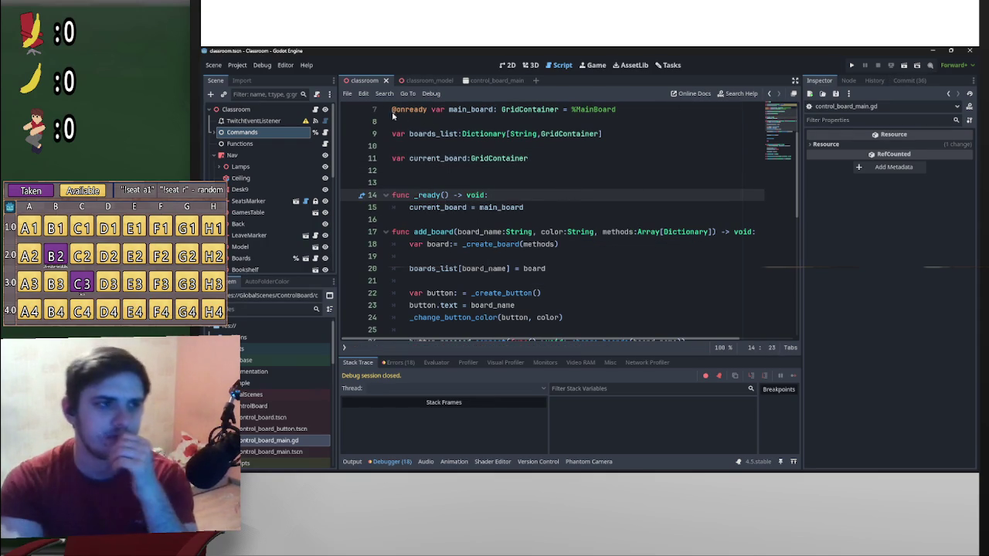
- Run the classroom scene, open Classroom Commands to see the method buttons, stop, and return to control_board_main
left_click(904, 65)
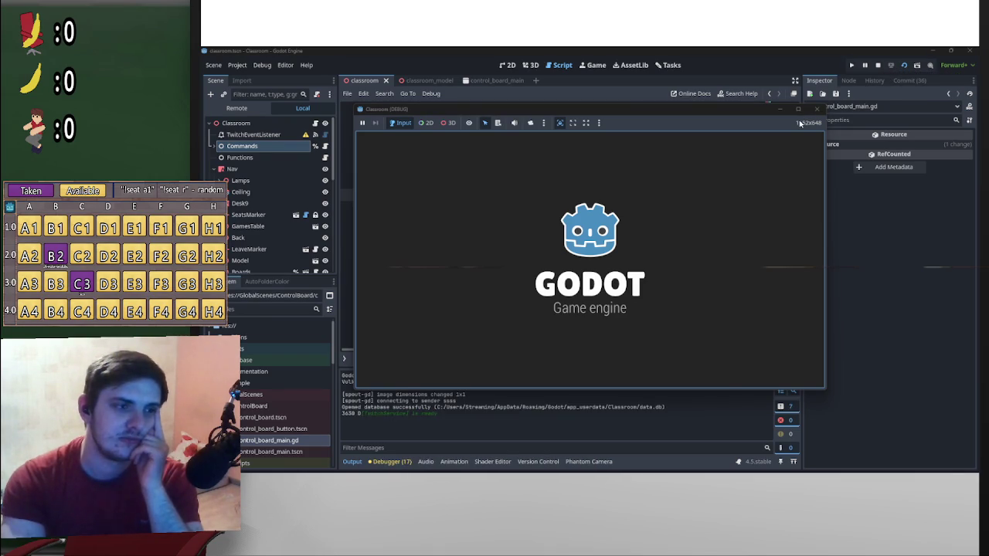
left_click(397, 247)
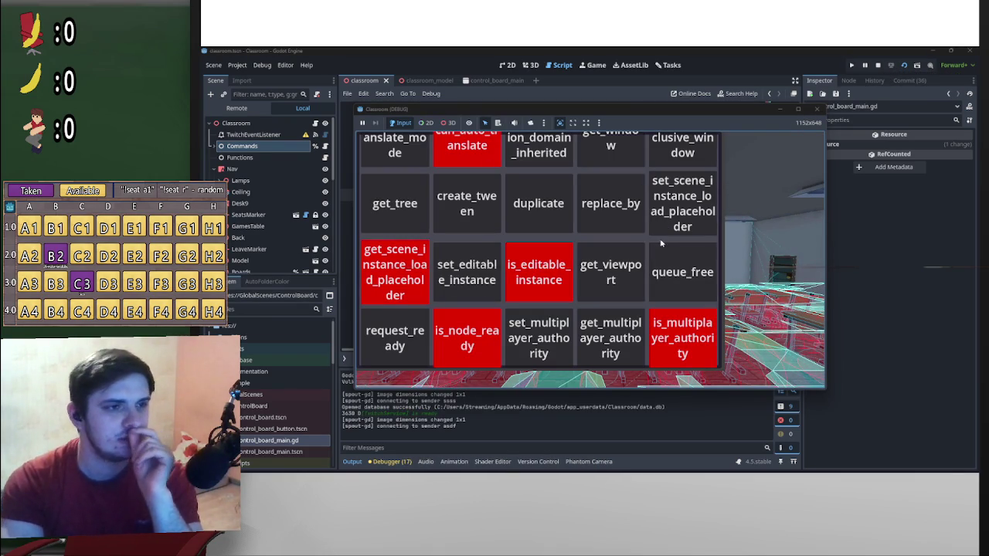
left_click(878, 65)
left_click(489, 82)
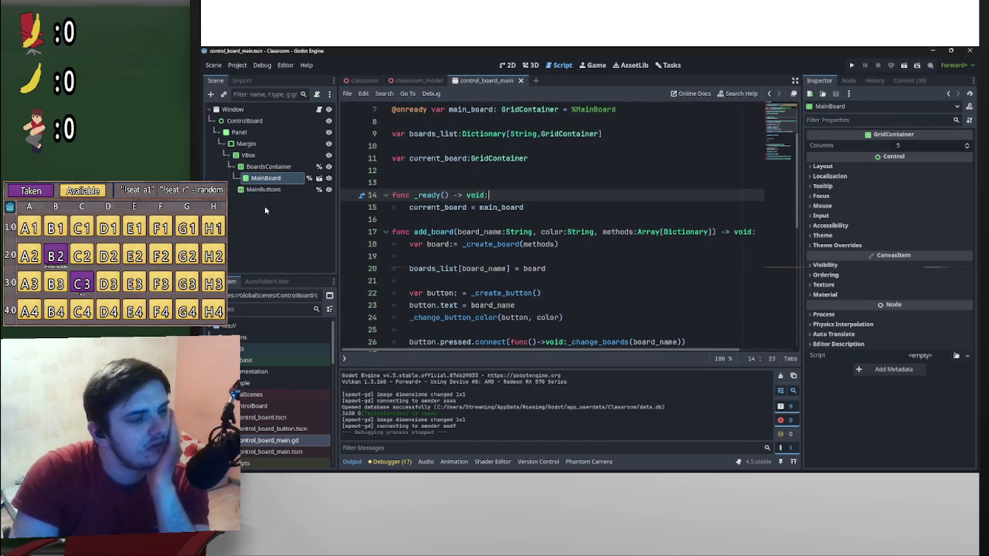
- Open and dismiss the BoardsContainer and VBox context menus without changes
right_click(268, 169)
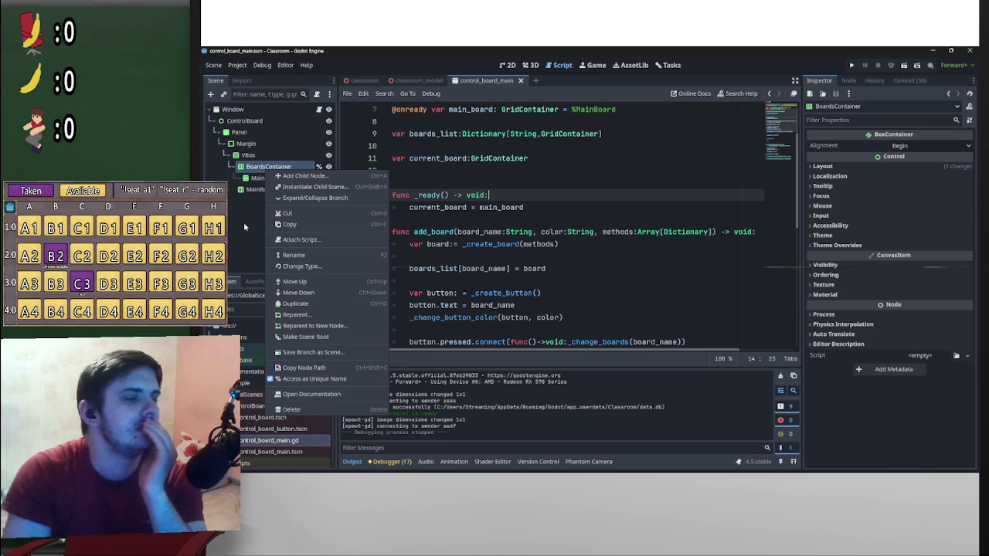
left_click(244, 222)
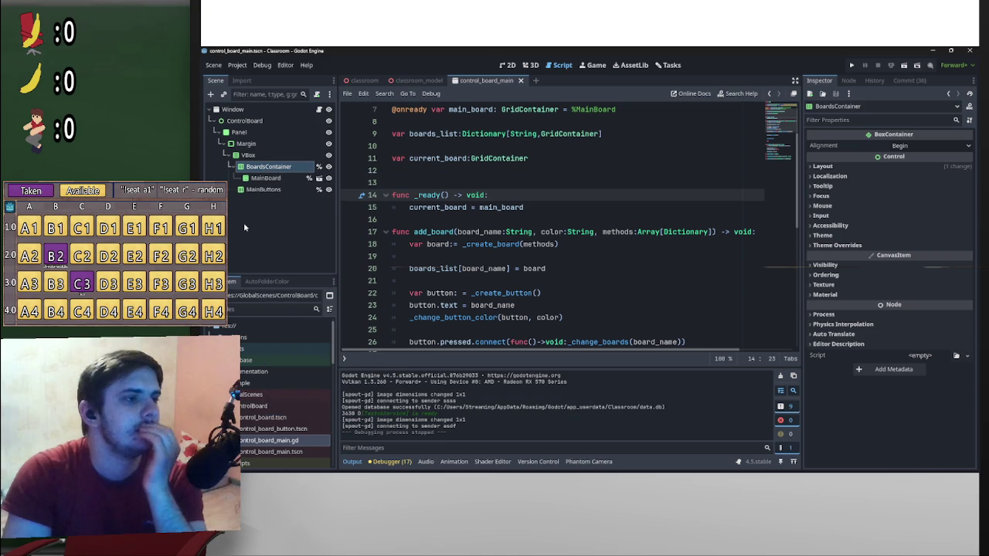
right_click(282, 171)
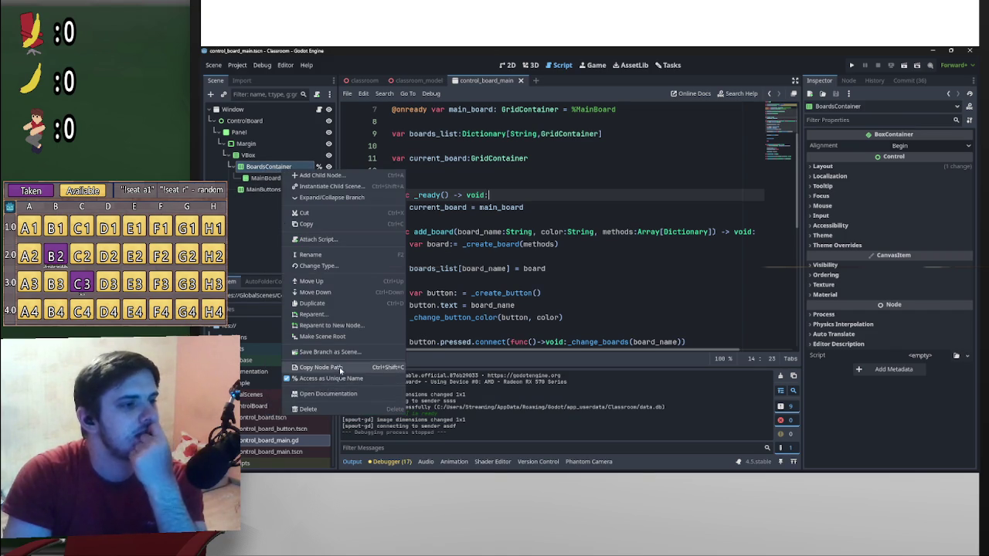
left_click(258, 169)
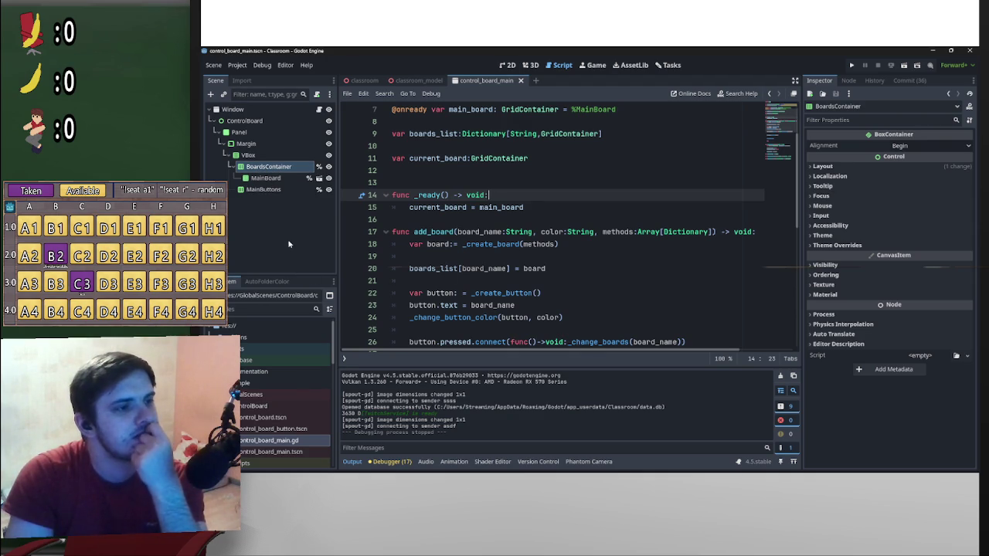
right_click(271, 158)
right_click(264, 172)
right_click(263, 168)
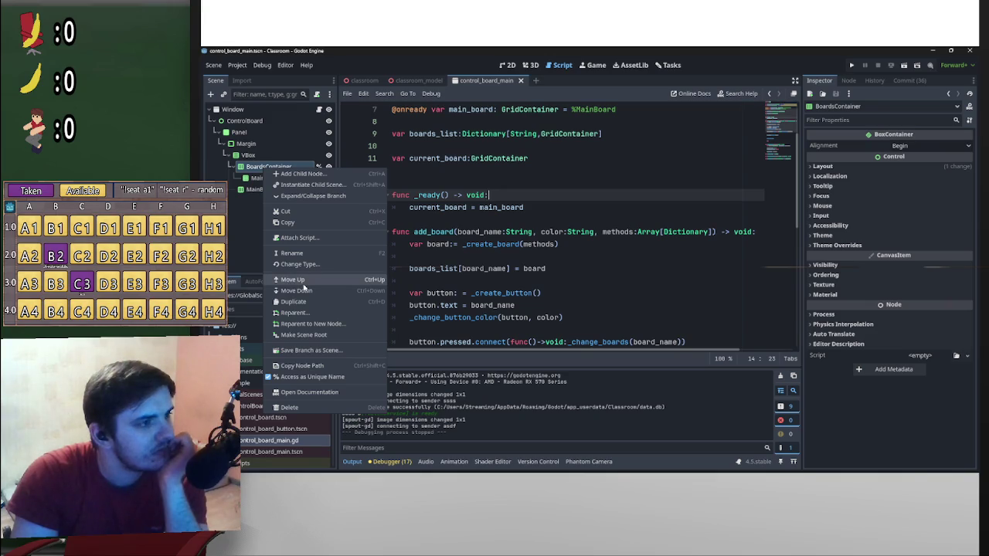
left_click(241, 254)
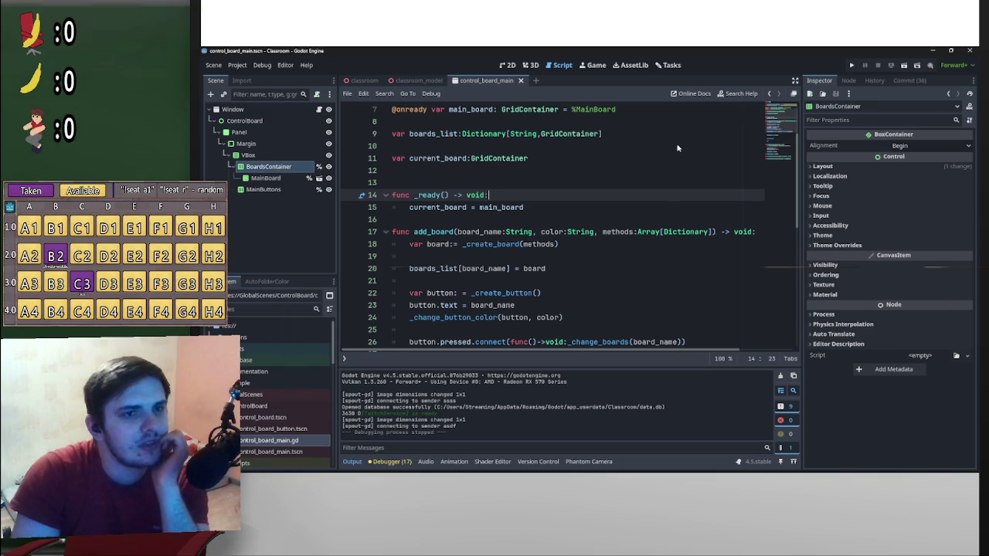
right_click(287, 170)
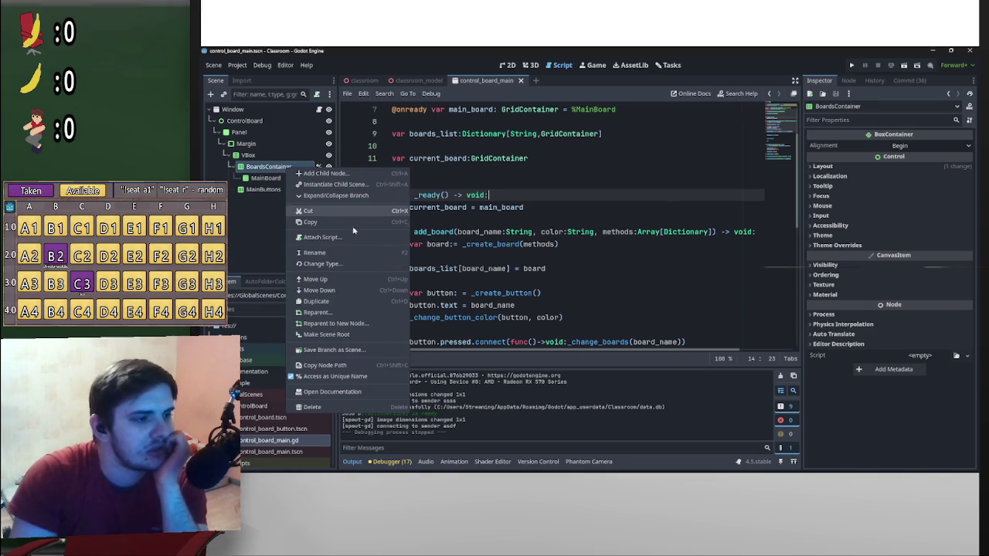
left_click(905, 72)
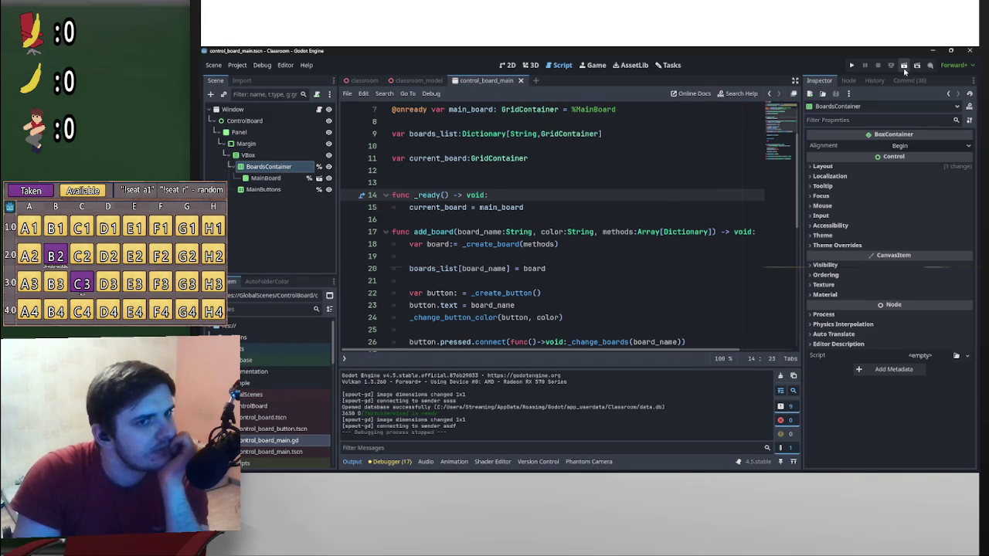
- Test-run the control board scene, then open the VBox node's context menu
left_click(904, 66)
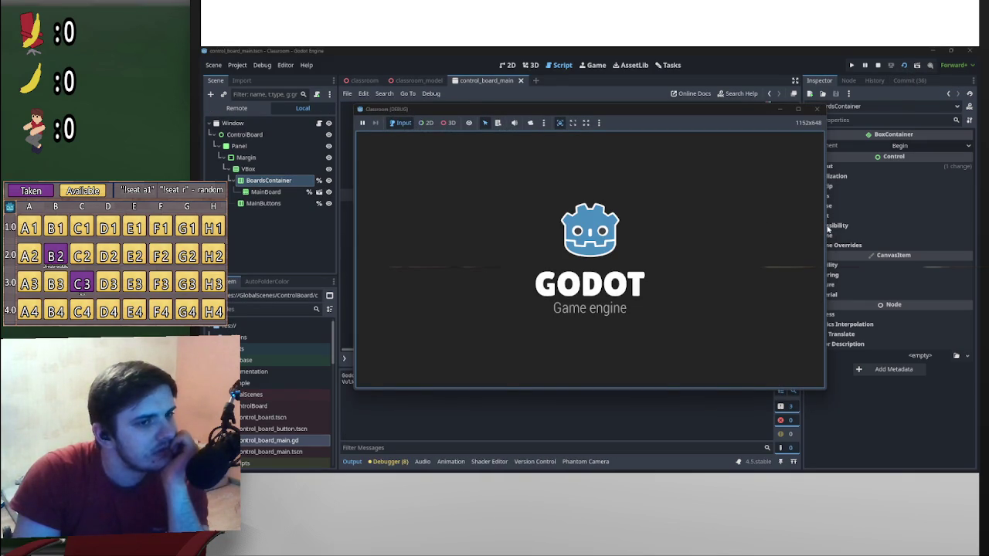
left_click(878, 65)
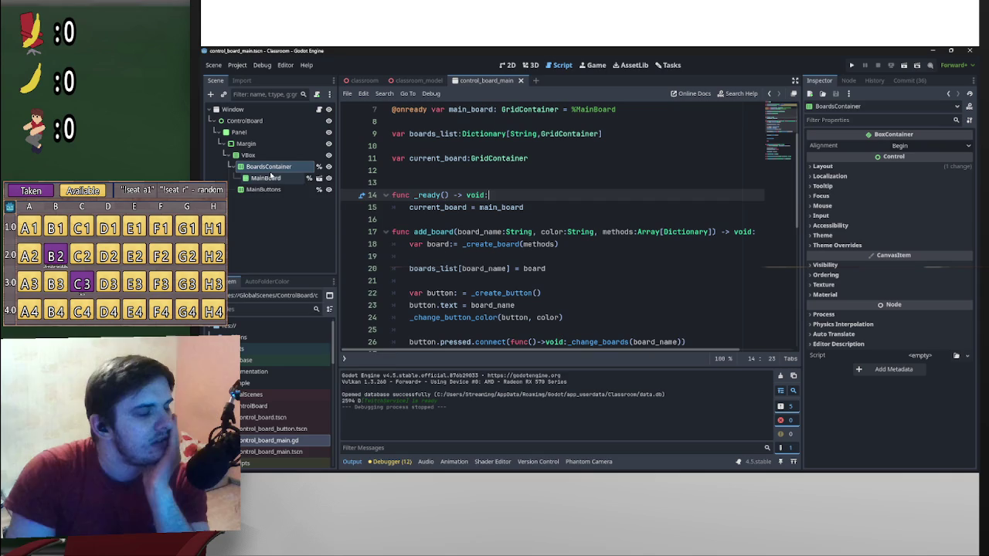
right_click(270, 171)
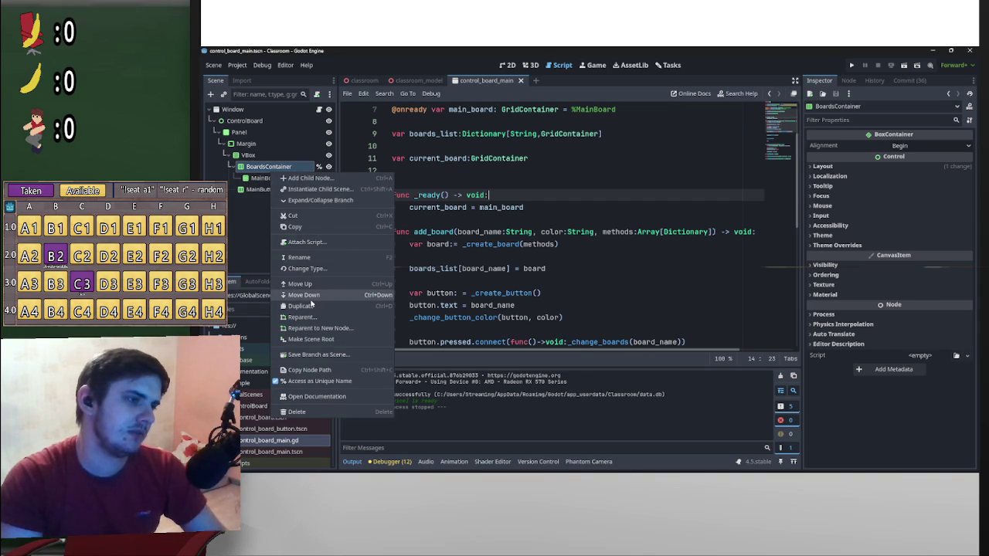
left_click(247, 155)
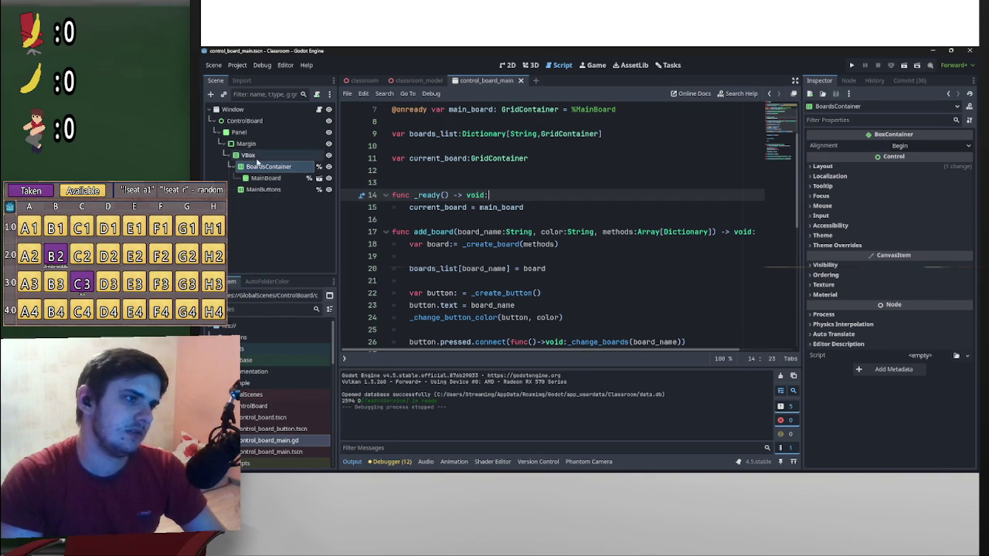
right_click(255, 157)
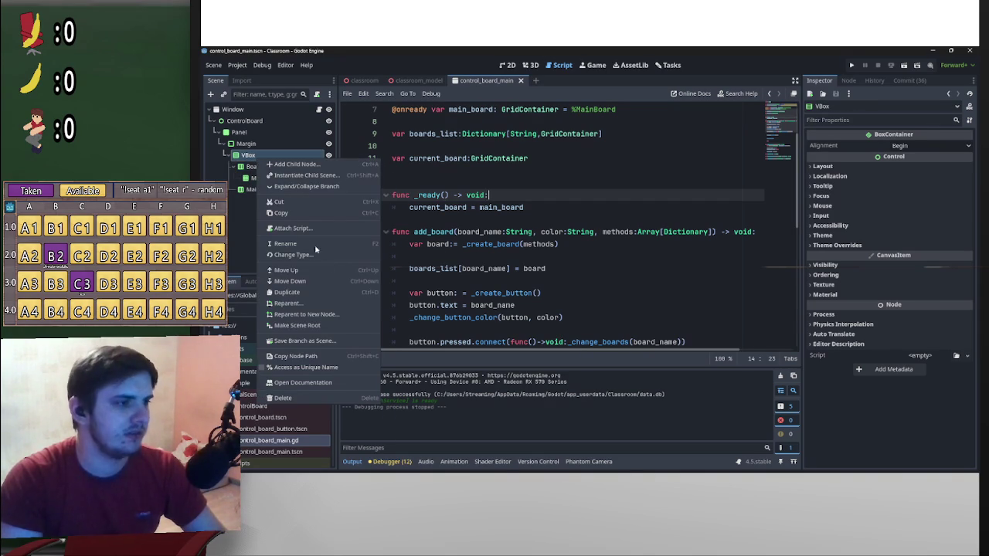
- Add a ScrollContainer under VBox, move BoardsContainer into it, and save
left_click(296, 164)
type("s")
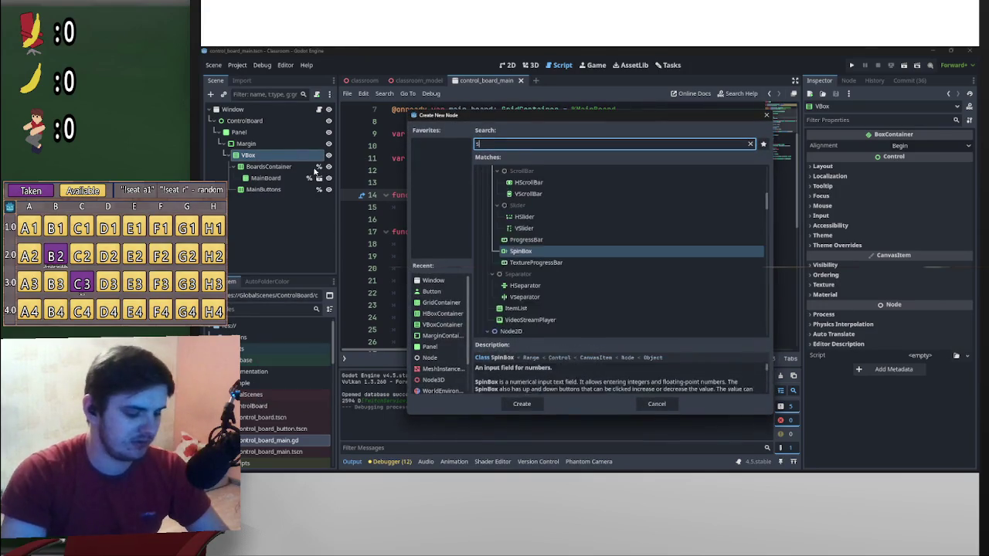
type("cr")
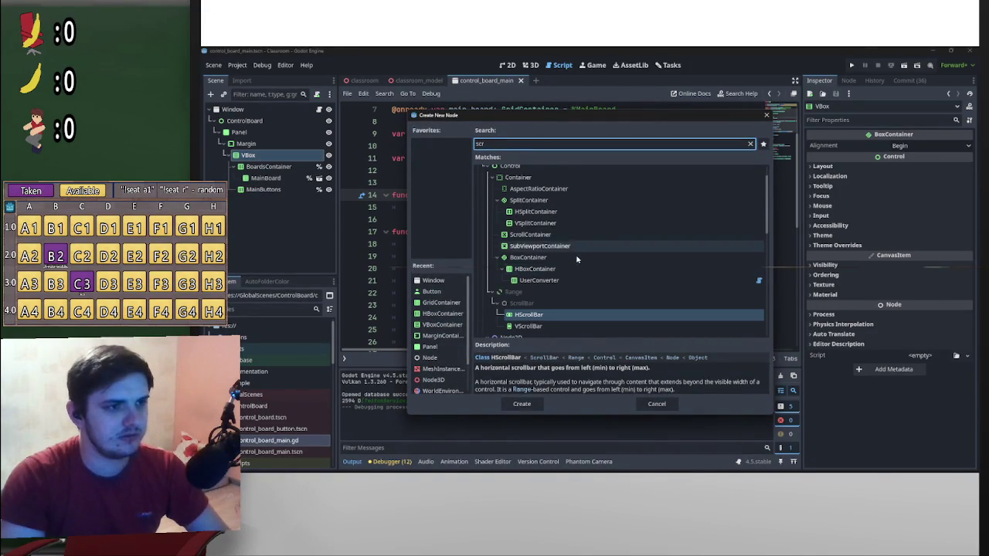
double_click(556, 242)
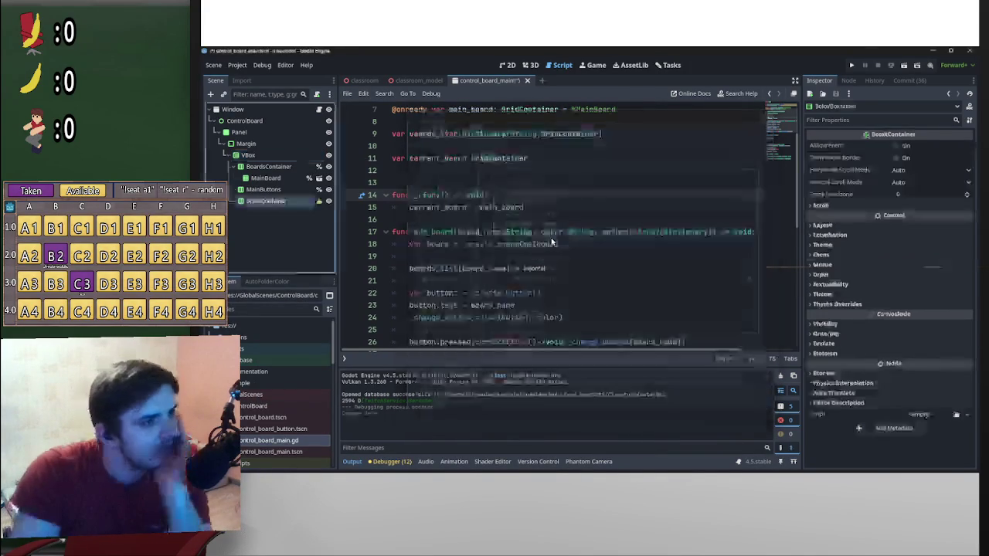
mouse_move(248, 202)
left_mouse_down()
mouse_move(255, 166)
mouse_move(266, 166)
left_mouse_up()
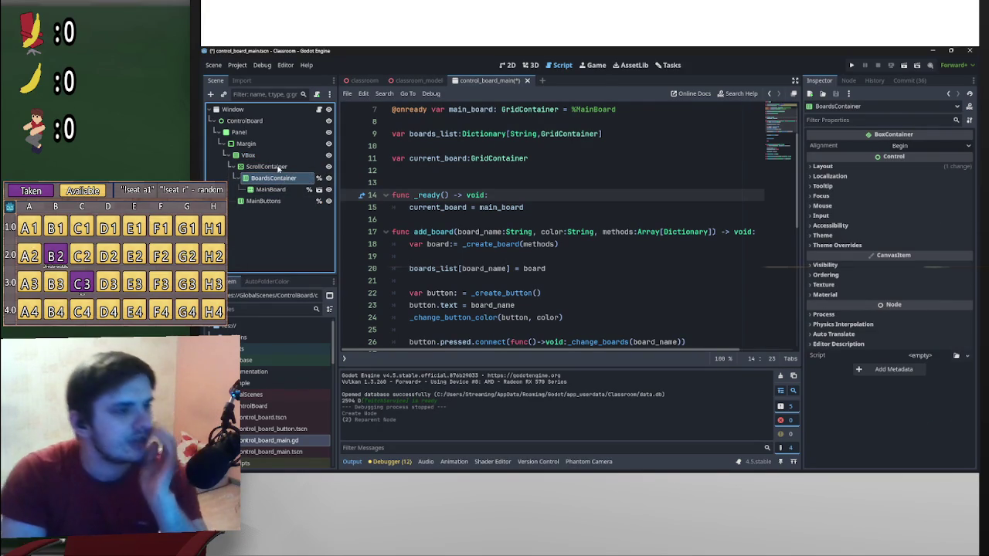
key("ctrl+s")
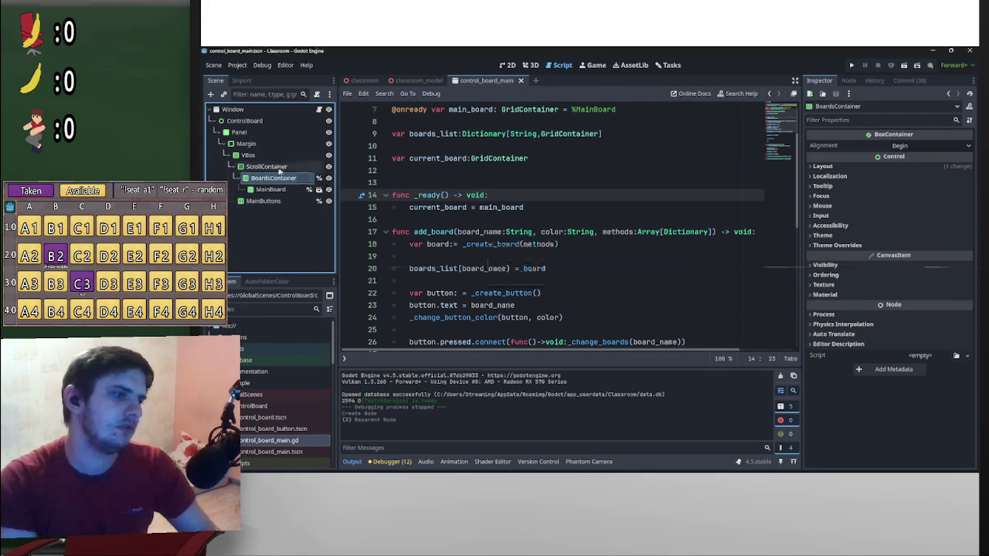
- Rename the ScrollContainer to 'Scroll' and save the scene
left_click(265, 167)
double_click(265, 167)
type("Scroll")
key("Return")
key("ctrl+s")
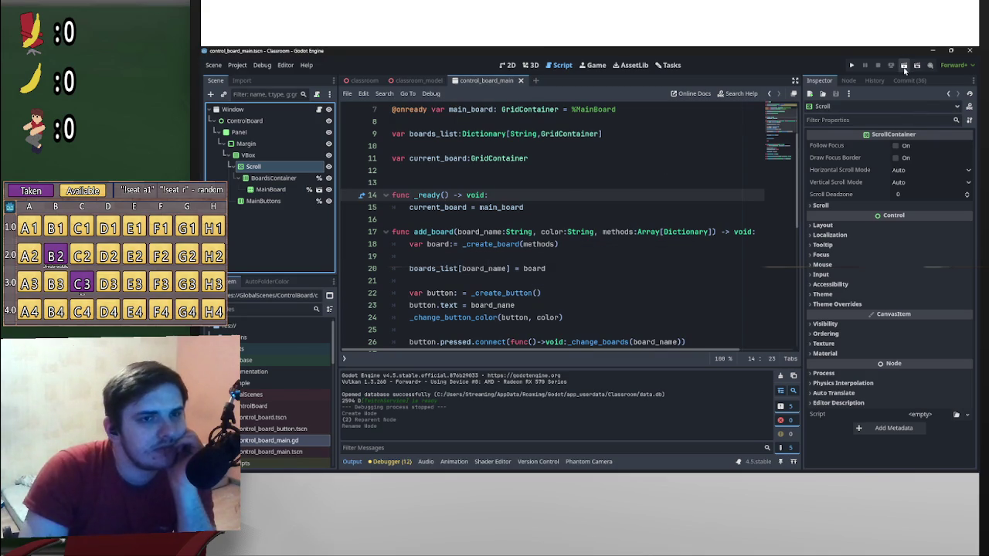
- Run the classroom scene with F6, then stop it
left_click(370, 80)
key("F6")
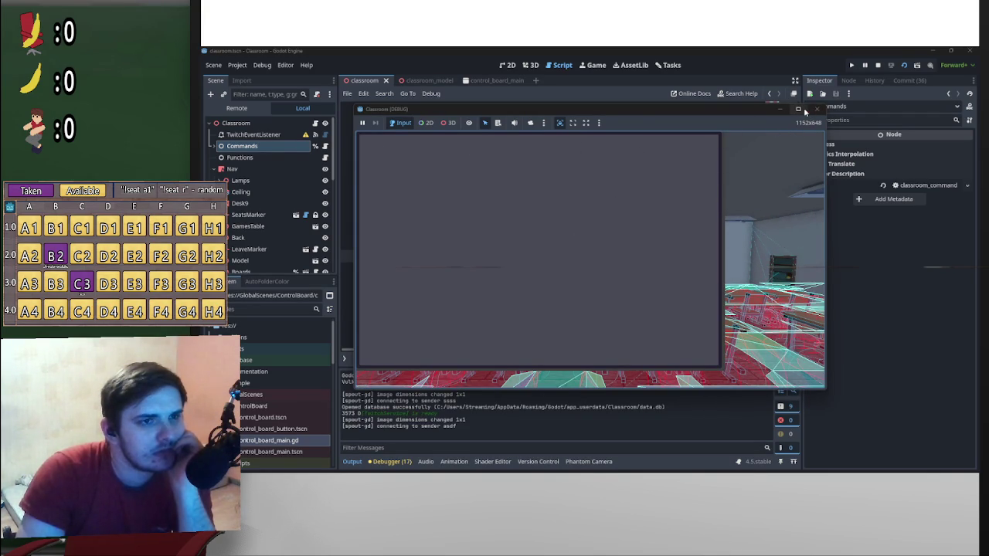
left_click(878, 67)
- Stop the game and set Scroll's container sizing to Fill with vertical Expand in control_board_main
left_click(530, 65)
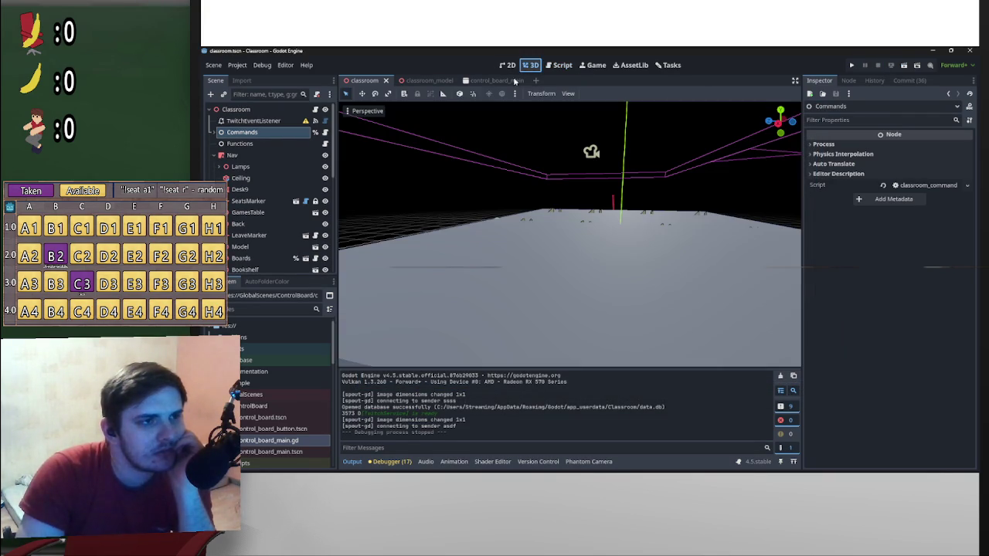
left_click(507, 65)
left_click(488, 80)
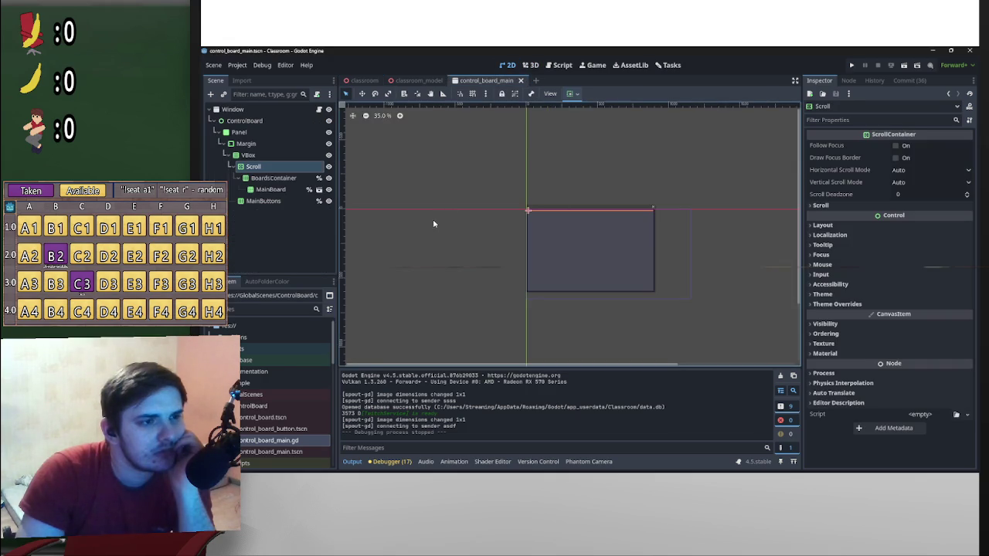
left_click(572, 94)
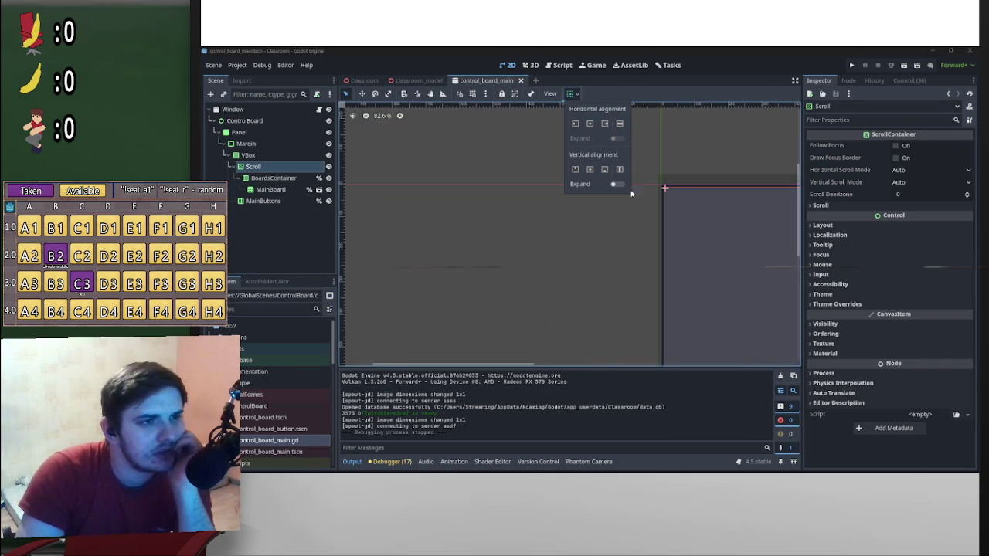
left_click(617, 185)
left_click(634, 185)
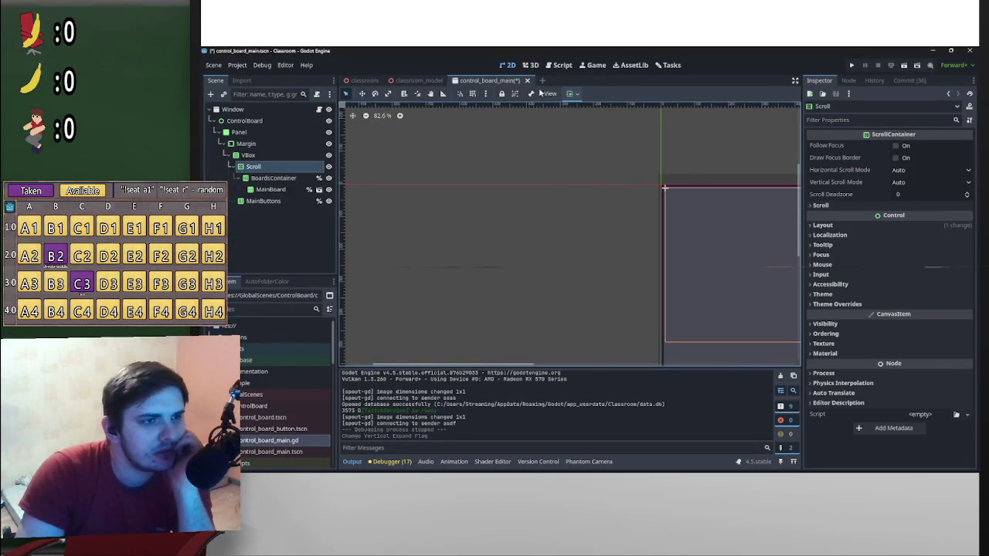
left_click(572, 93)
left_click(619, 169)
left_click(619, 124)
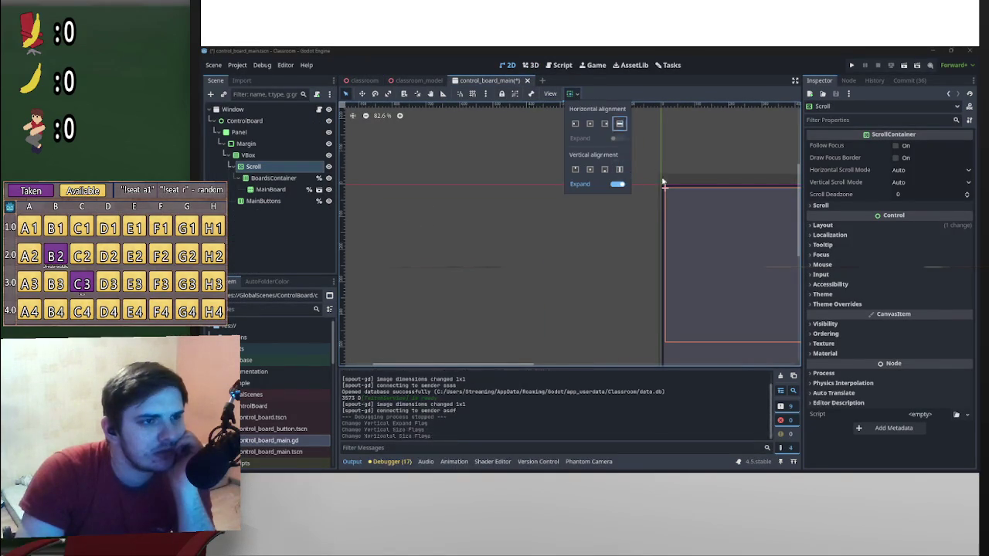
scroll(669, 260, "down", 2)
left_click(669, 261)
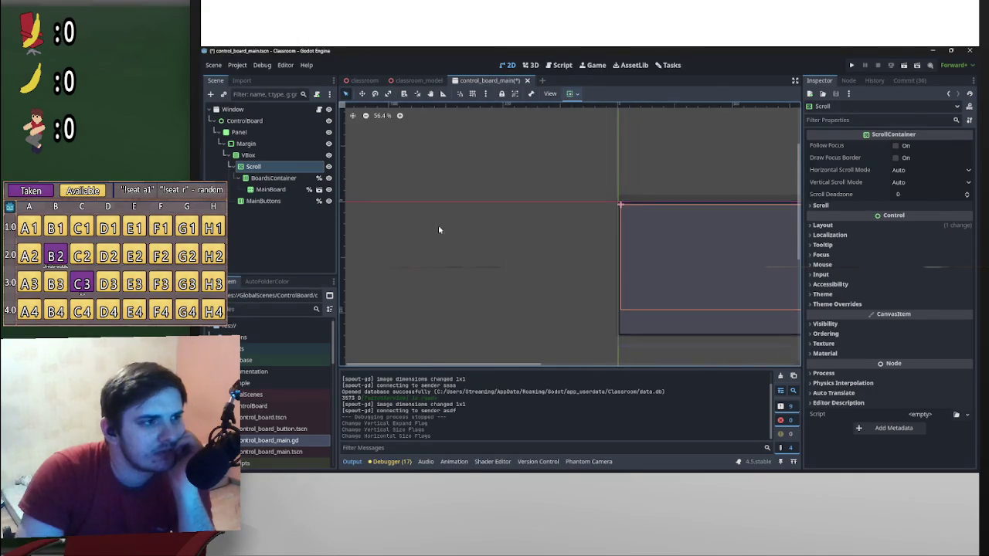
- Run the classroom game to test the scroll layout, then stop it
left_click(363, 80)
left_click(904, 65)
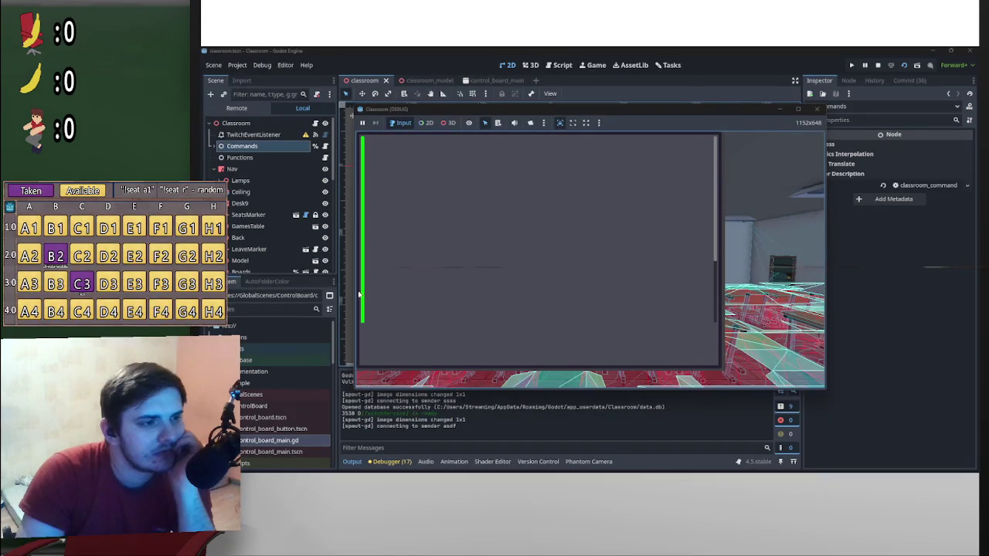
left_click(877, 65)
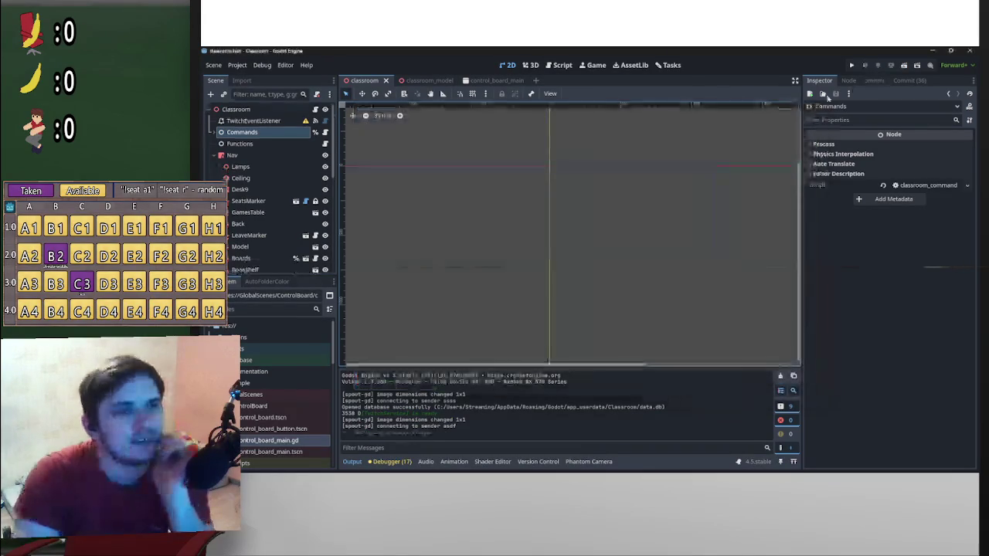
- Set BoardsContainer's horizontal sizing to Expand and run the classroom game again
left_click(492, 81)
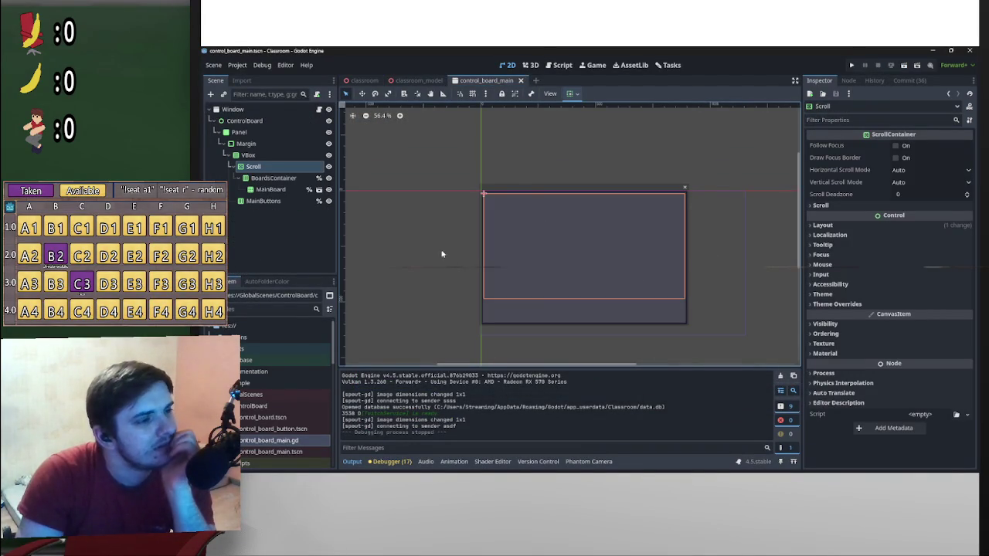
left_click(277, 178)
left_click(571, 94)
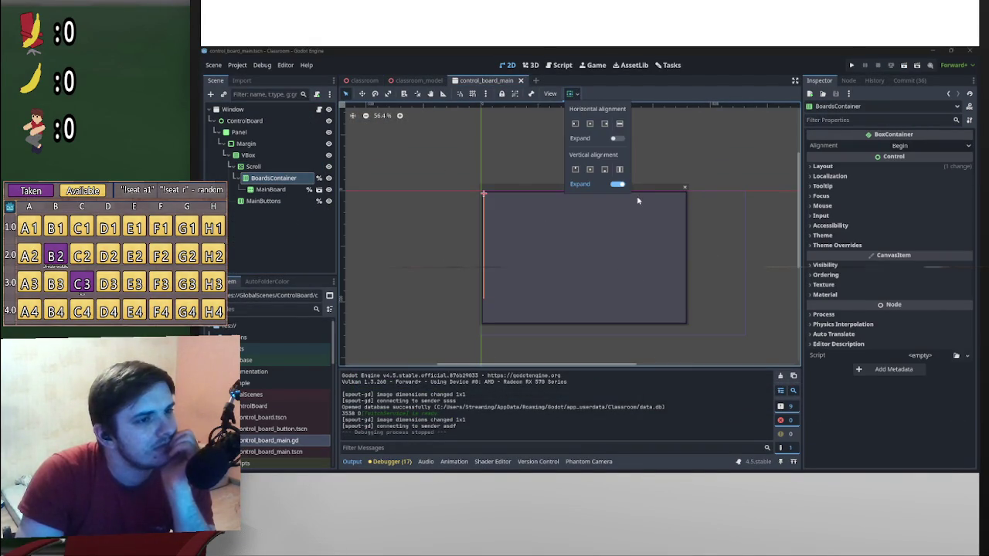
left_click(621, 170)
left_click(619, 123)
left_click(617, 138)
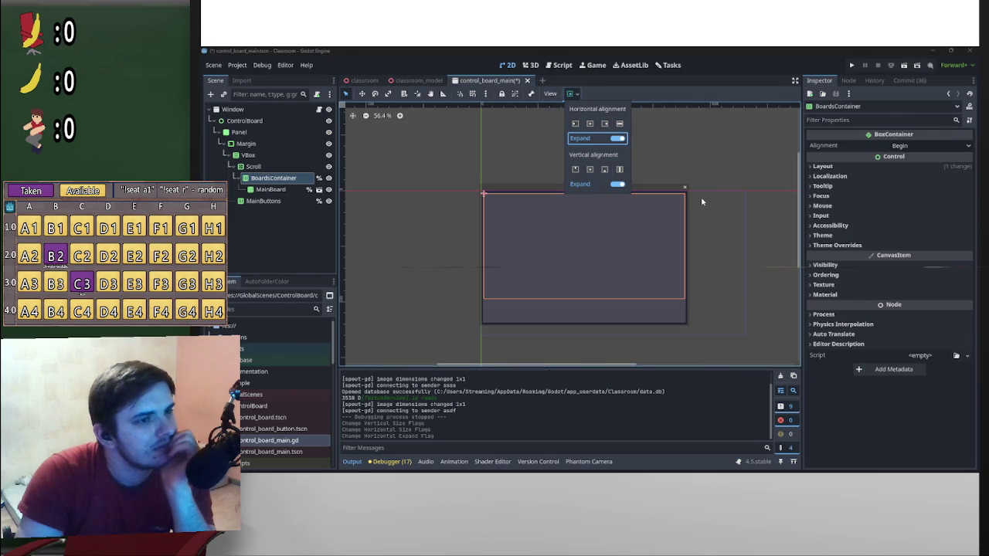
left_click(697, 151)
left_click(363, 81)
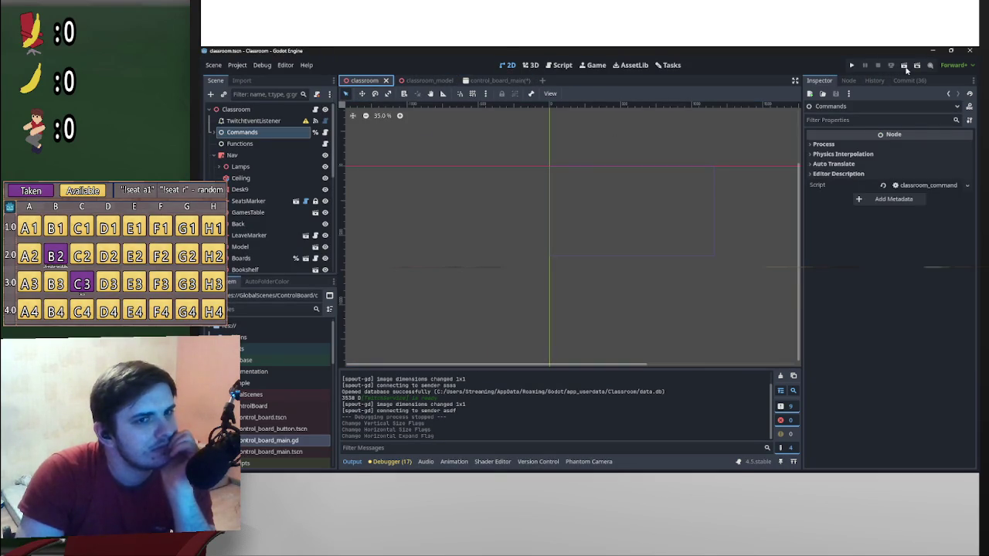
left_click(904, 66)
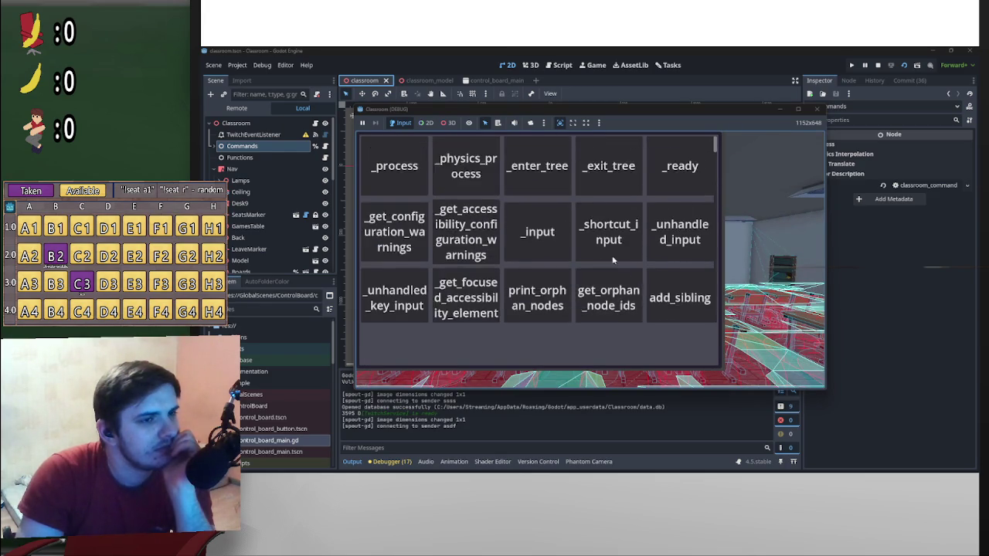
- Scroll the Classroom (DEBUG) method-button grid to its last buttons and move the window lower-right
scroll(603, 263, "down", 10)
scroll(681, 224, "down", 10)
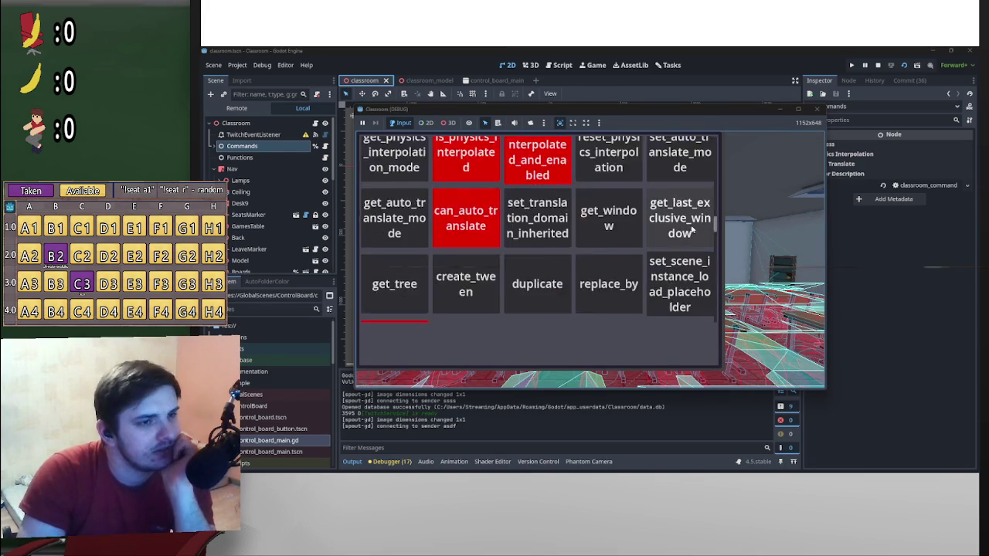
left_click_drag(716, 249, 718, 325)
scroll(605, 323, "up", 2)
scroll(580, 311, "down", 3)
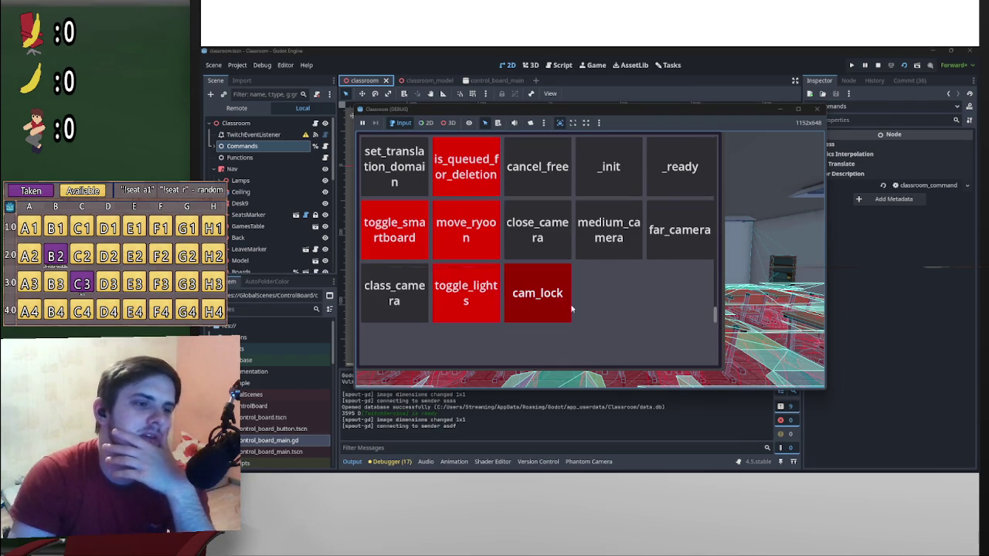
mouse_move(685, 112)
left_mouse_down()
mouse_move(792, 194)
mouse_move(712, 85)
left_mouse_up()
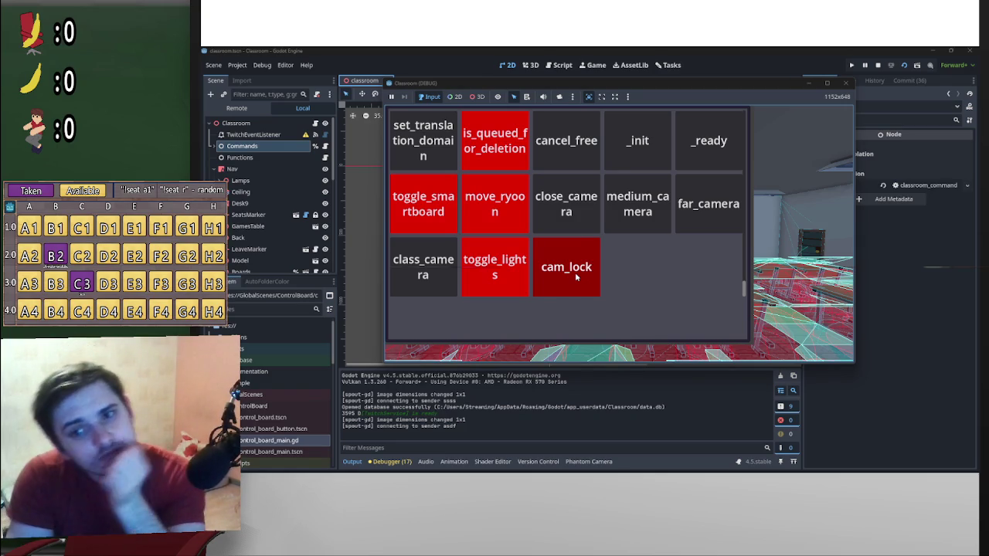
scroll(605, 266, "up", 2)
scroll(618, 265, "down", 2)
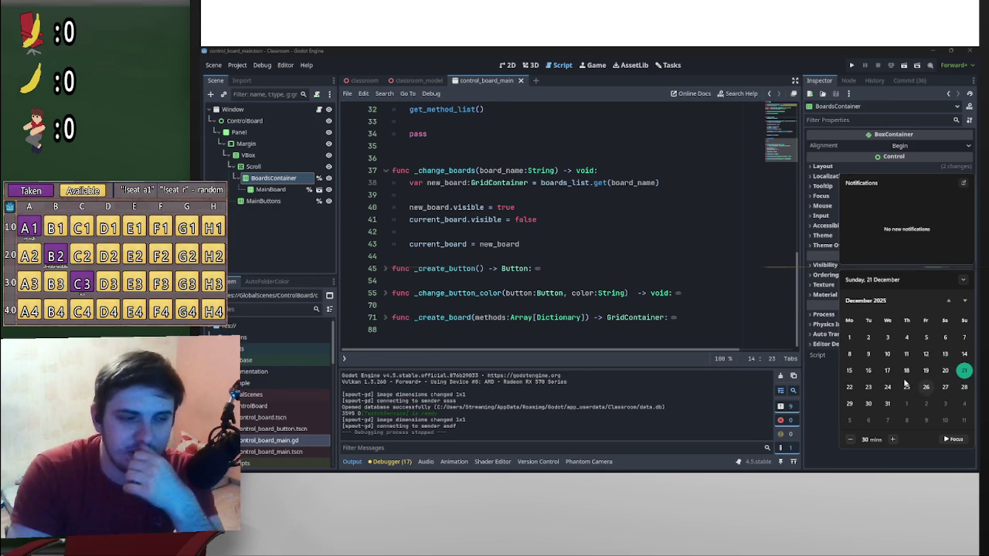
- Dismiss the notifications panel and review the control_board_main script
left_click(793, 296)
scroll(474, 249, "up", 5)
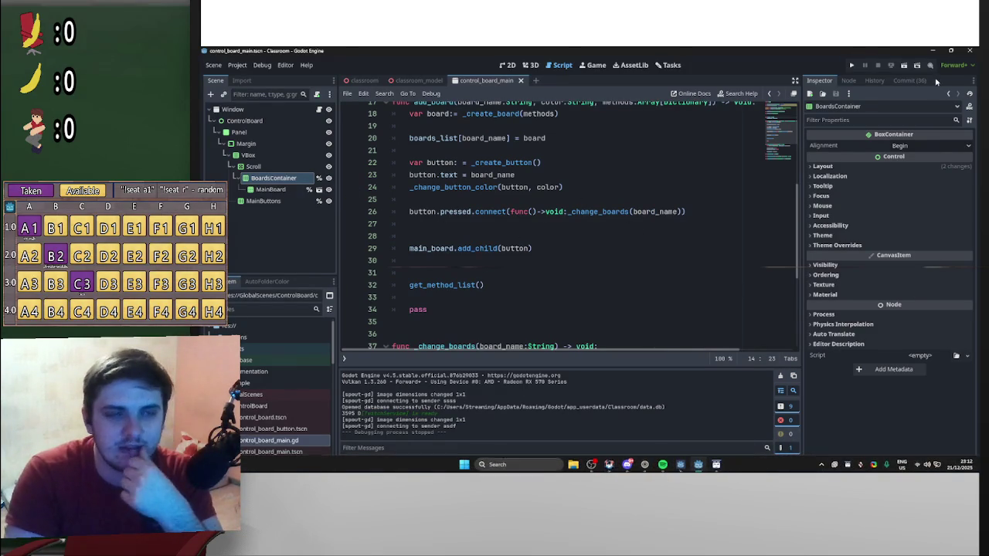
left_click(358, 81)
left_click(506, 81)
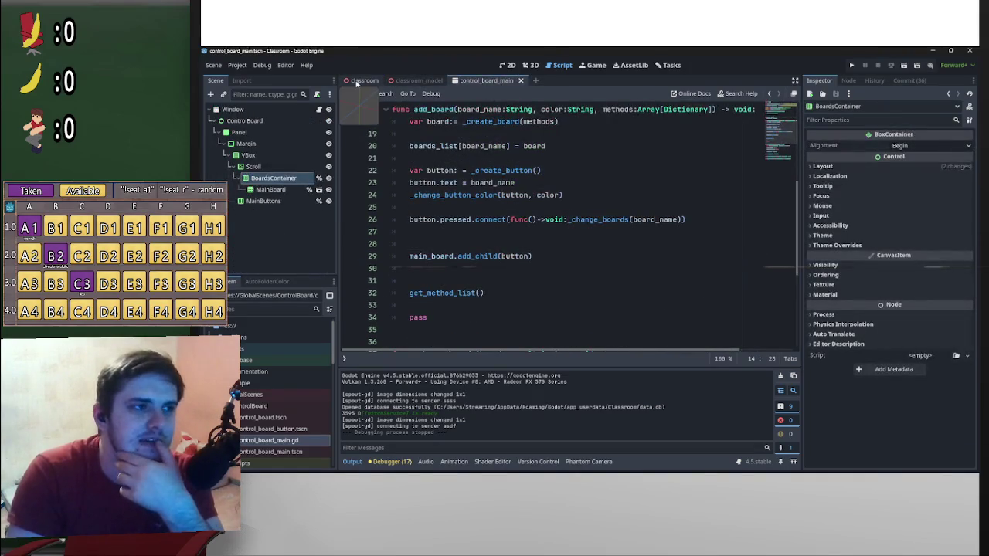
- Bring up the classroom scene in the 3D viewport
left_click(358, 81)
left_click(530, 65)
scroll(656, 258, "up", 10)
scroll(592, 265, "down", 6)
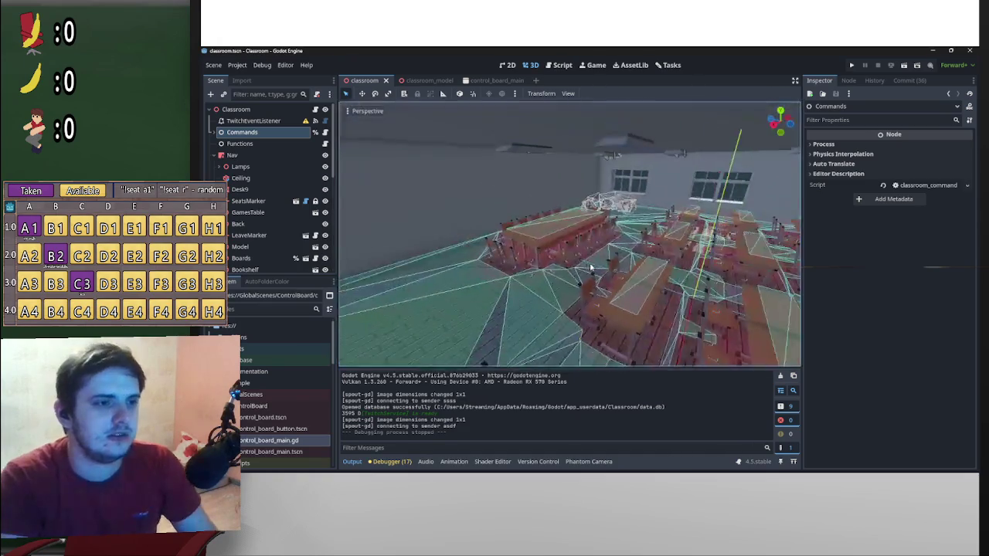